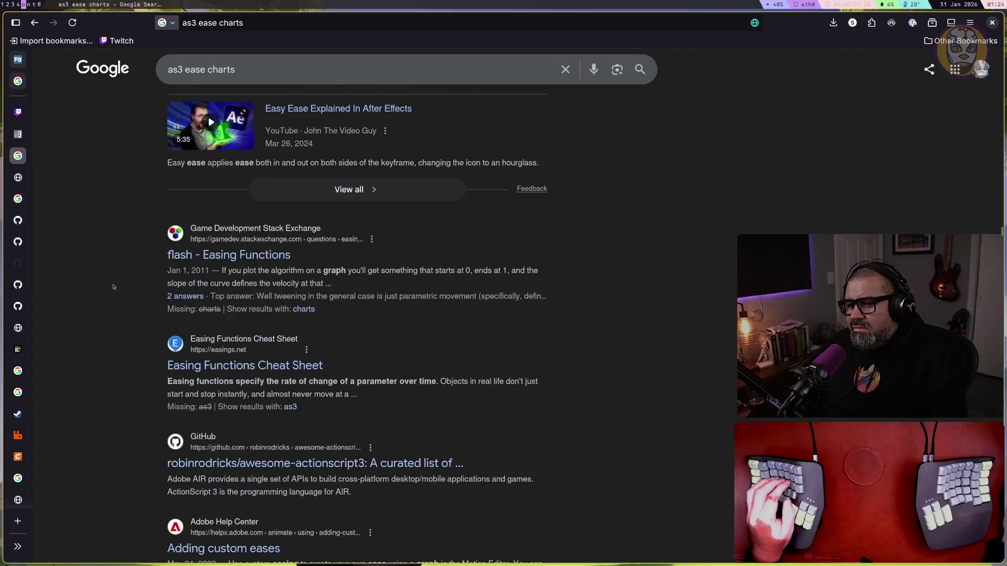
Browse the as3 ease chart results: the Stack Exchange easing question, Easing Functions Cheat Sheet and awesome-actionscript3 repo
left_click(236, 256)
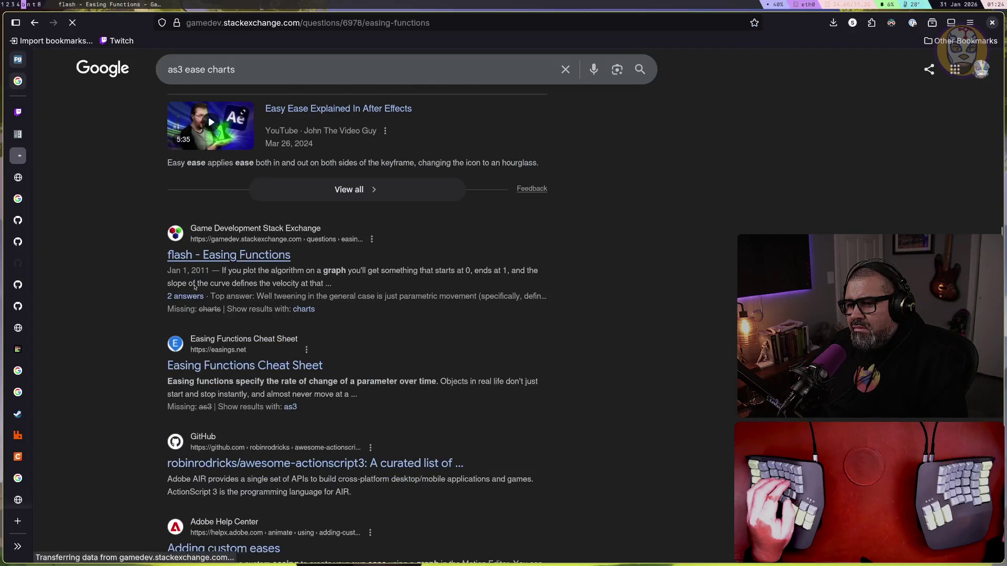
scroll(184, 300, "down", 10)
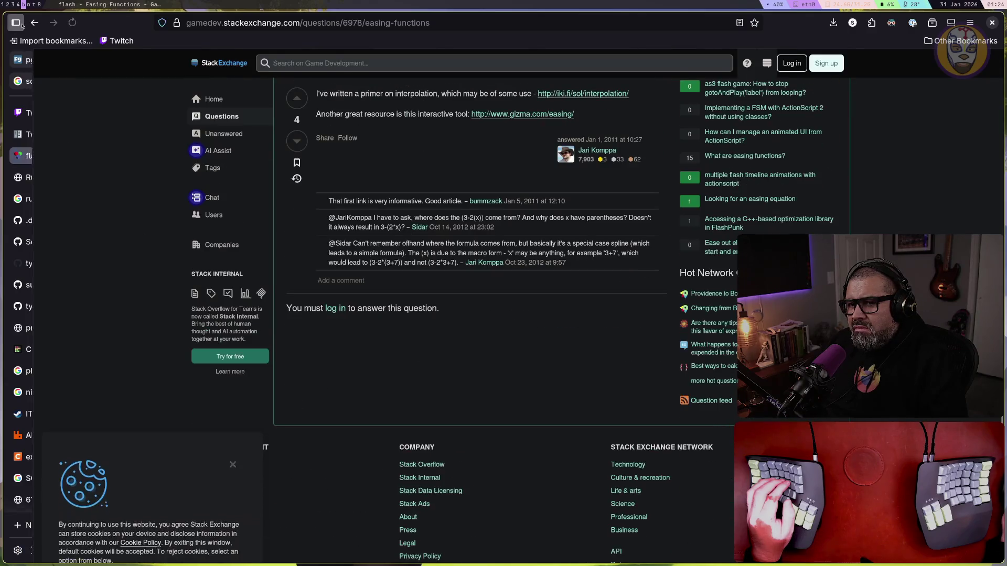
key("alt+Left")
scroll(199, 290, "down", 2)
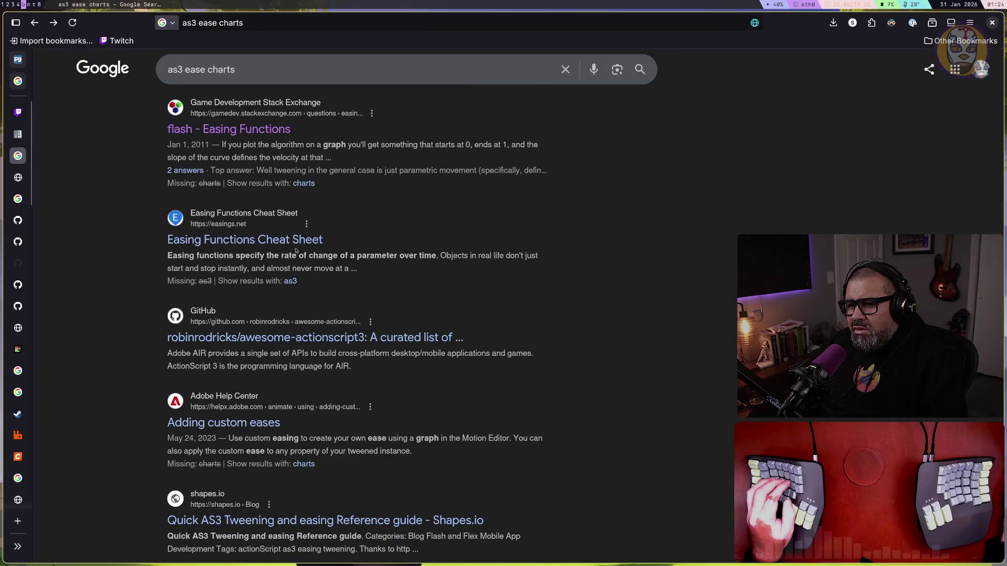
left_click(246, 245)
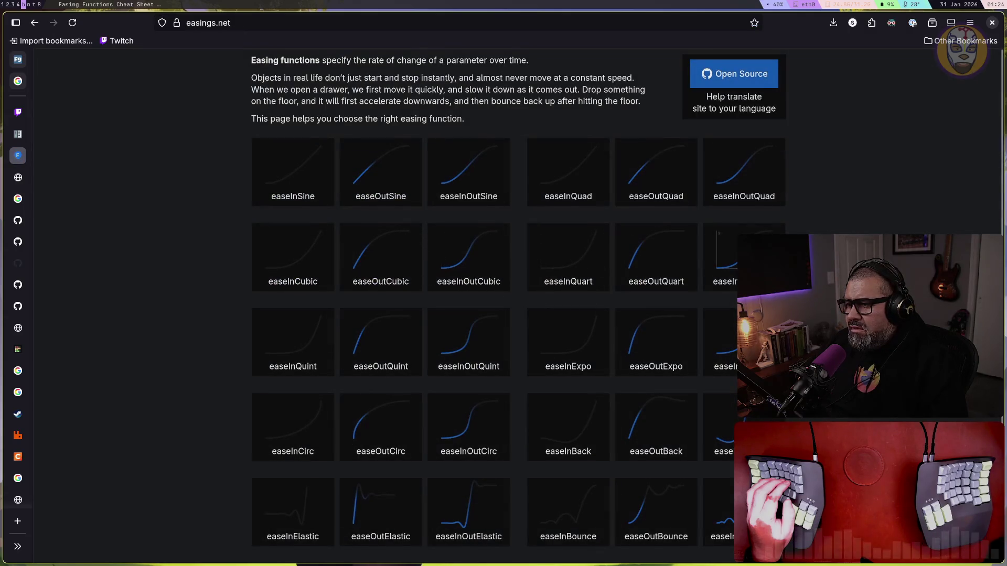
scroll(461, 330, "down", 1)
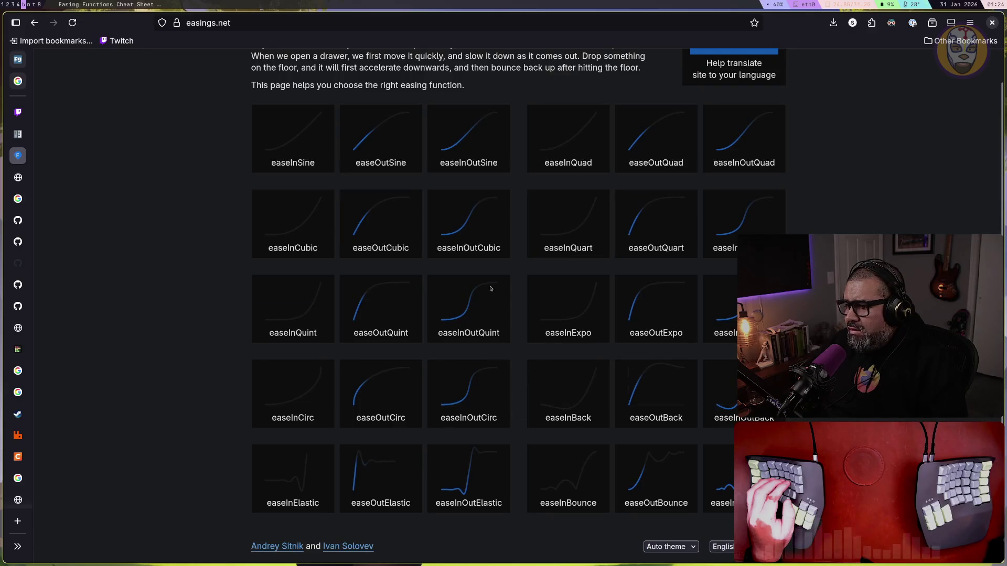
left_click(41, 23)
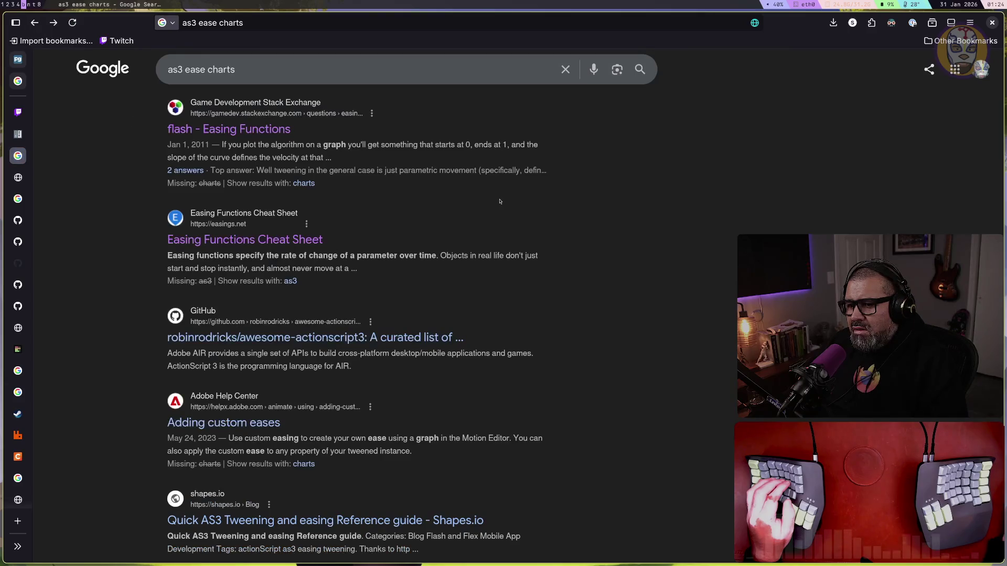
scroll(339, 155, "down", 5)
left_click(340, 151)
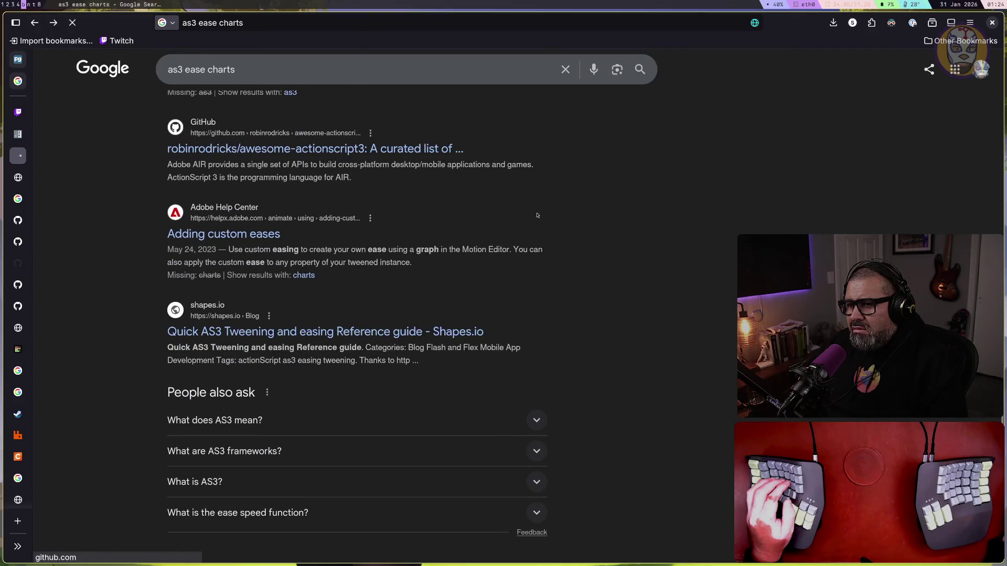
scroll(518, 235, "down", 20)
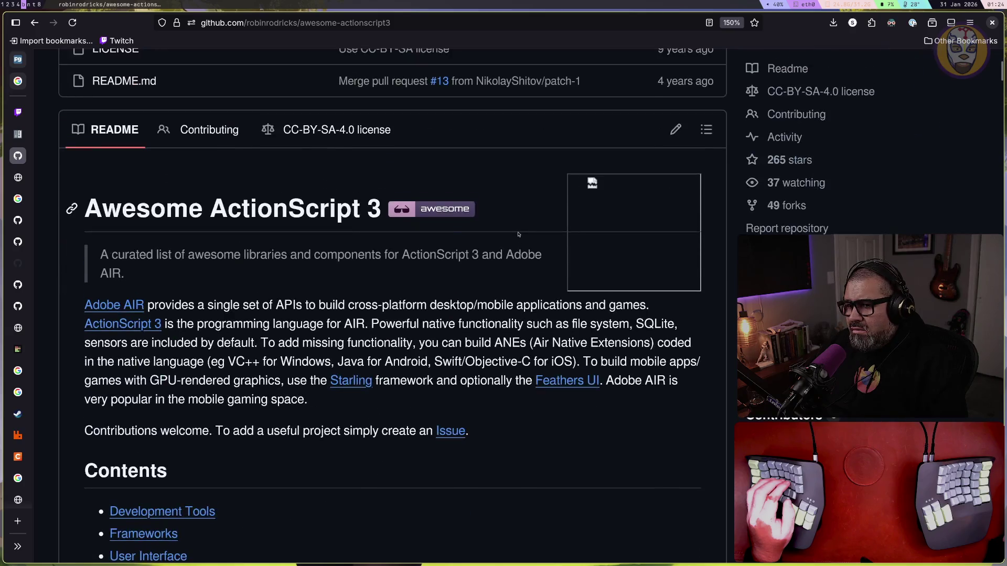
scroll(380, 199, "down", 7)
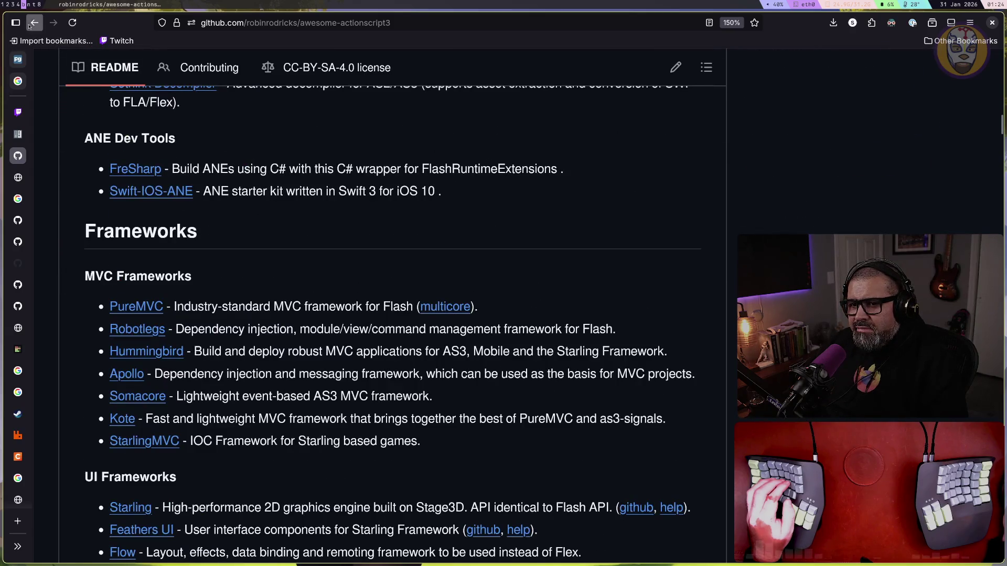
Check the Quick AS3 Tweening reference guide and the Adding custom eases help page
key("alt+Left")
scroll(436, 227, "down", 1)
scroll(436, 226, "down", 1)
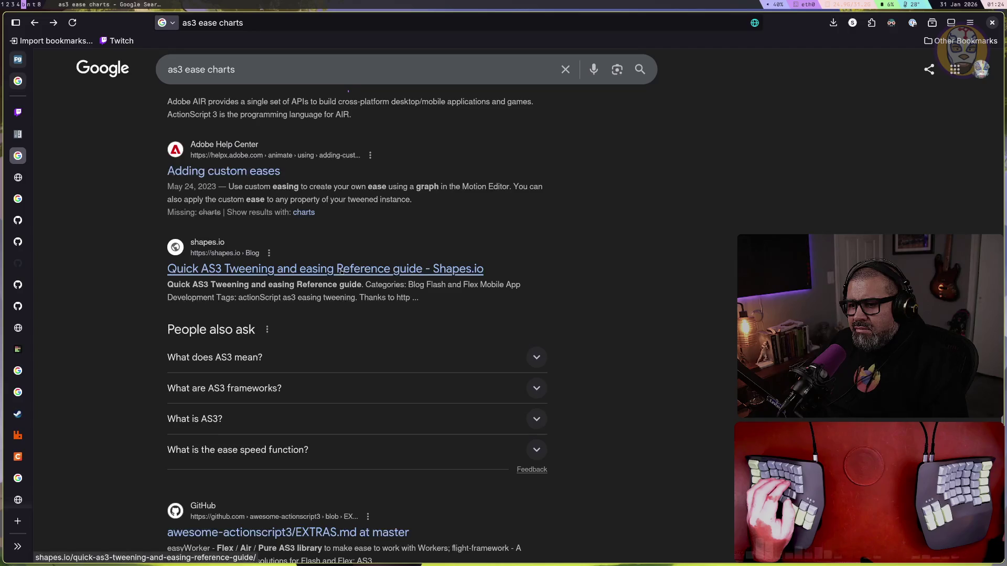
left_click(437, 265)
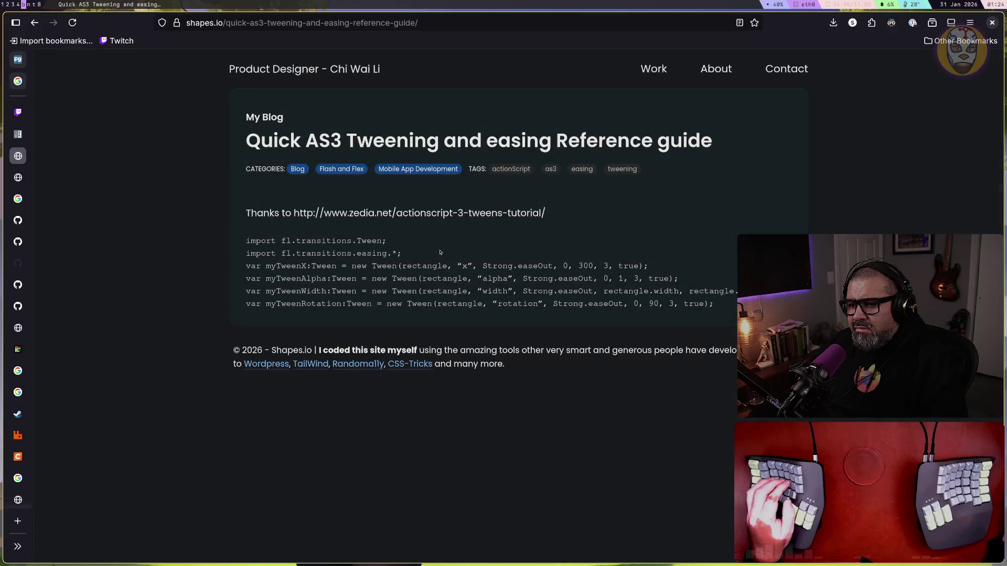
left_click(34, 23)
left_click(225, 173)
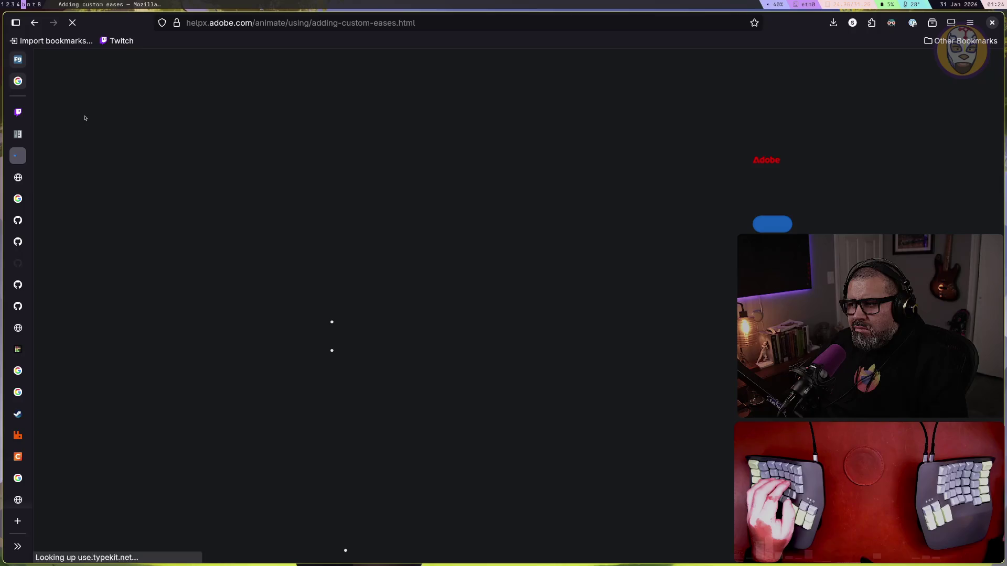
scroll(220, 315, "down", 20)
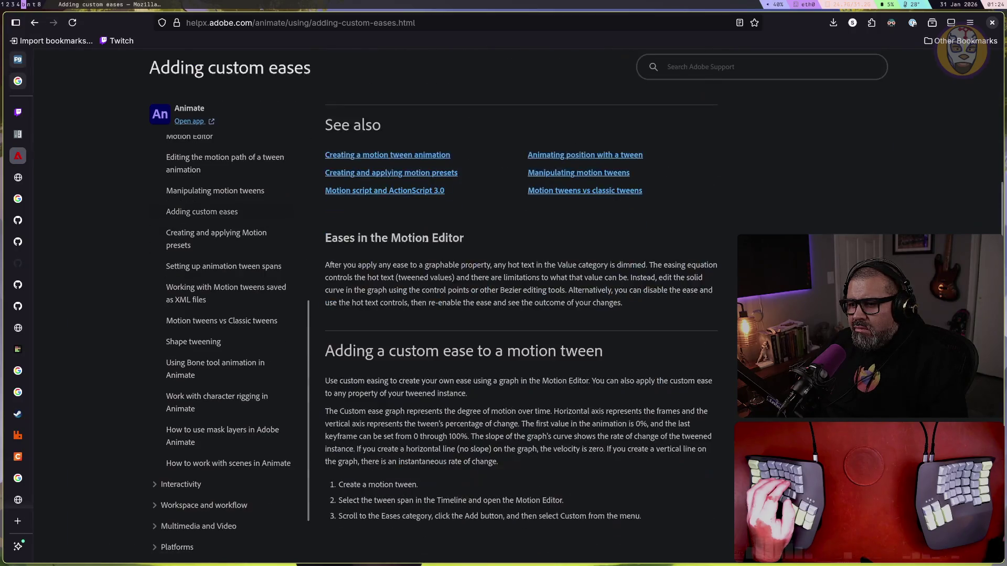
left_click(34, 23)
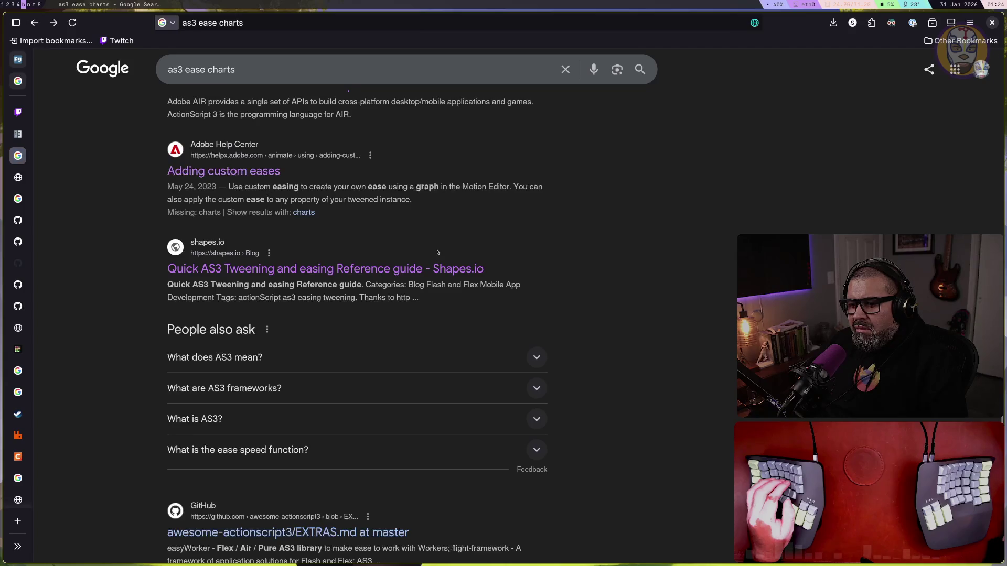
scroll(438, 252, "down", 5)
scroll(356, 233, "up", 5)
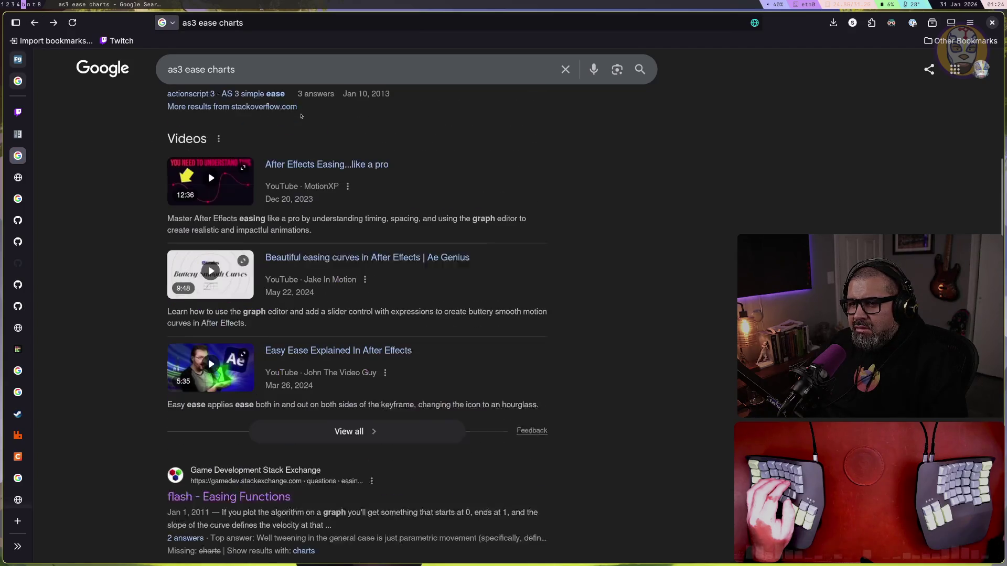
Search for 'robert penner easing' and open the Tweener cheat-sheet article and transition cheat sheets post
left_click(217, 23)
triple_click(207, 23)
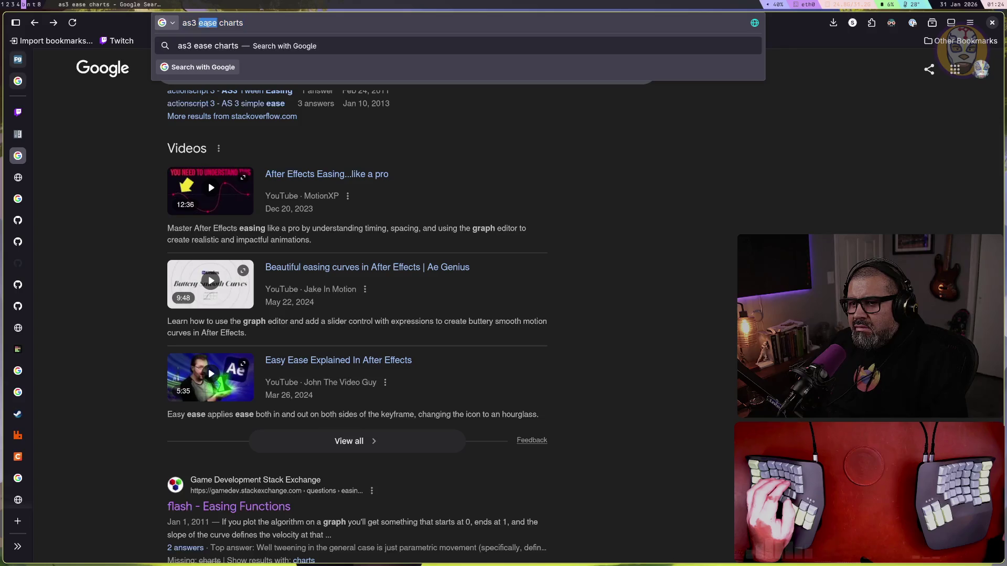
type("robert p")
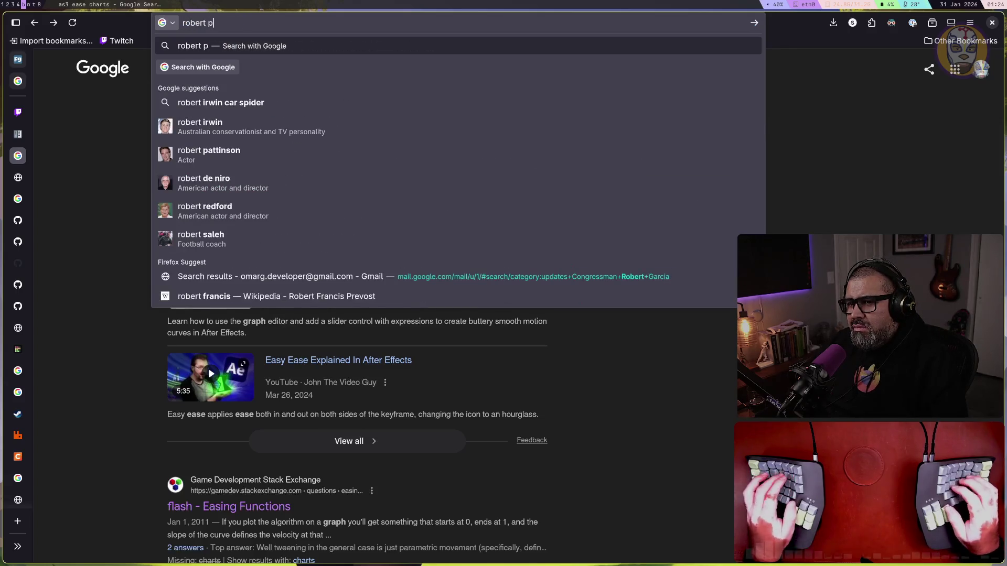
type("enner easing")
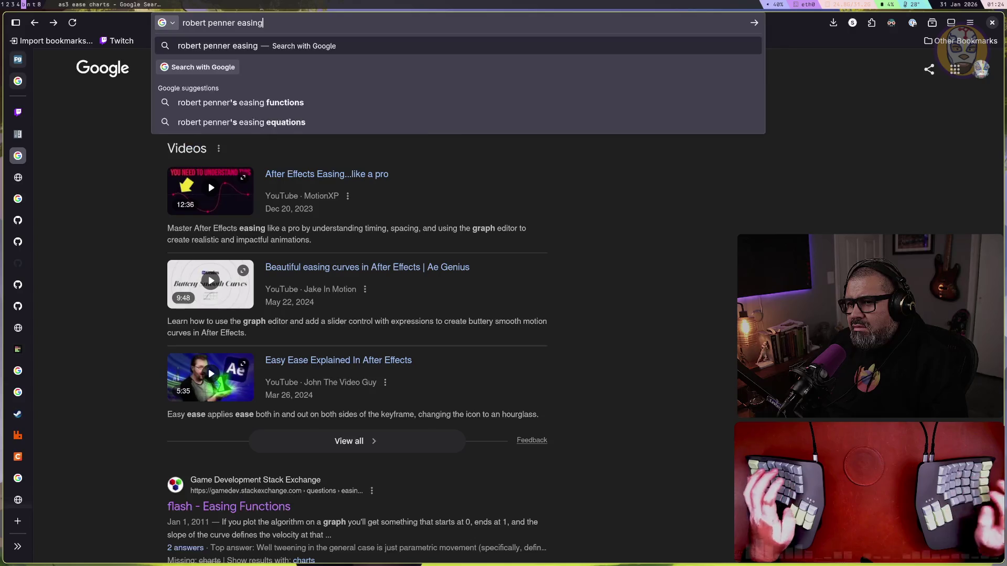
key("Return")
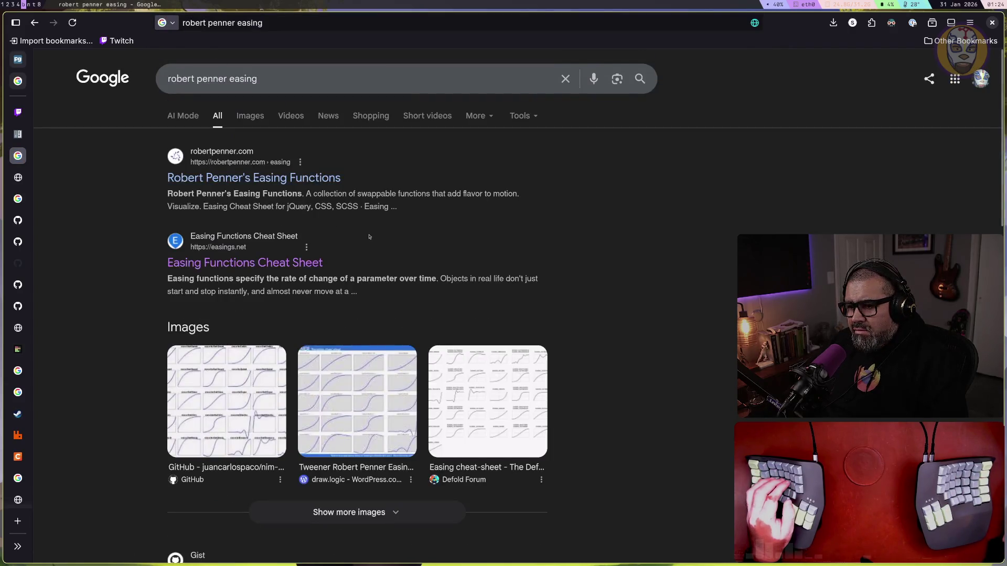
scroll(271, 151, "down", 2)
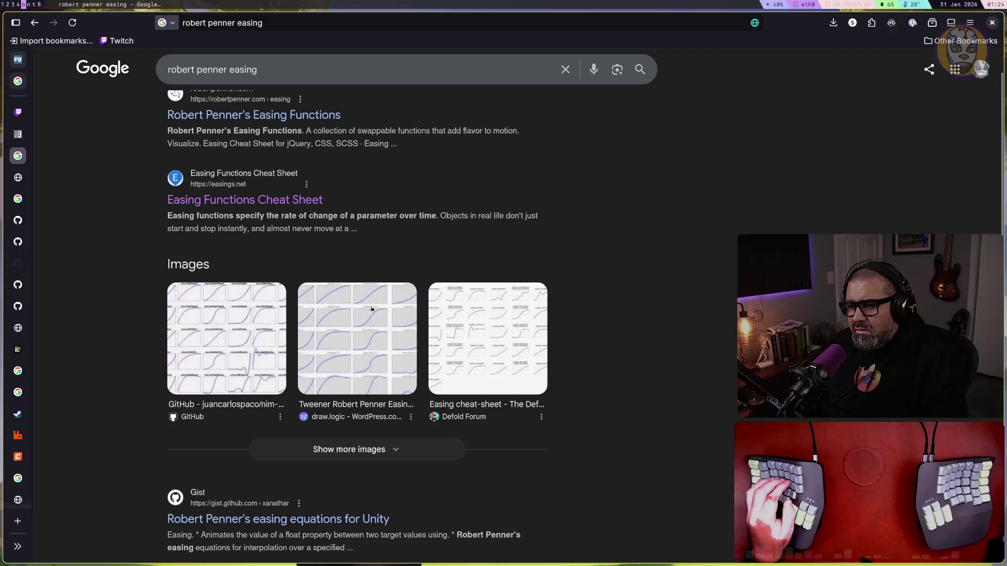
scroll(372, 283, "down", 2)
left_click(371, 283)
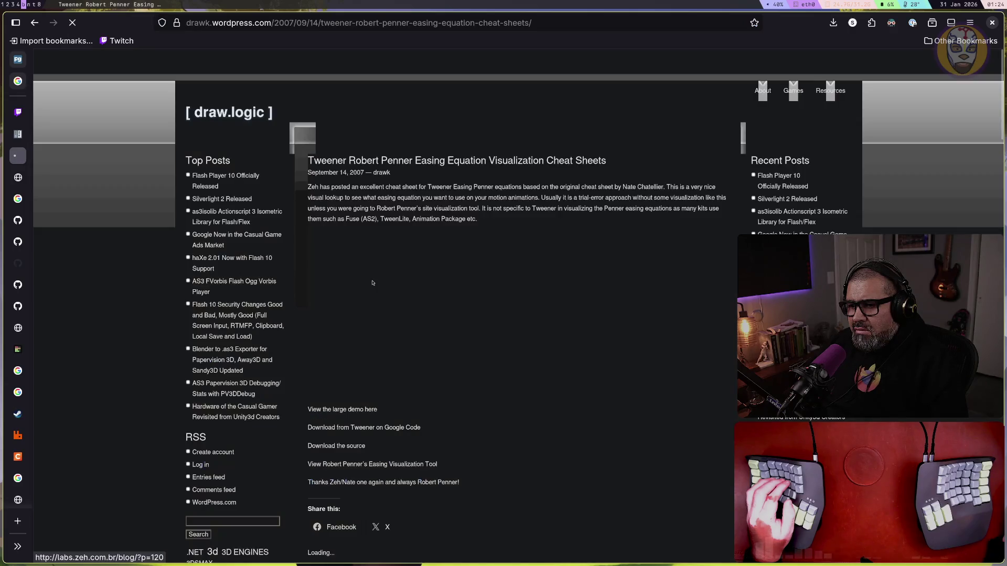
left_click(390, 279)
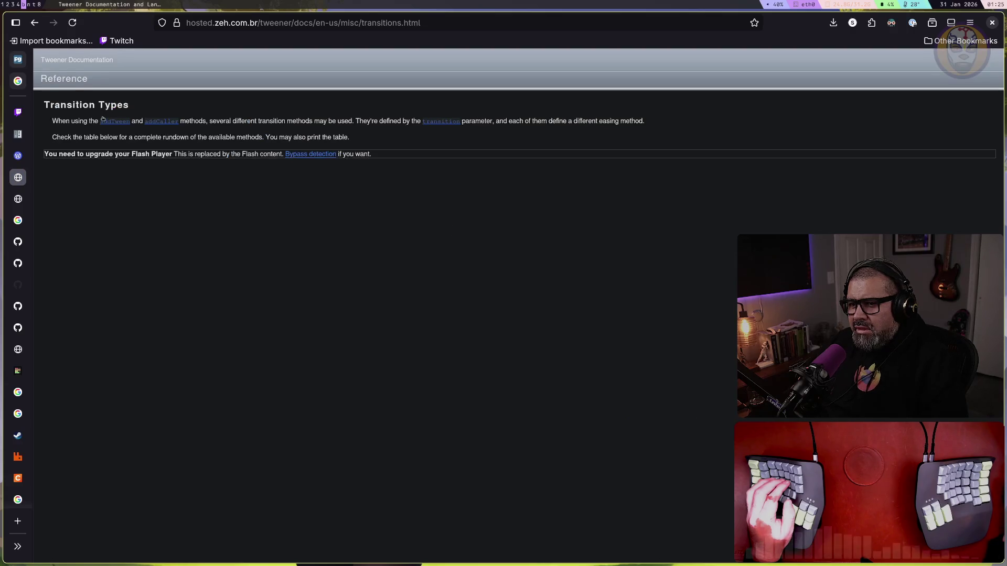
Close the labs.zeh.com.br blog tab and open the Tweener Transition Types documentation
left_click(35, 23)
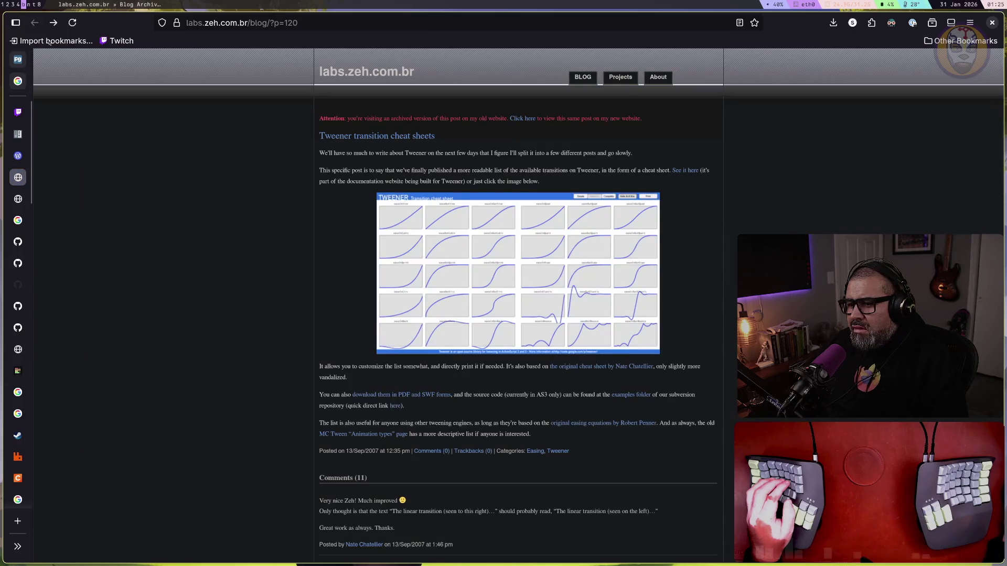
scroll(254, 247, "down", 5)
scroll(250, 251, "up", 4)
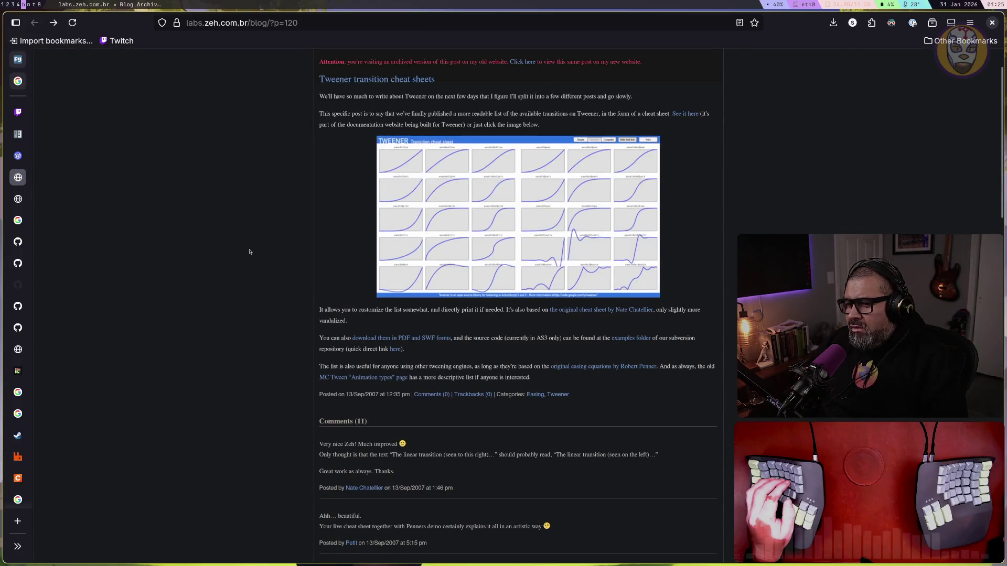
scroll(250, 252, "up", 2)
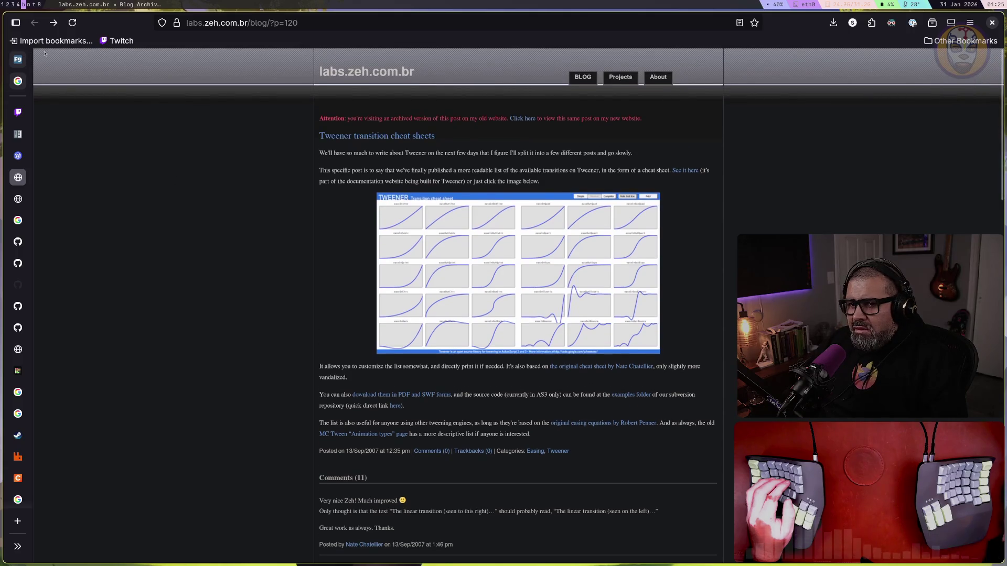
left_click(15, 22)
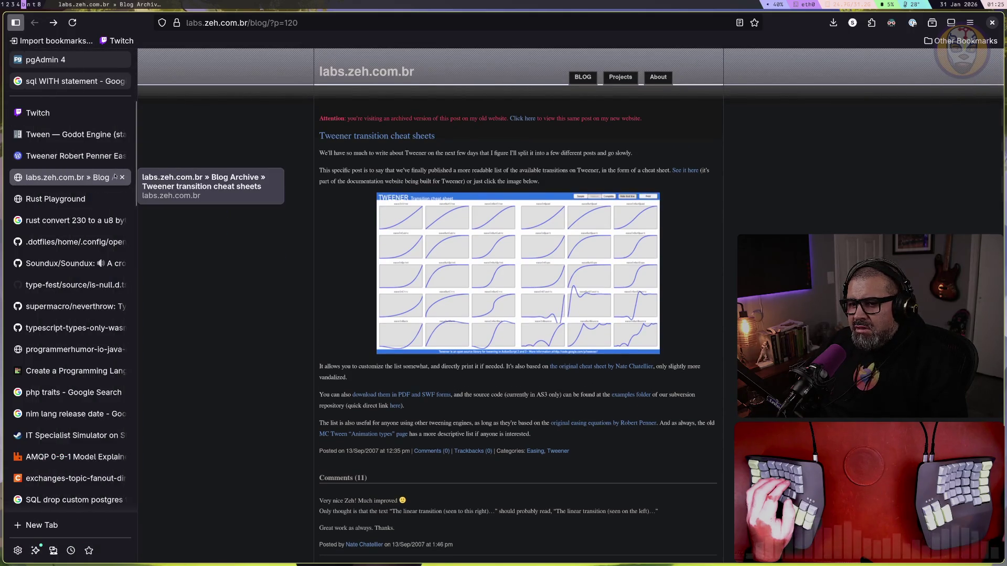
left_click(123, 178)
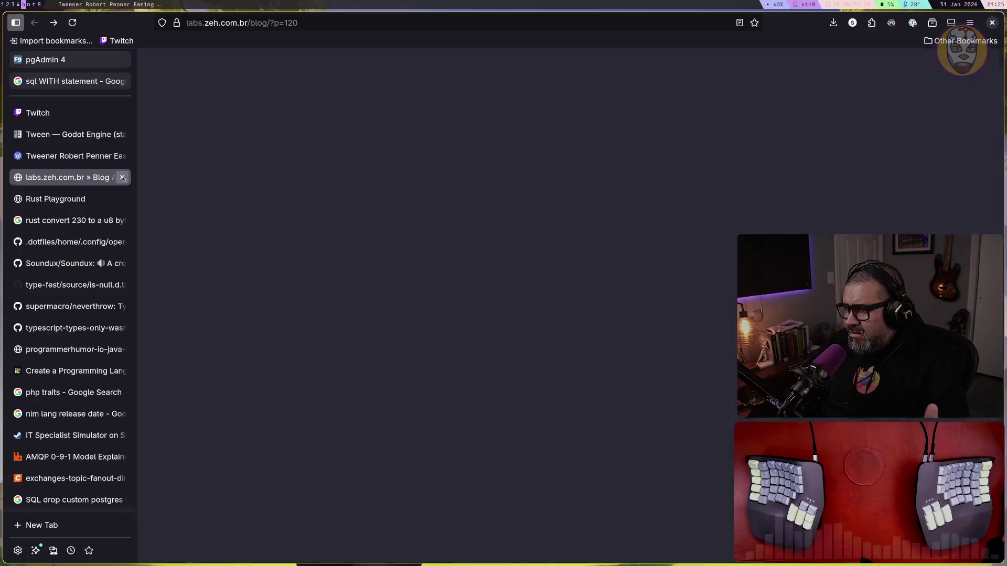
scroll(506, 243, "down", 4)
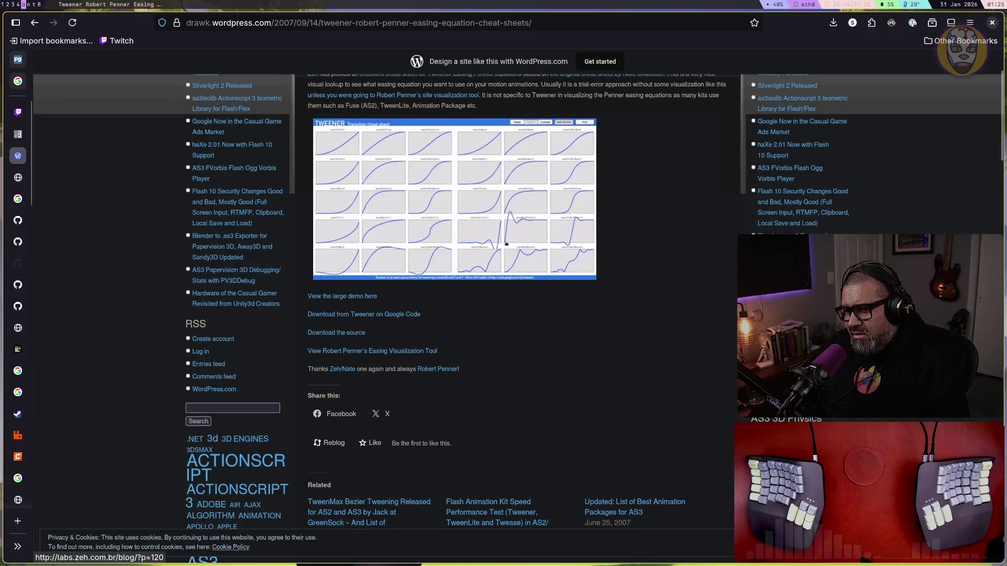
left_click(367, 296)
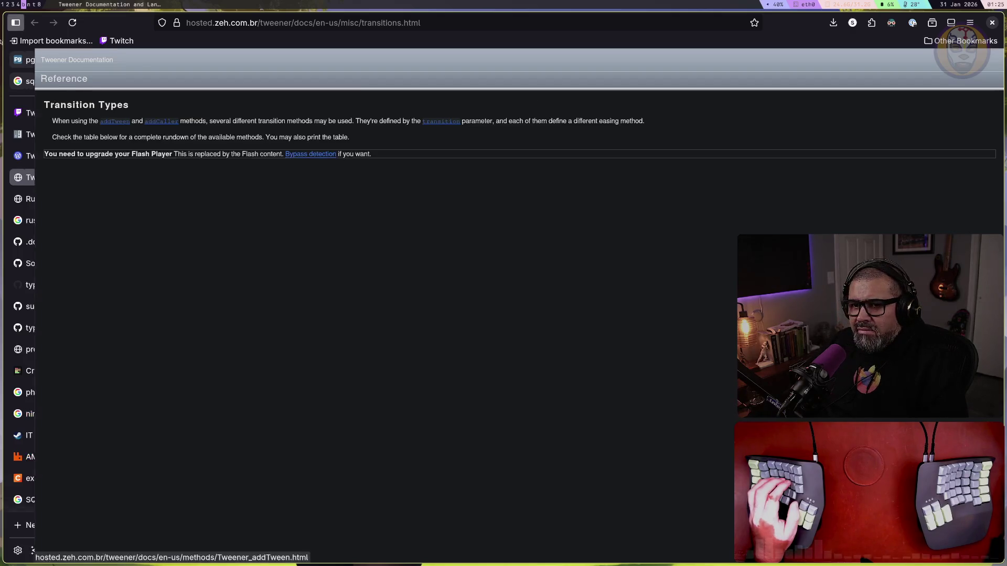
From the Twitch dashboard chat, open the GitHub link to node_stuff.rs
left_click(16, 22)
left_click(59, 113)
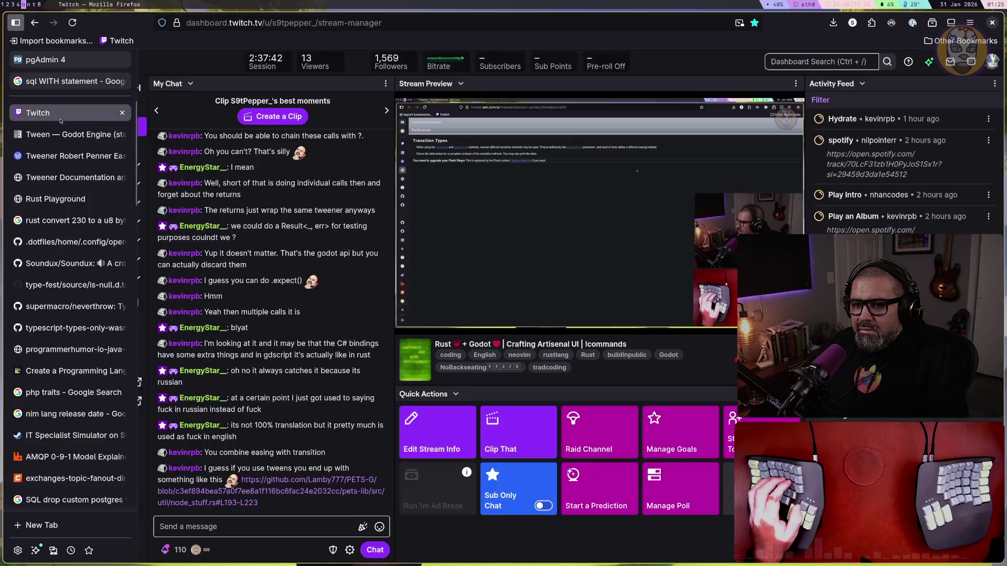
left_click(290, 432)
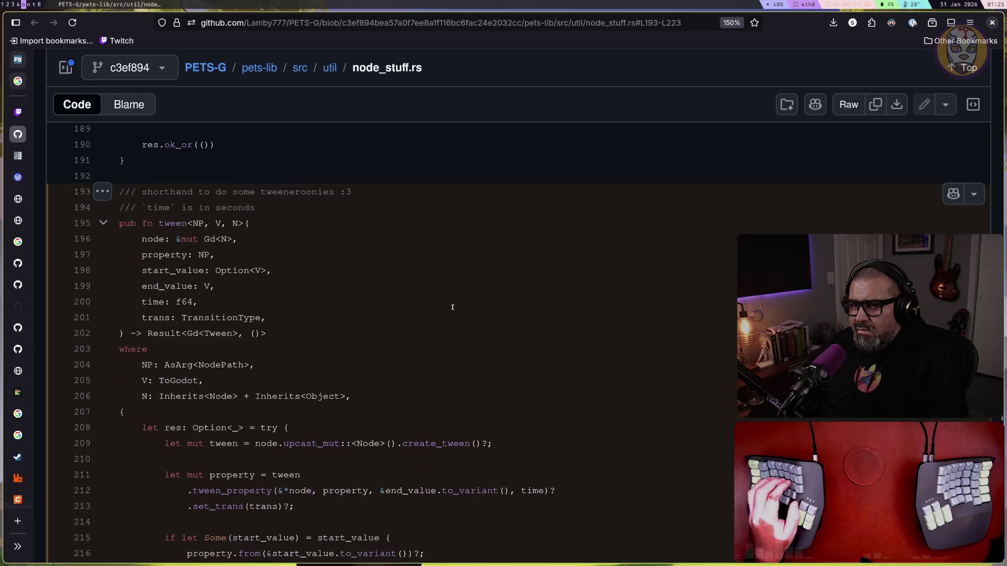
scroll(452, 307, "down", 2)
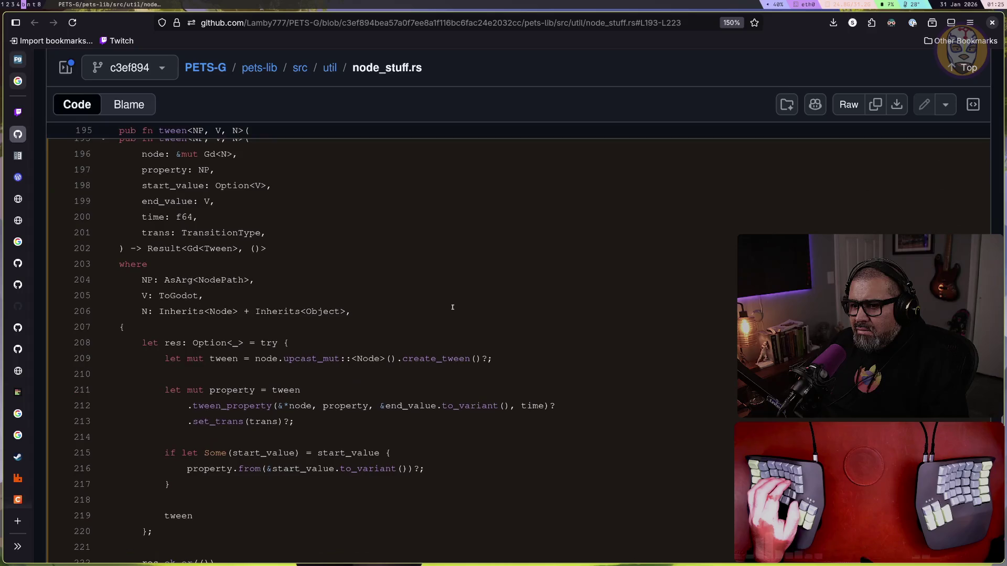
scroll(453, 307, "up", 2)
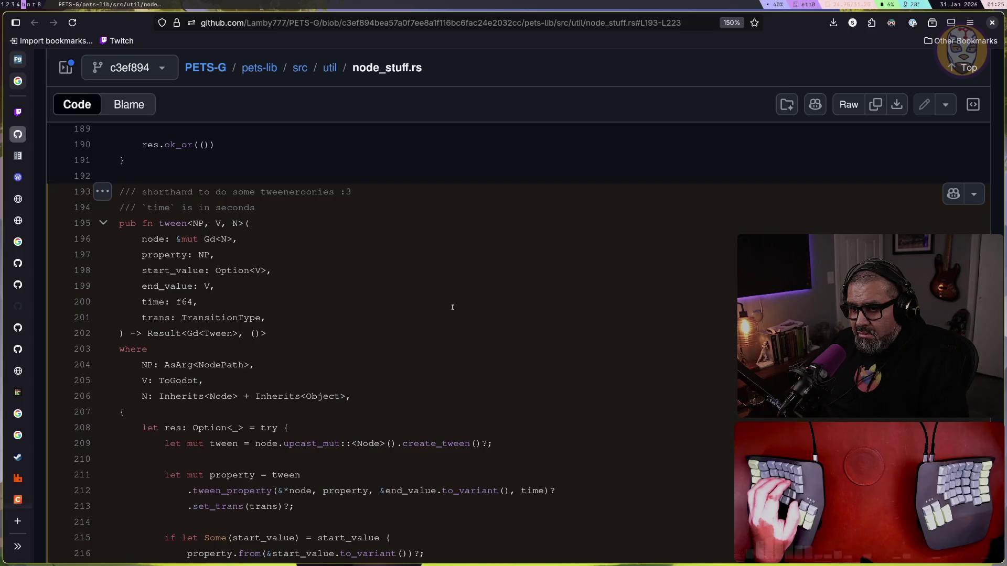
scroll(453, 307, "down", 2)
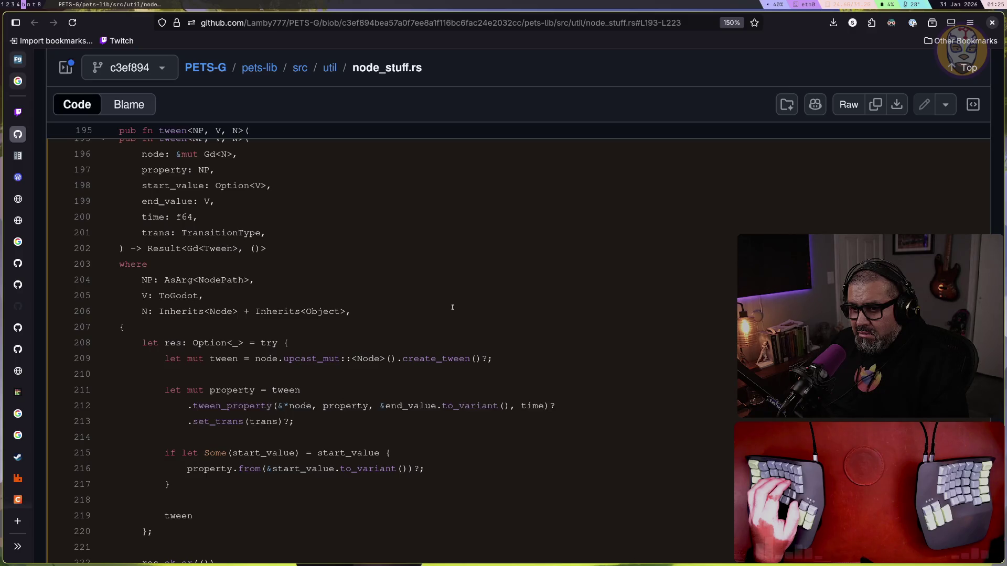
scroll(452, 308, "down", 2)
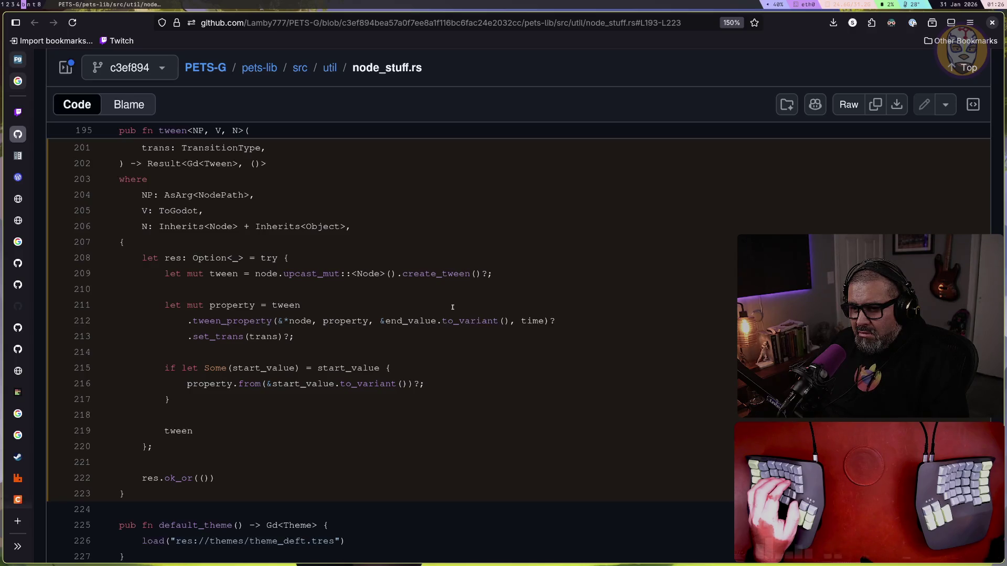
scroll(453, 307, "down", 3)
double_click(274, 174)
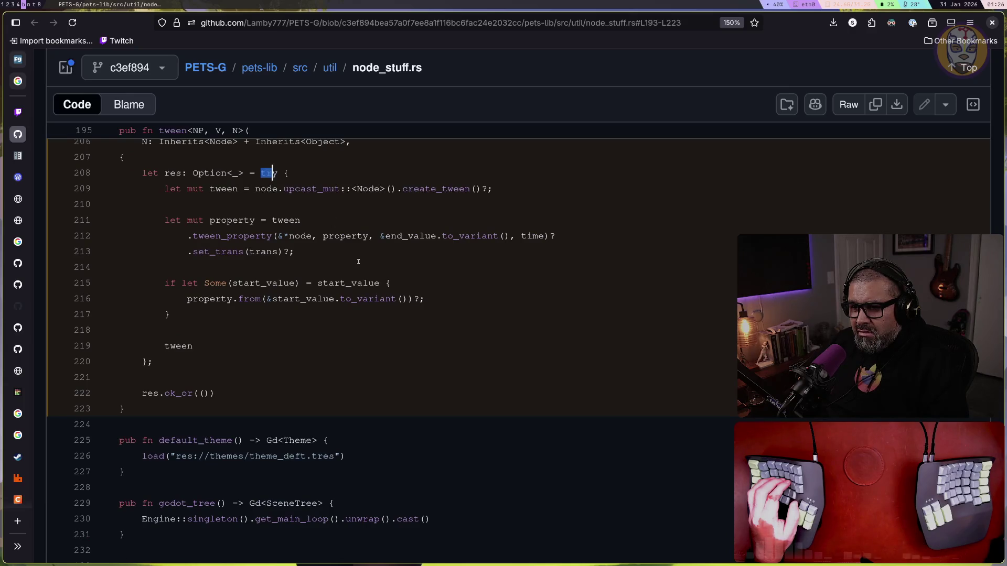
scroll(360, 274, "up", 20)
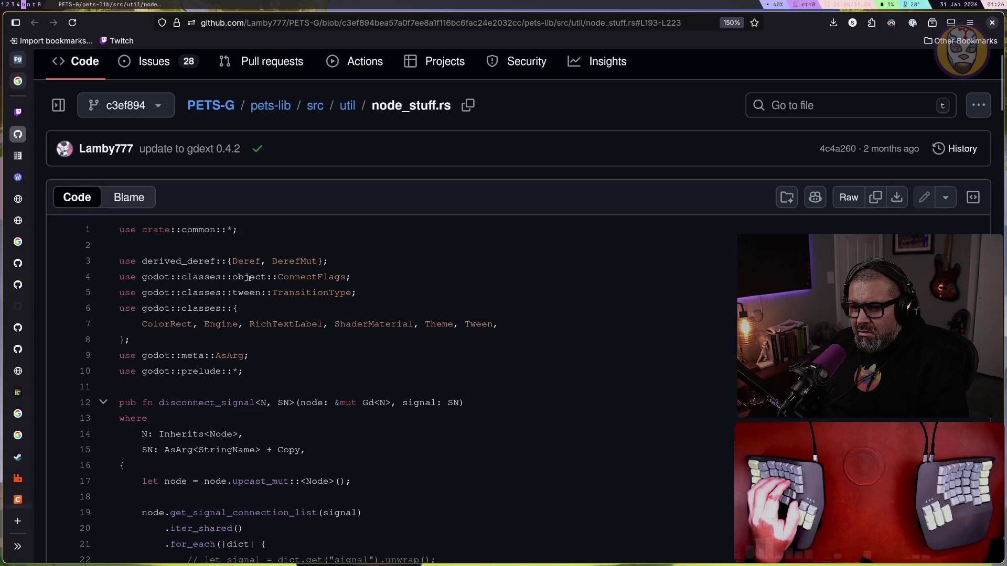
Read node_stuff.rs's tween helper around lines 193–223, then switch to the Neovim terminal
scroll(249, 278, "down", 2)
scroll(250, 277, "up", 3)
scroll(249, 278, "down", 20)
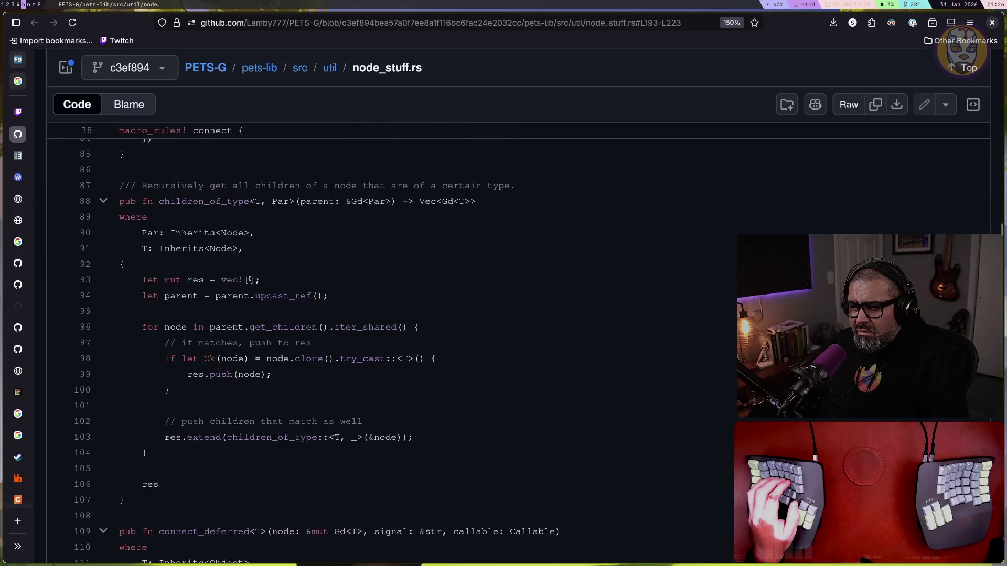
scroll(250, 278, "down", 8)
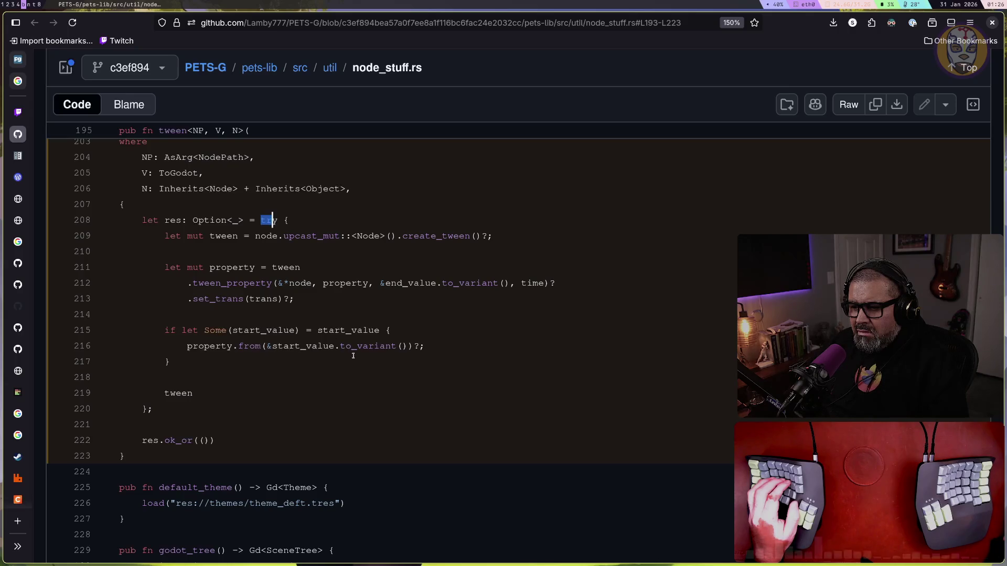
scroll(337, 364, "down", 3)
scroll(337, 365, "up", 3)
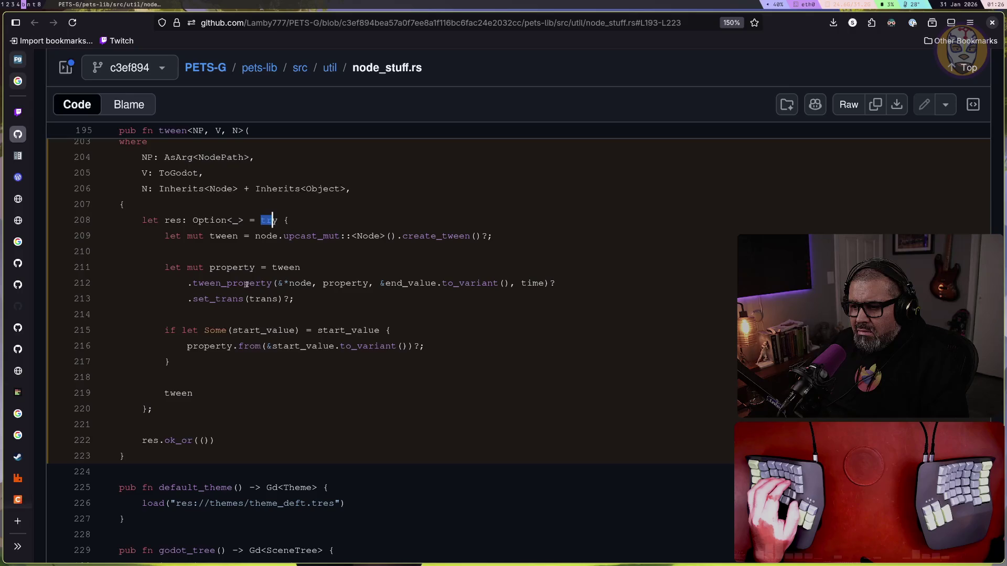
scroll(225, 358, "up", 2)
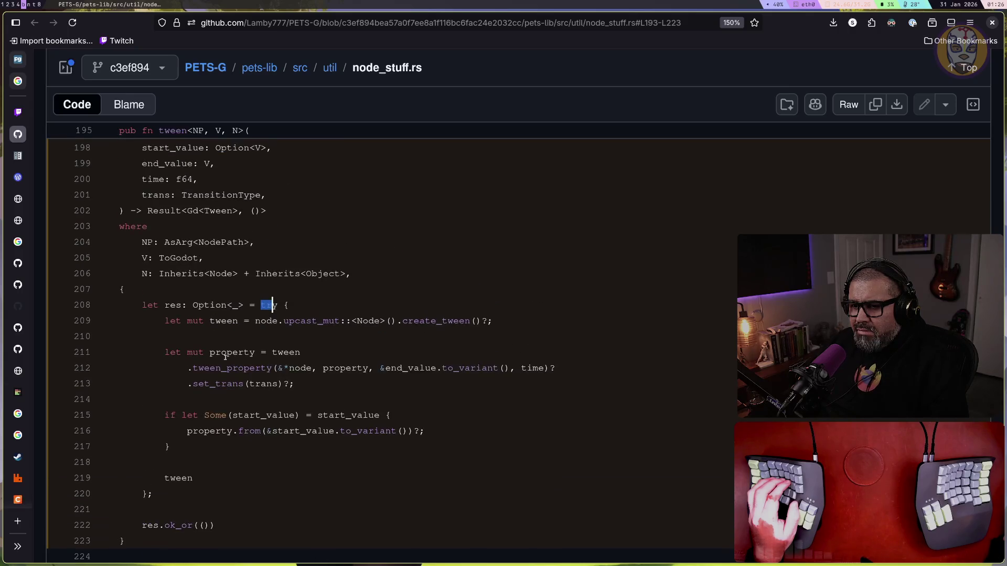
scroll(225, 357, "down", 2)
scroll(225, 357, "up", 2)
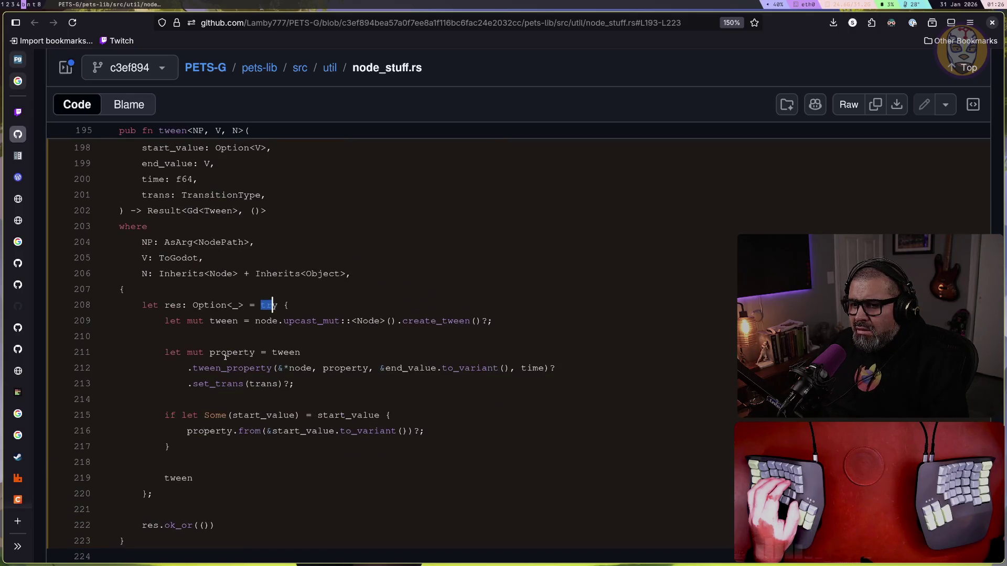
scroll(225, 358, "down", 3)
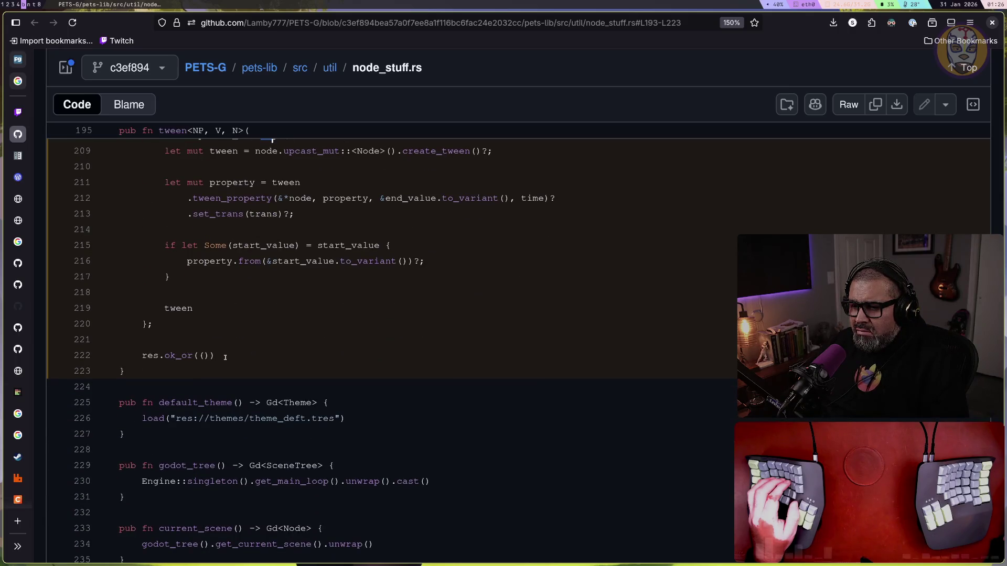
scroll(225, 357, "up", 2)
scroll(225, 357, "down", 3)
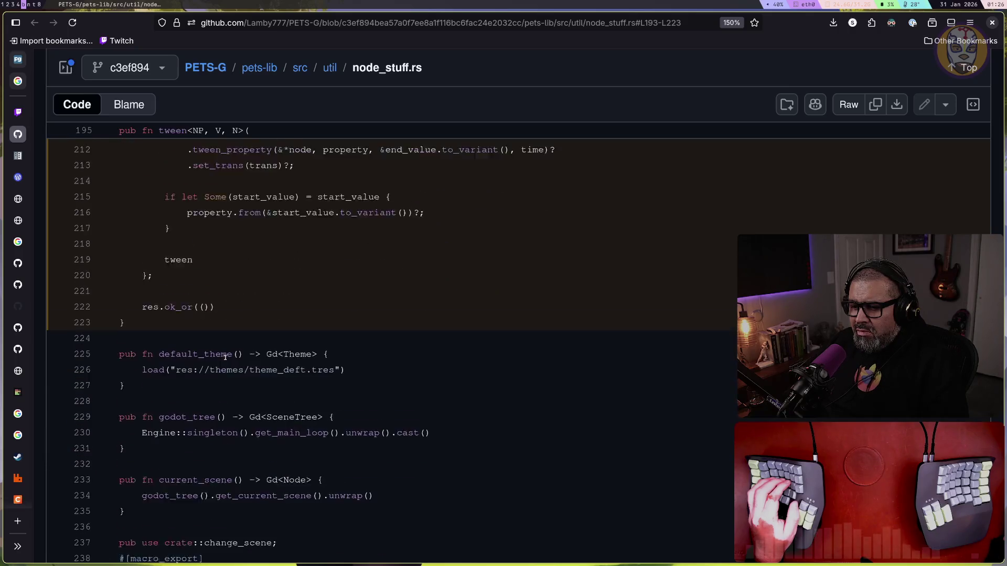
scroll(225, 357, "up", 5)
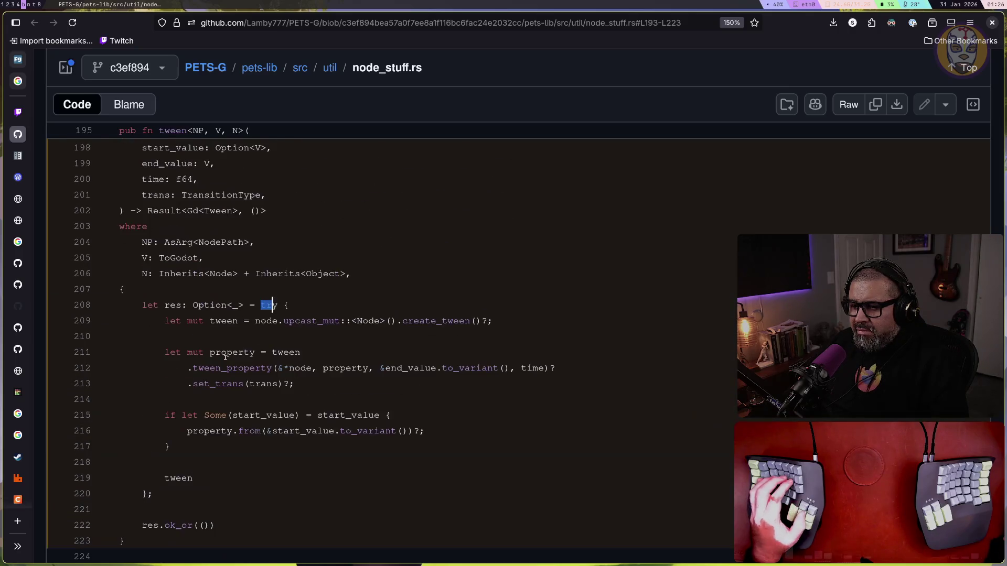
key("super+t")
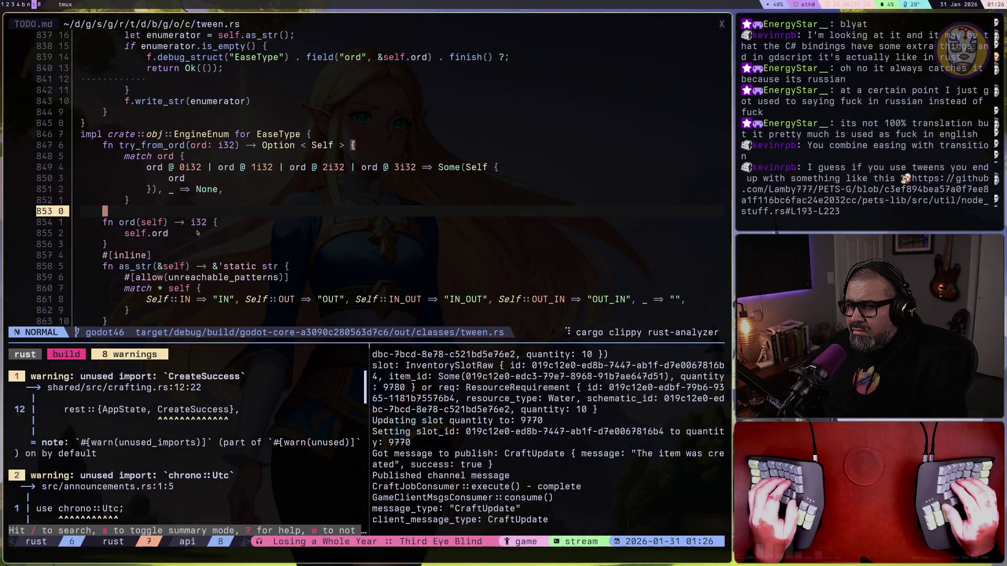
Check the EaseType variants via gd, then append .IN to EaseType on line 62 of announcements.rs
key("ctrl+o")
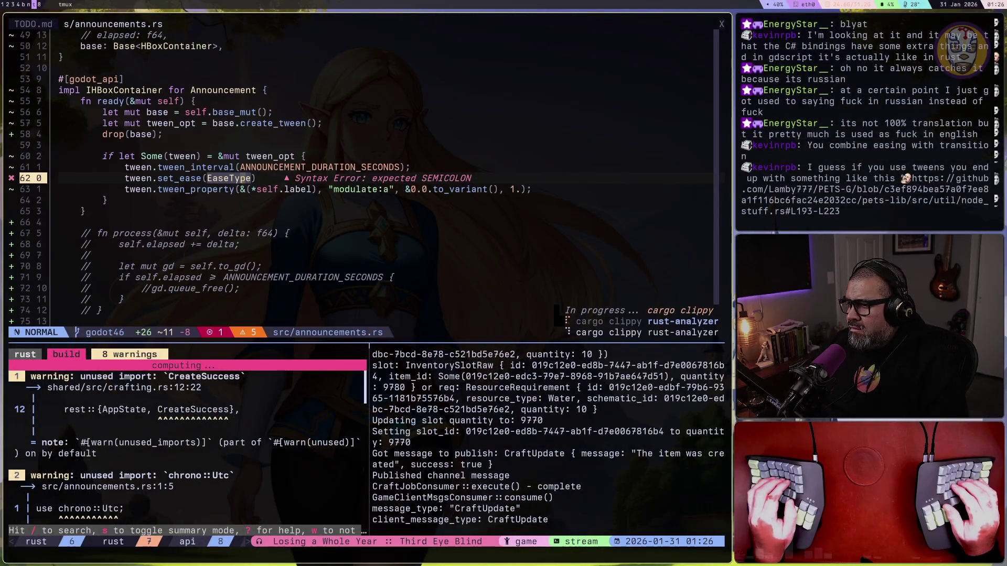
type("ea:")
key("BackSpace")
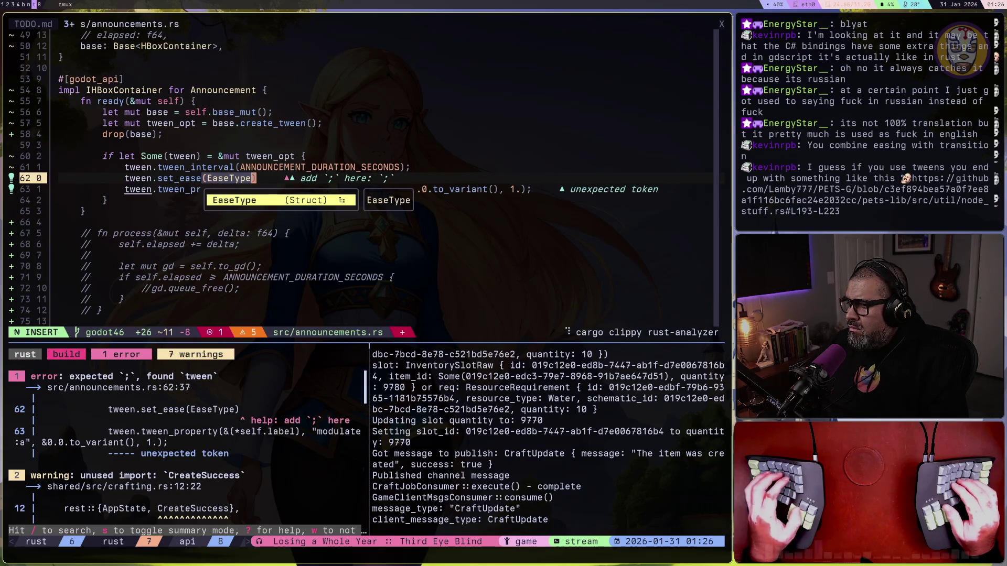
key("Escape")
key("g")
key("d")
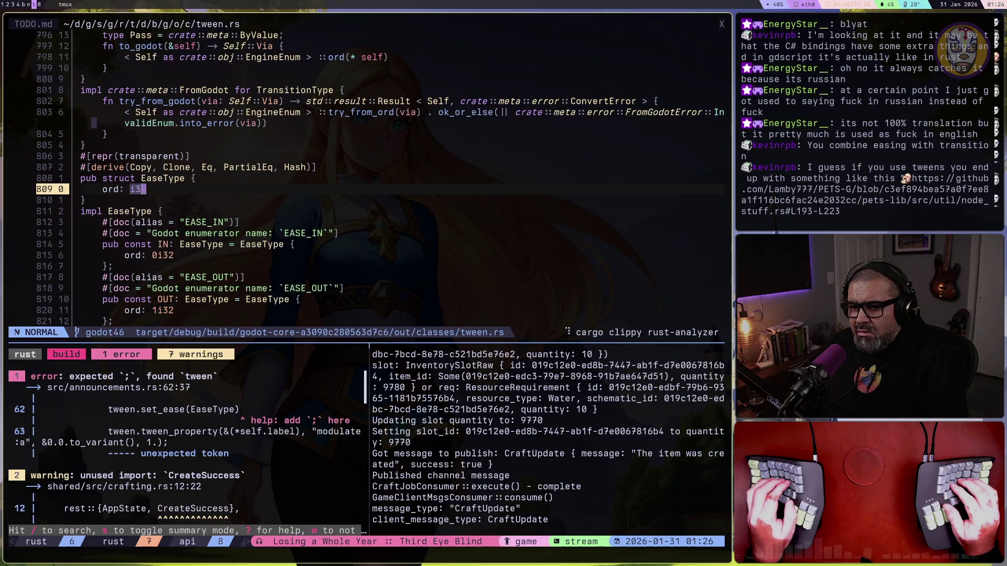
key("j")
key("j")
key("j")
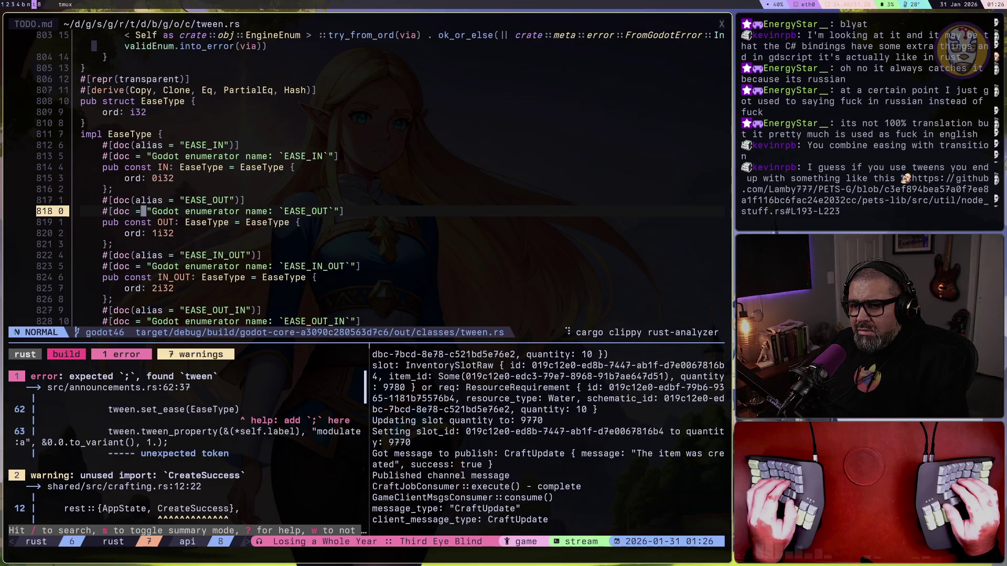
key("j")
key("j")
key("j")
key("j")
key("j")
key("j")
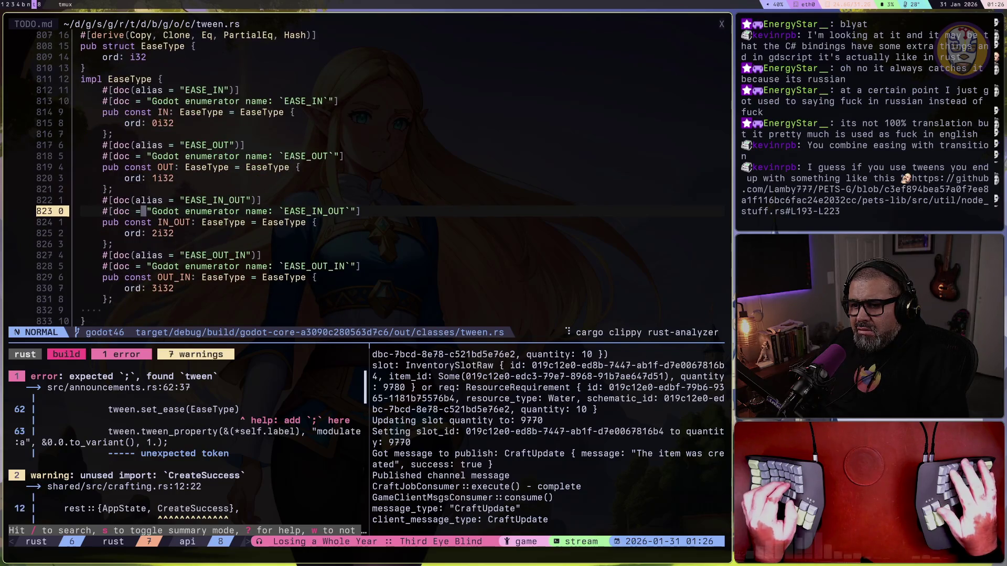
key("ctrl+o")
type("a.IN")
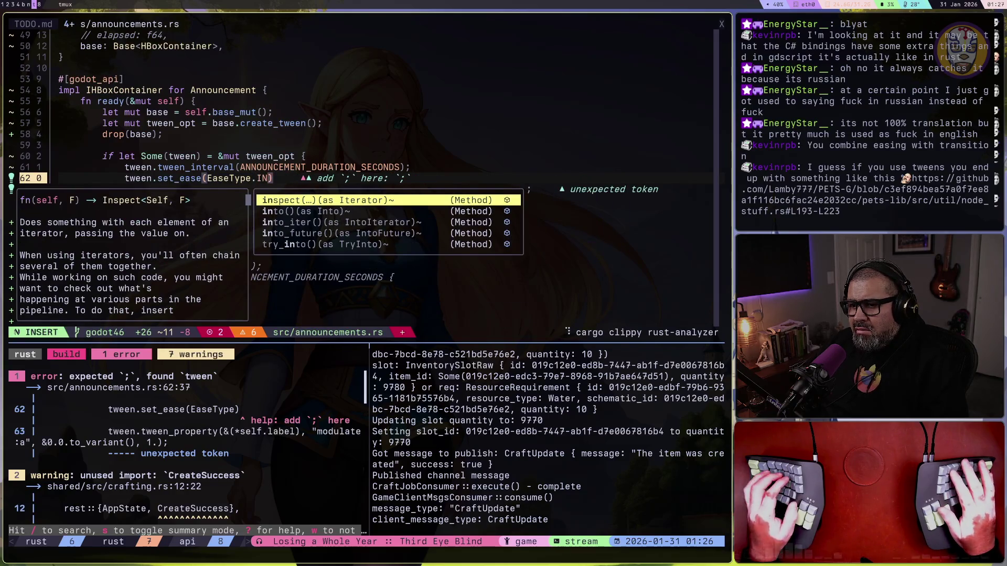
key("Escape")
Open TODO.md with :e, then jump back to loading.rs at the Err(_) line
key("space")
key("period")
key("colon")
type("e TODO.md")
key("Return")
key("ctrl+o")
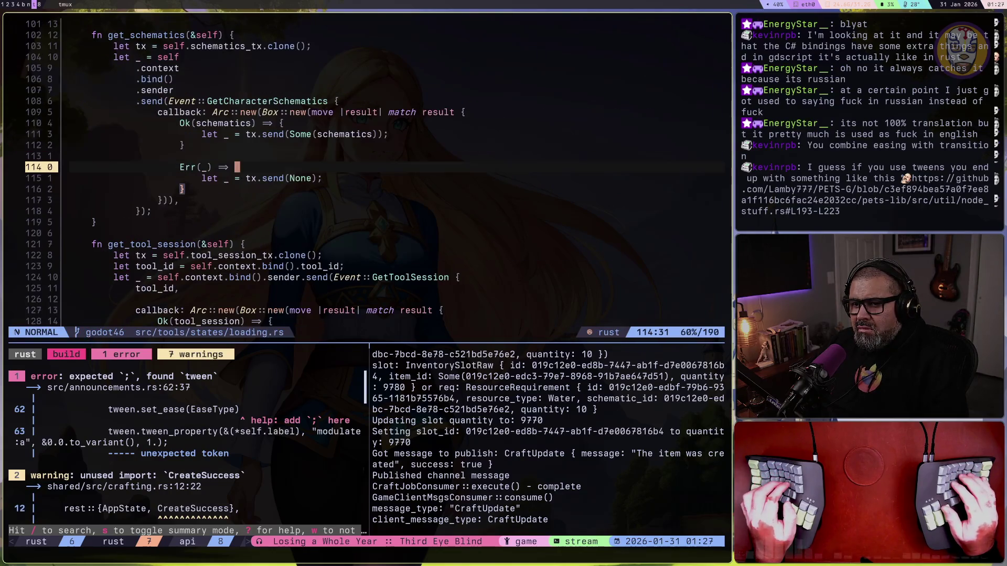
Jump around loading.rs, then preview the EaseType, IntervalTweener and toolchain buffers with build panes hidden
key("ctrl+o")
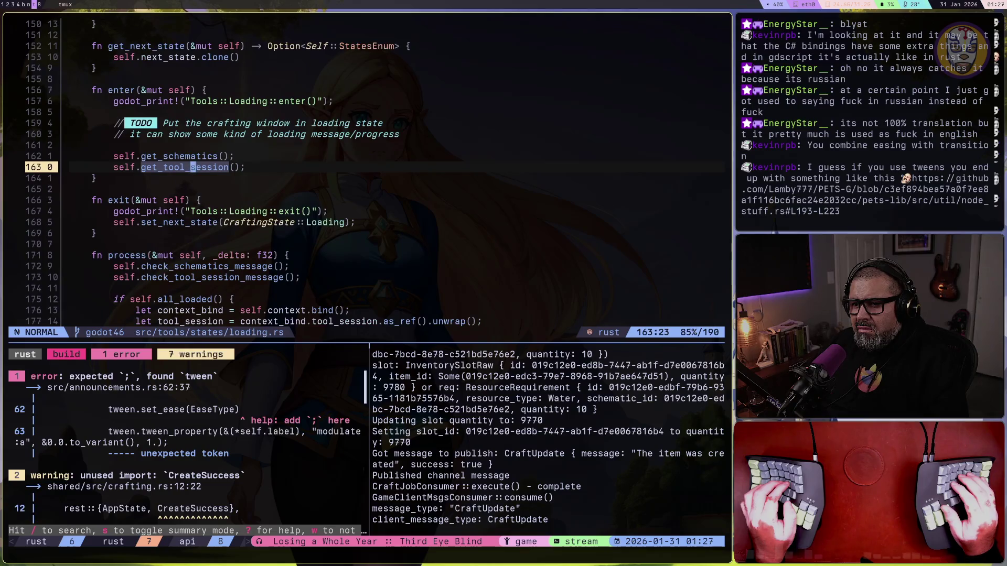
key("ctrl+i")
key("ctrl+i")
key("ctrl+i")
key("ctrl+o")
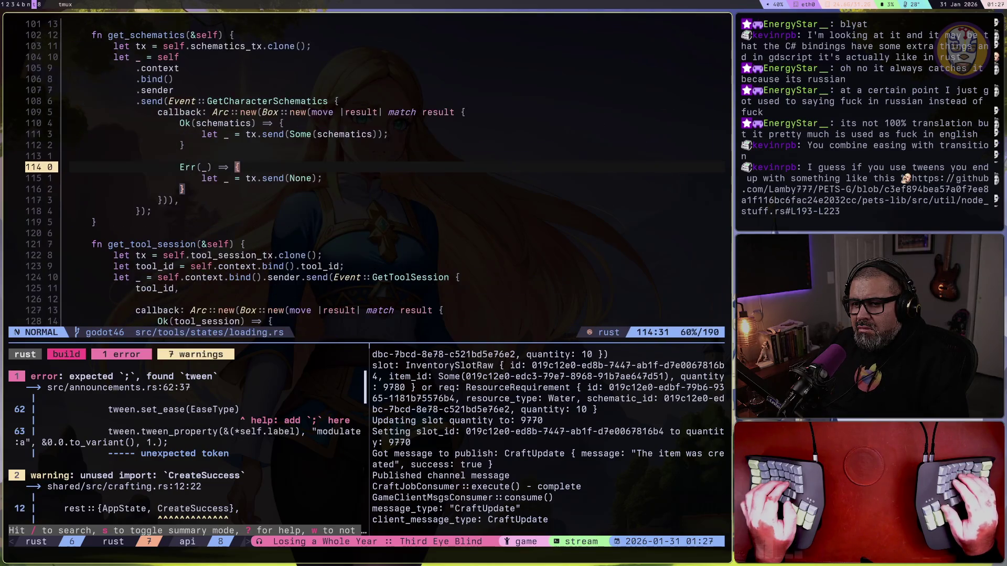
key("space")
key("f")
key("b")
key("Up")
key("Down")
key("Down")
key("Down")
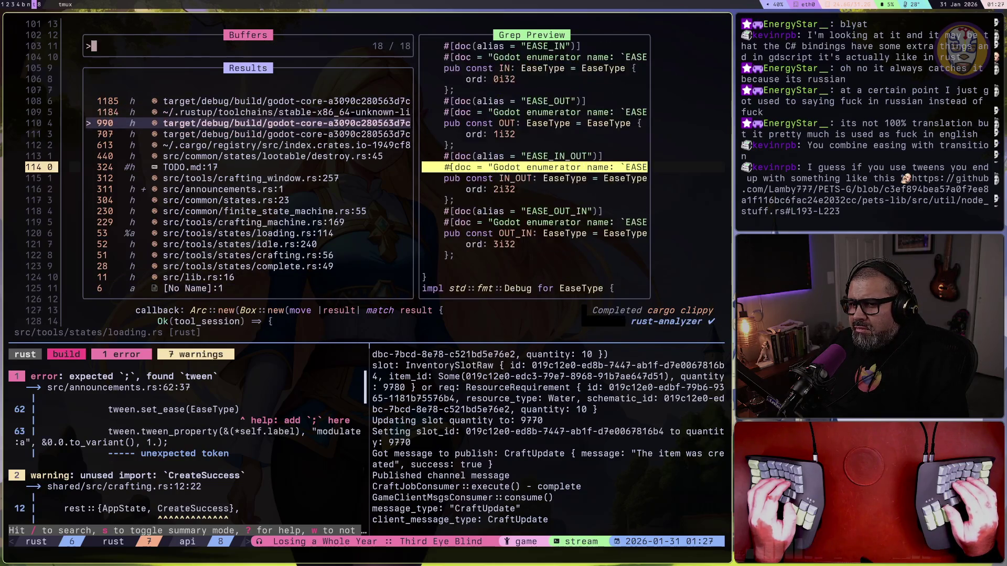
key("Up")
key("Up")
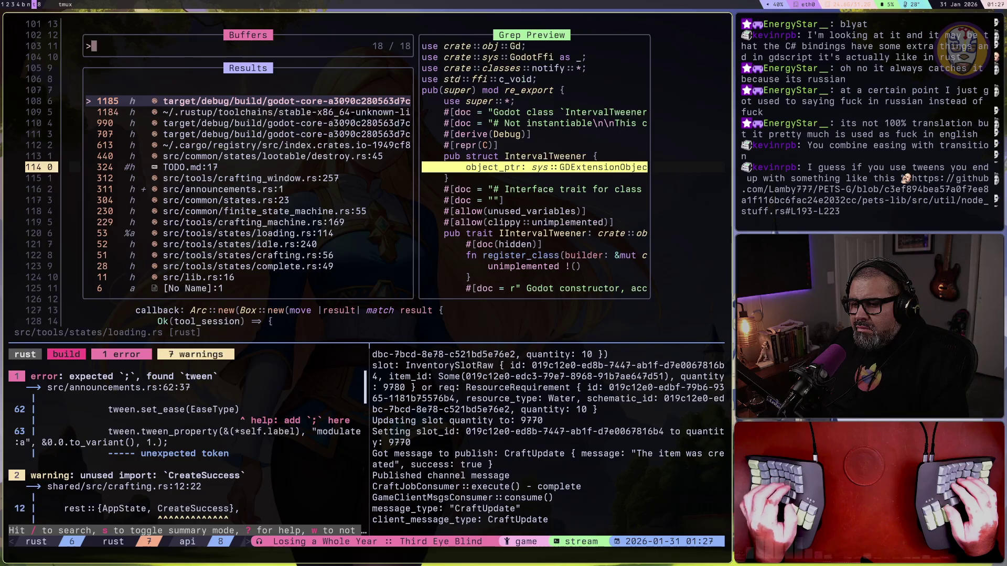
key("ctrl+b")
key("z")
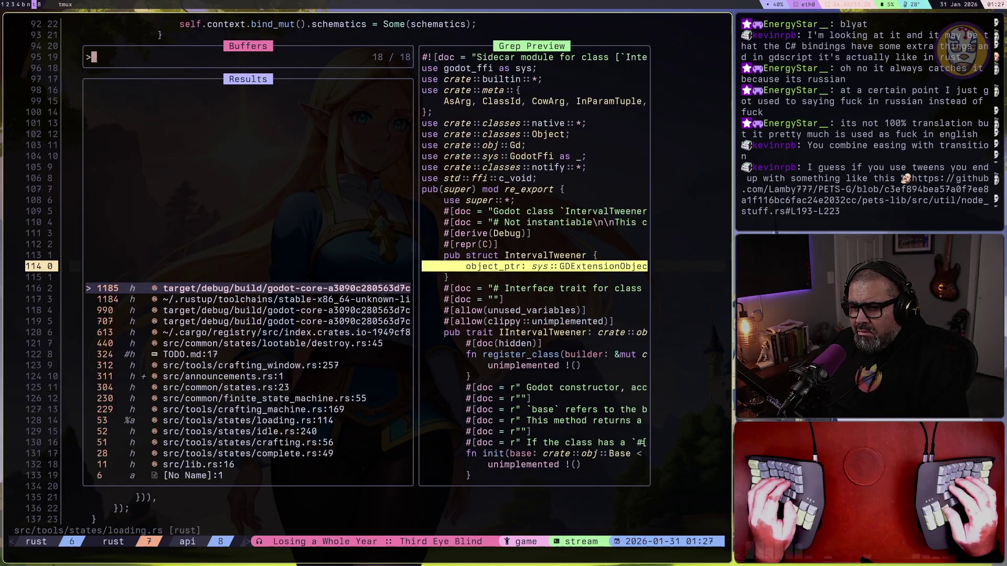
key("Up")
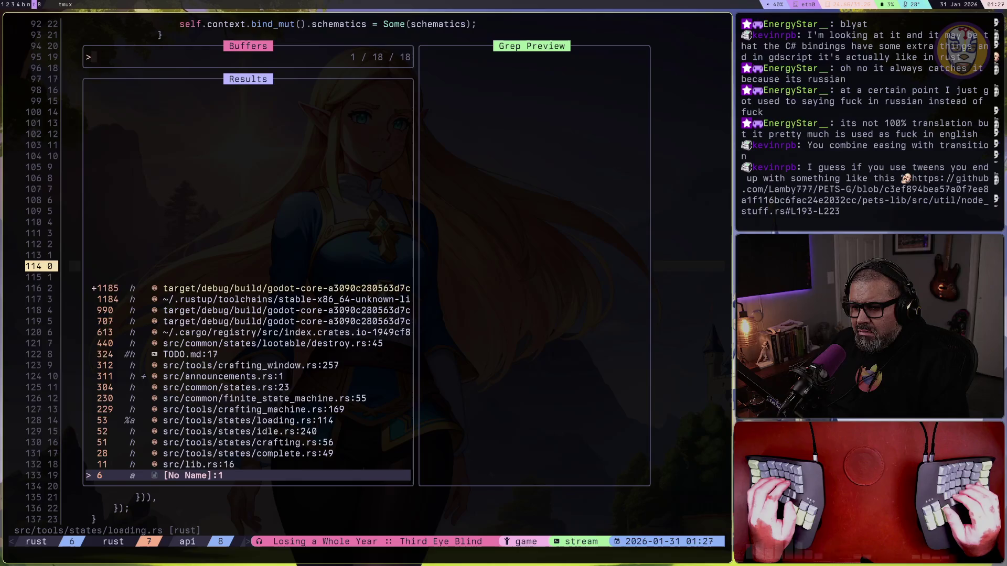
key("Down")
key("Down")
key("Up")
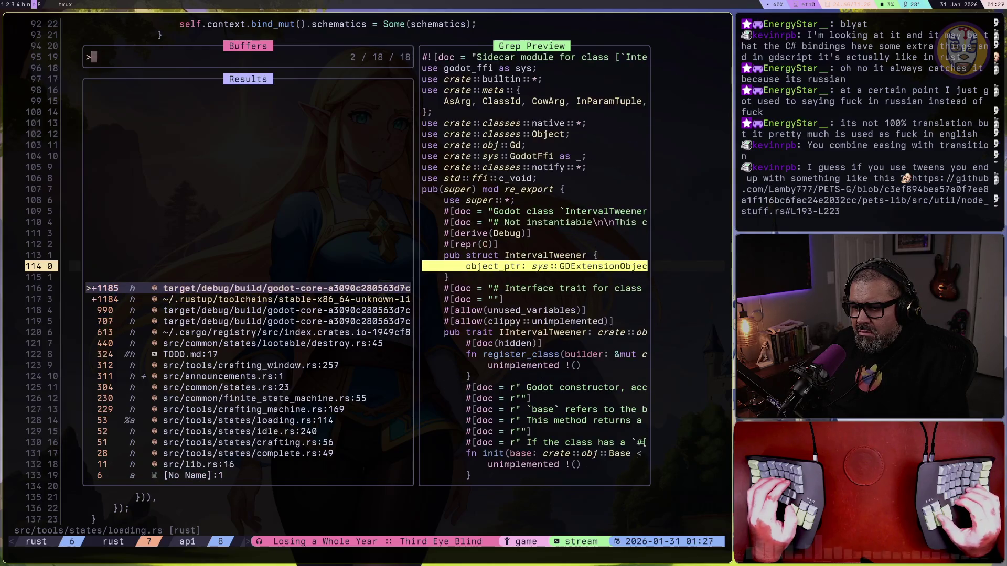
key("Down")
key("Down")
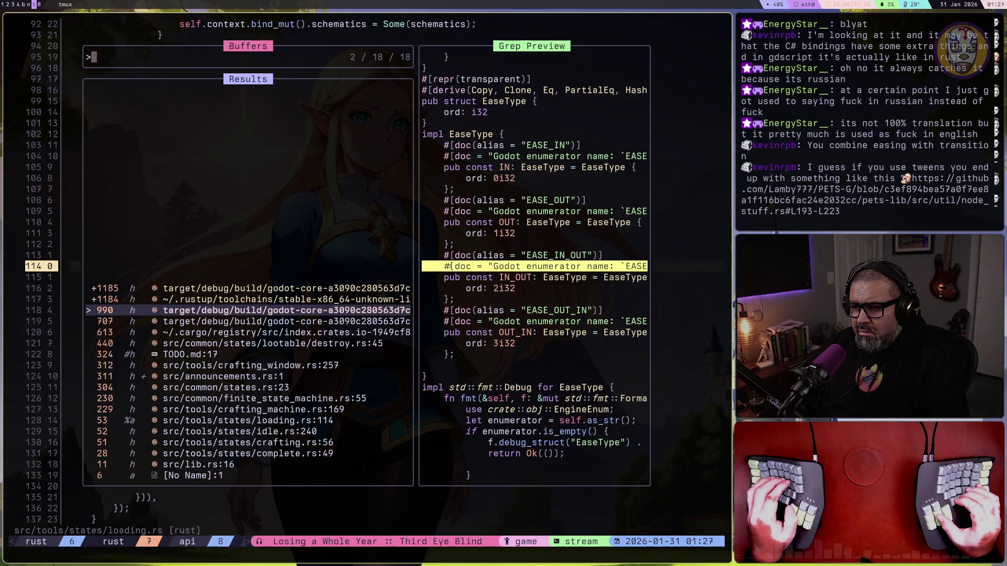
Preview the modulate, Color, destroy.rs, TODO.md, announcements.rs, lib.rs and complete.rs buffers, then close the list
left_click(283, 321)
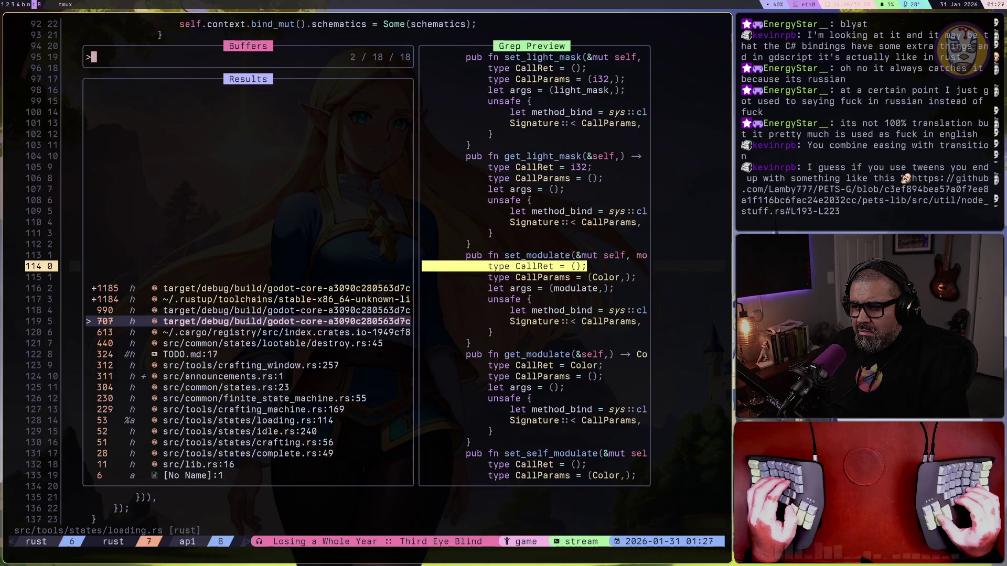
left_click(283, 332)
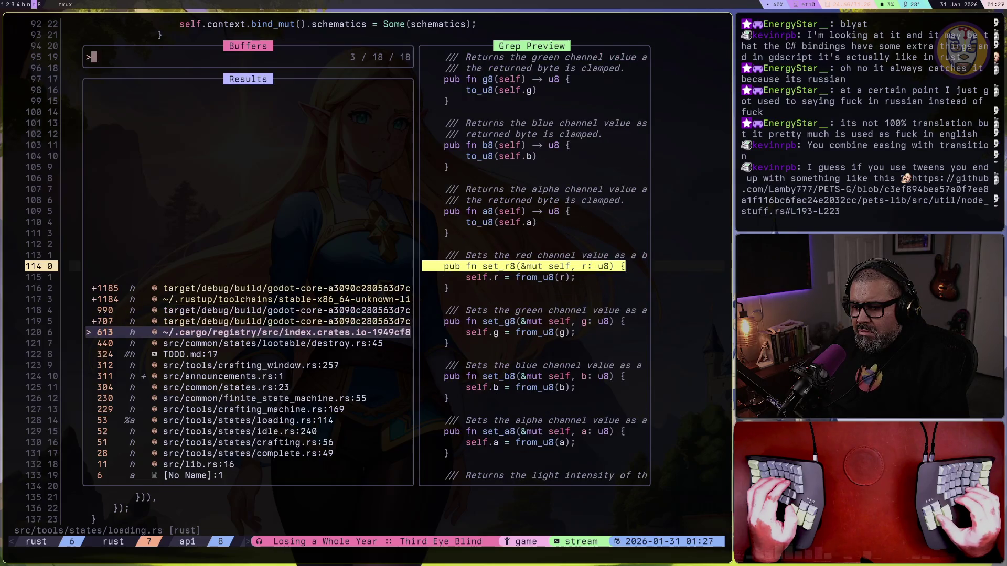
key("Up")
key("Down")
key("Down")
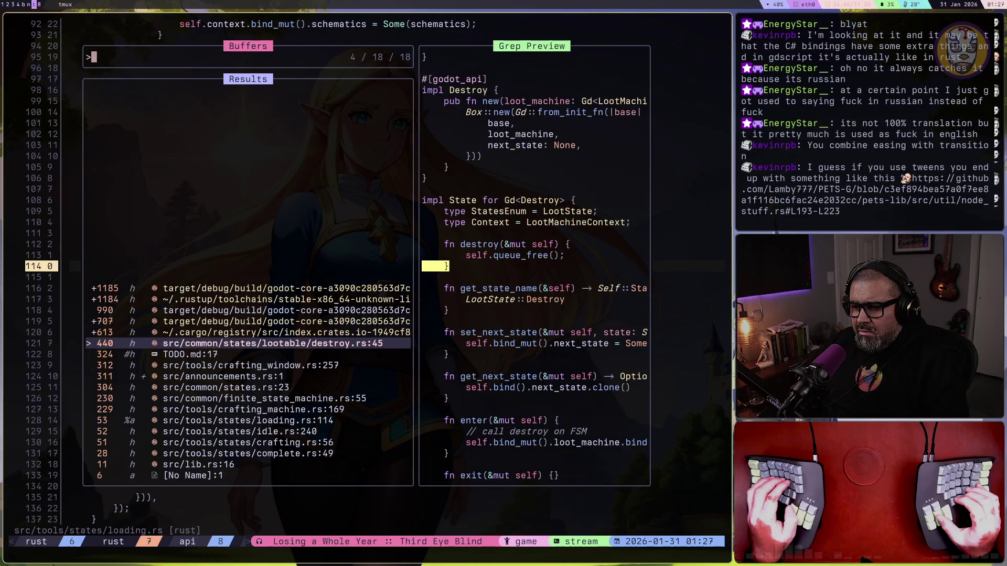
left_click(283, 353)
key("Down")
key("Down")
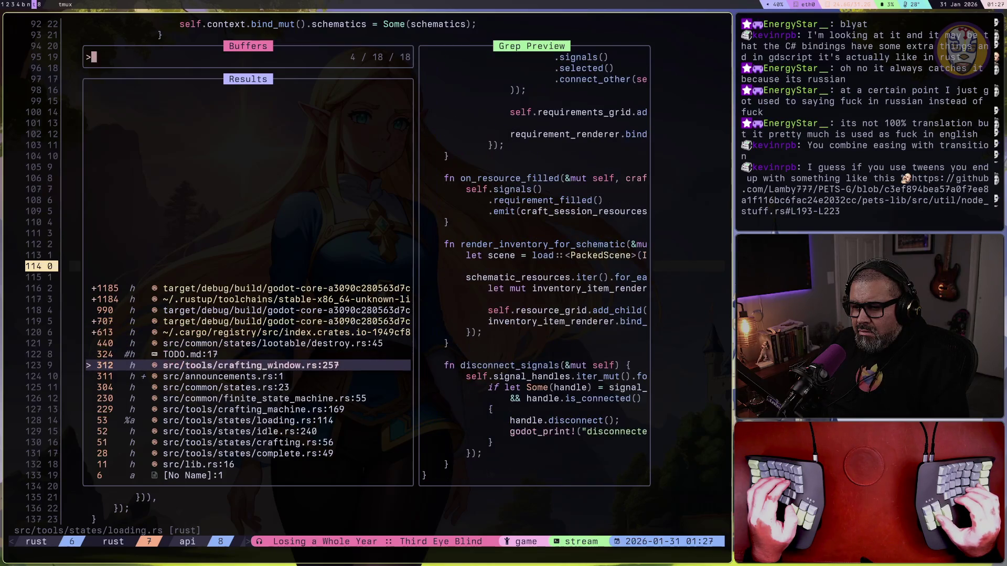
key("Down")
key("Down")
key("Down")
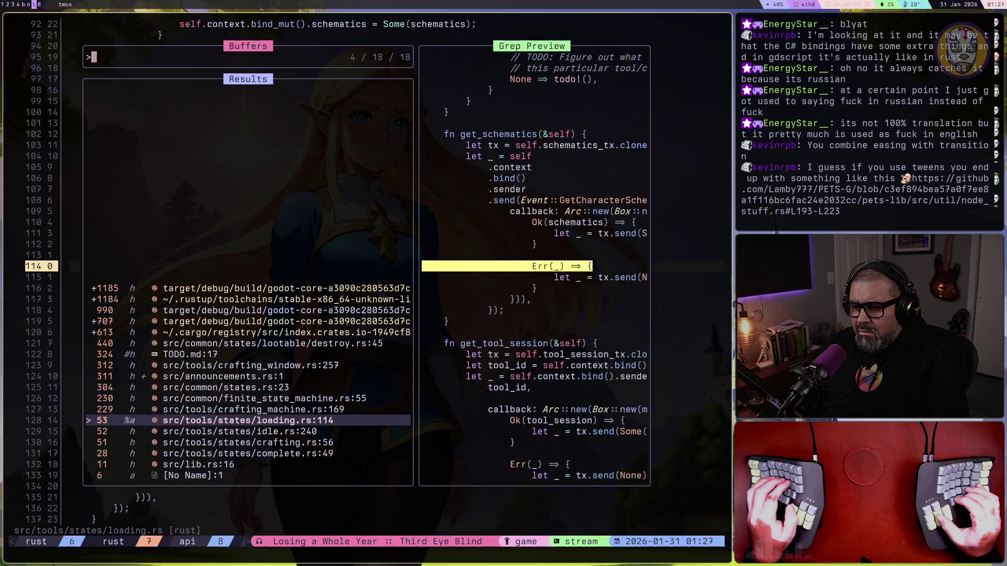
key("Up")
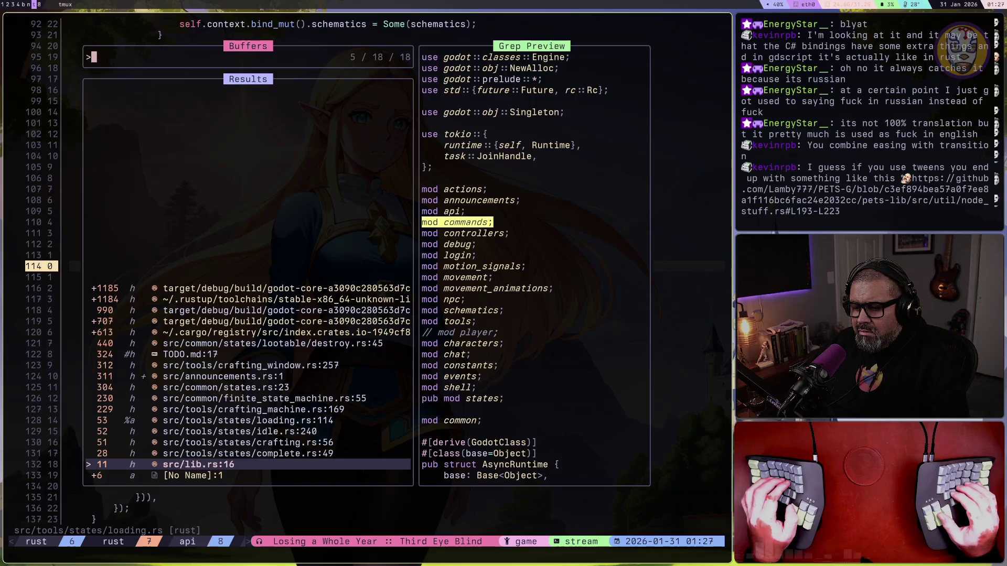
key("Up")
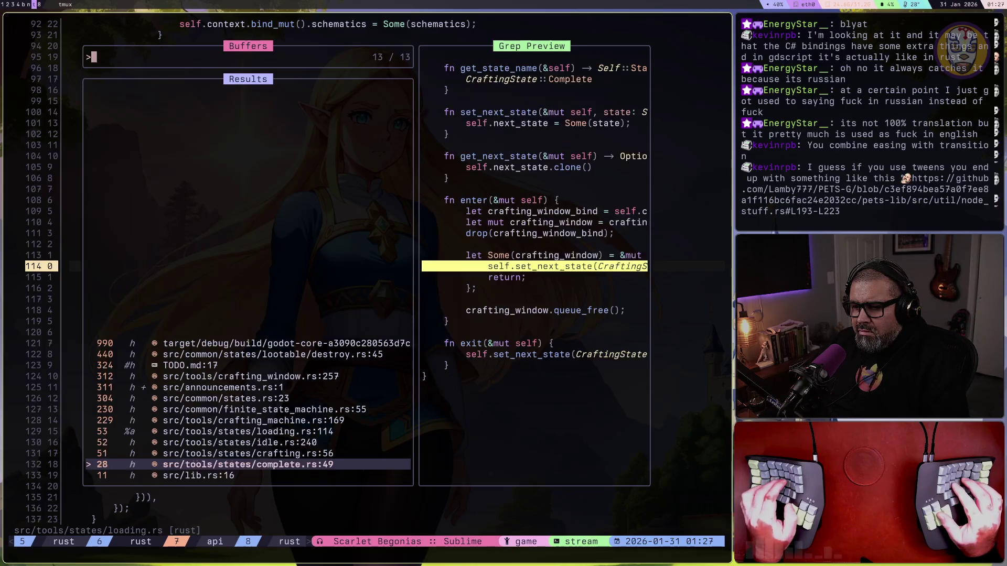
key("Escape")
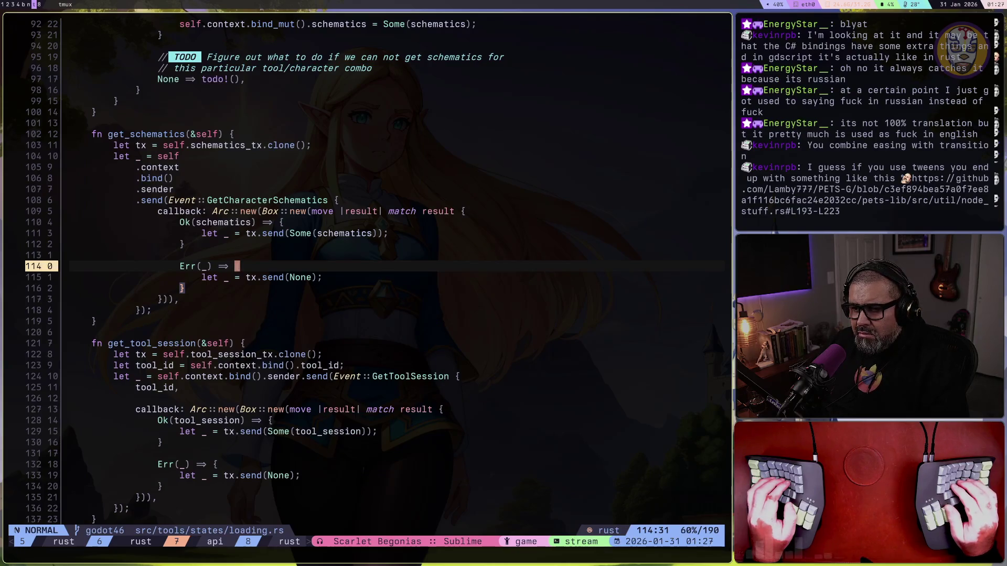
Reopen the buffer list, open destroy.rs at line 45 and save it with :w
key("space")
key("space")
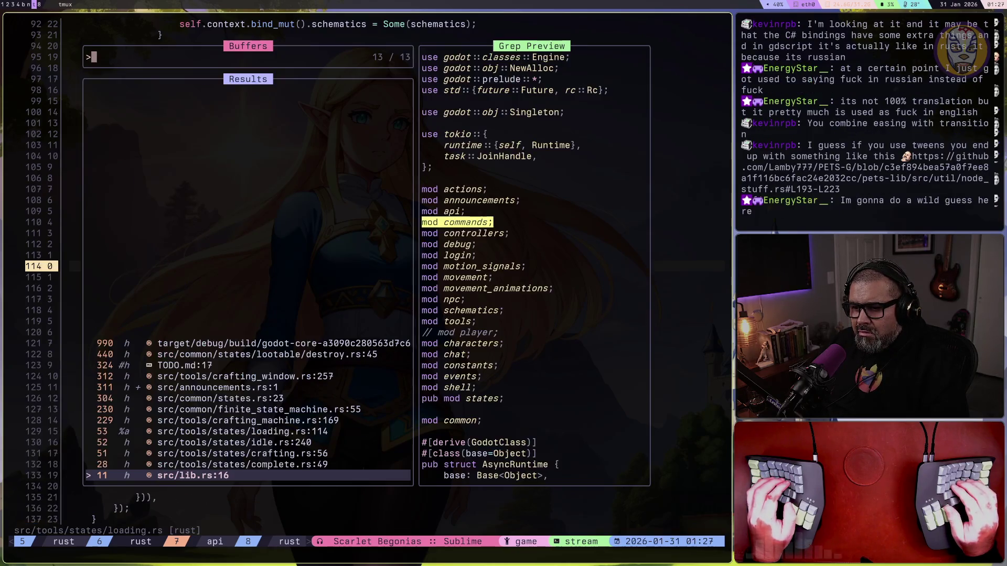
key("Down")
key("Down")
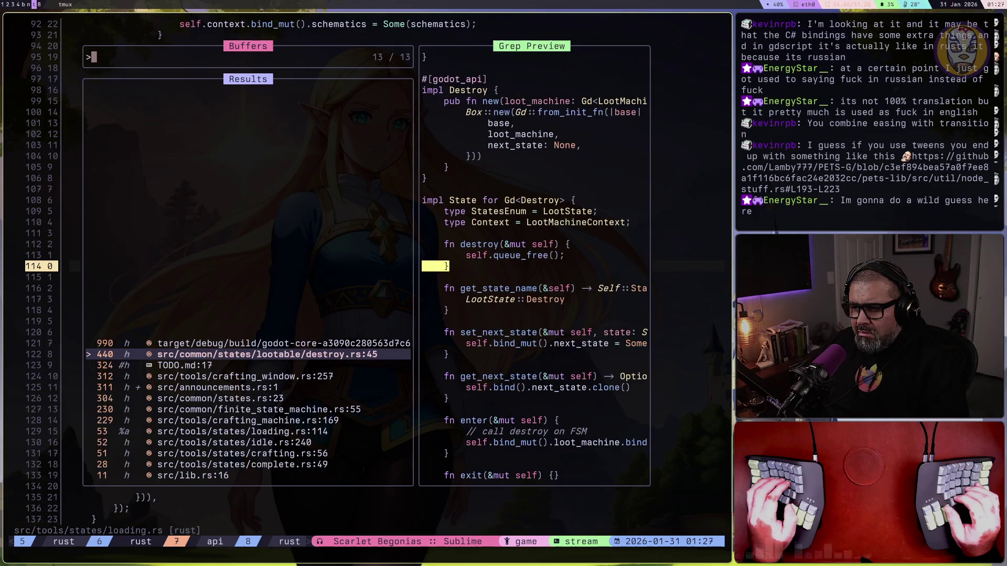
key("Down")
key("Down")
key("Down")
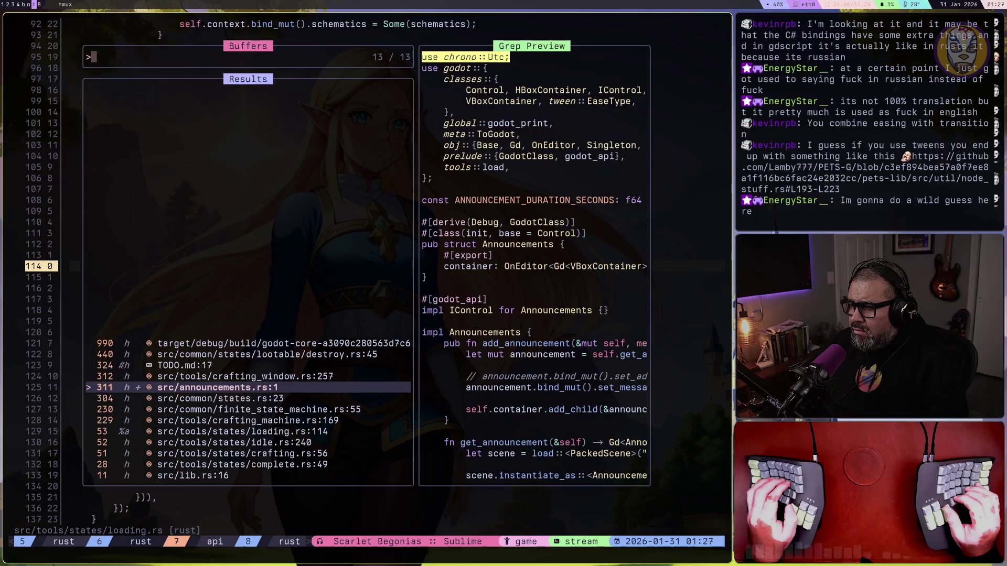
key("Down")
key("Down")
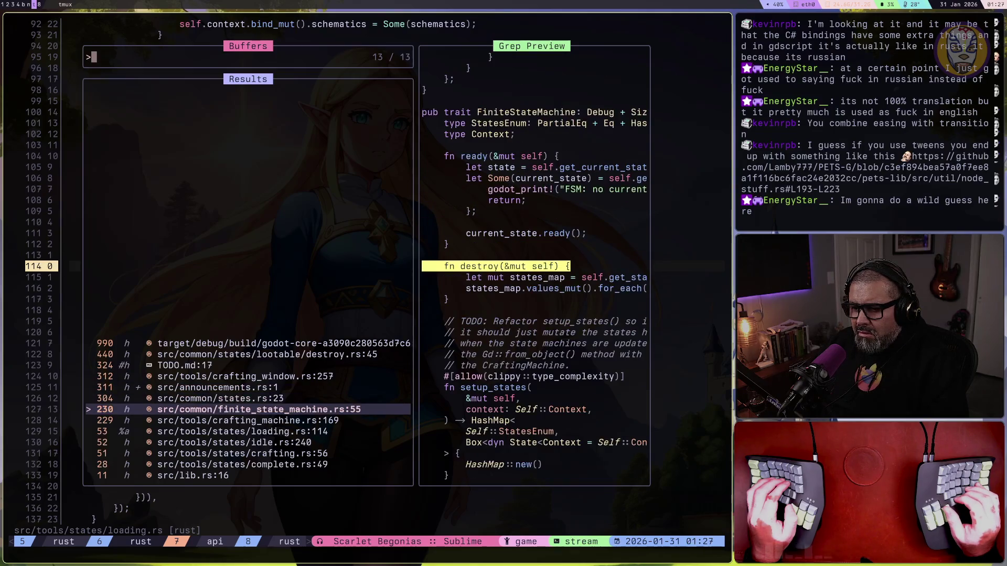
key("Up")
key("Down")
key("Down")
key("Down")
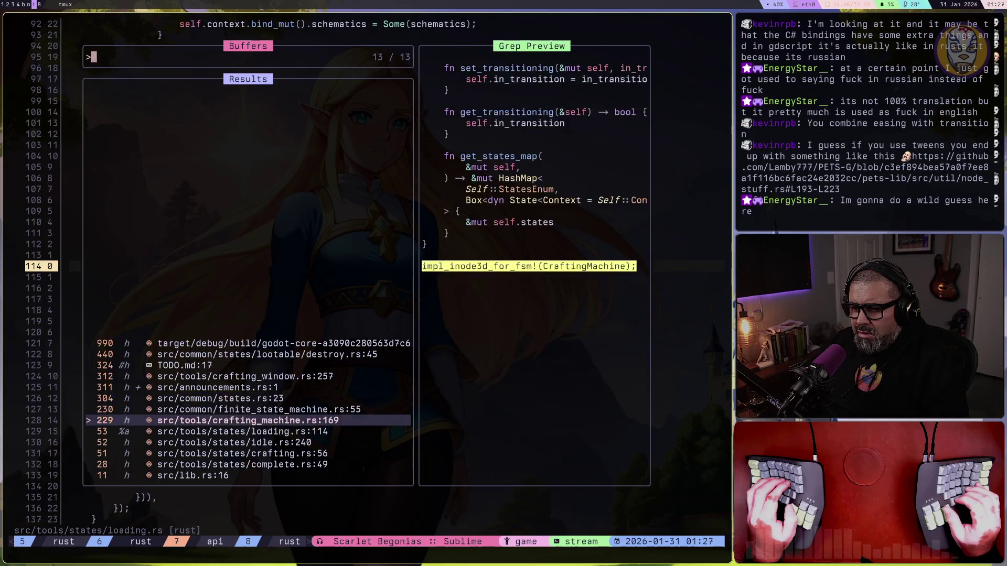
key("Down")
key("Down")
key("Down")
key("Up")
key("Up")
key("Up")
key("Up")
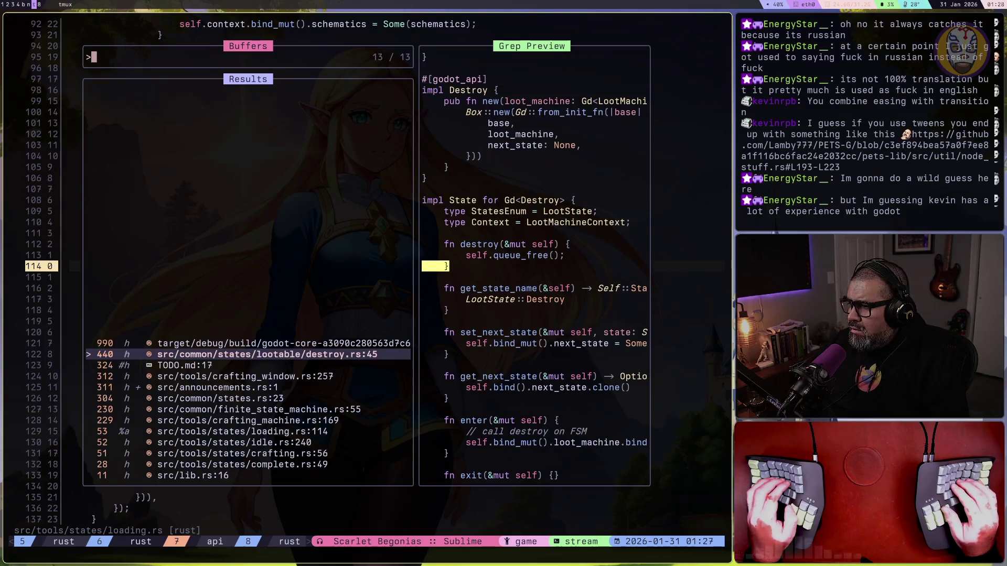
key("Return")
type(":w")
key("Return")
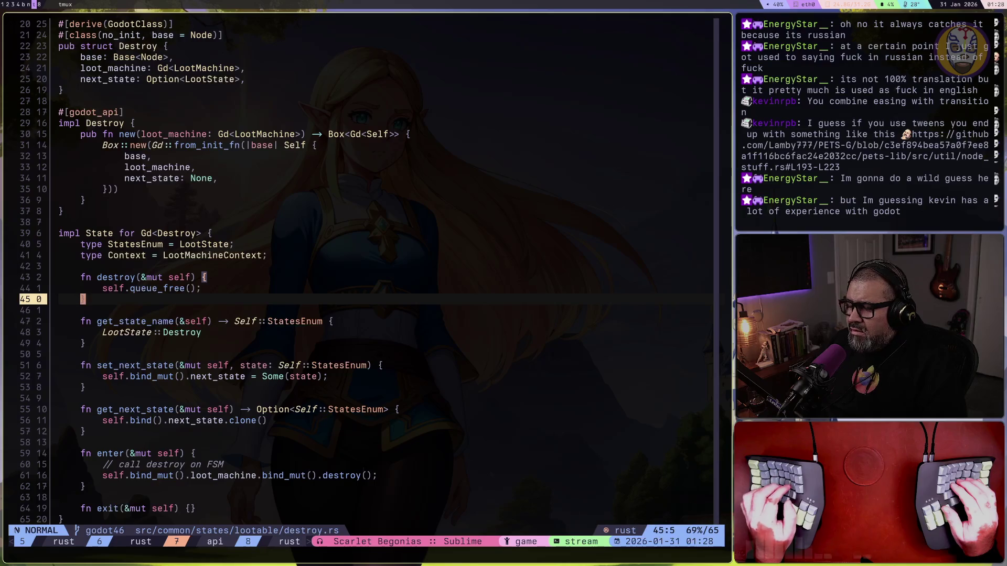
Jump to the end of destroy.rs, center on get_state_name at line 48, and open the buffer list
key("G")
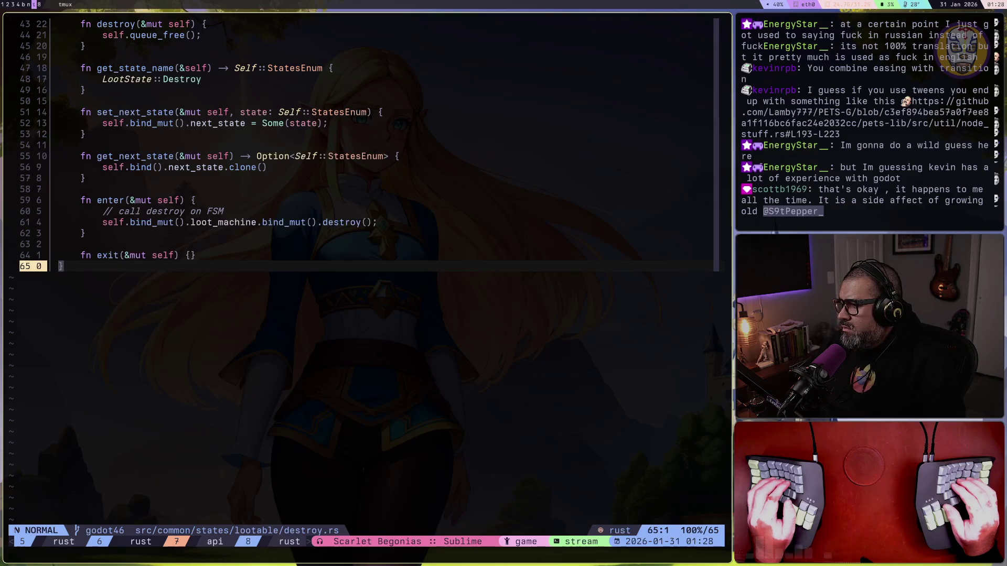
key("k")
key("k")
key("k")
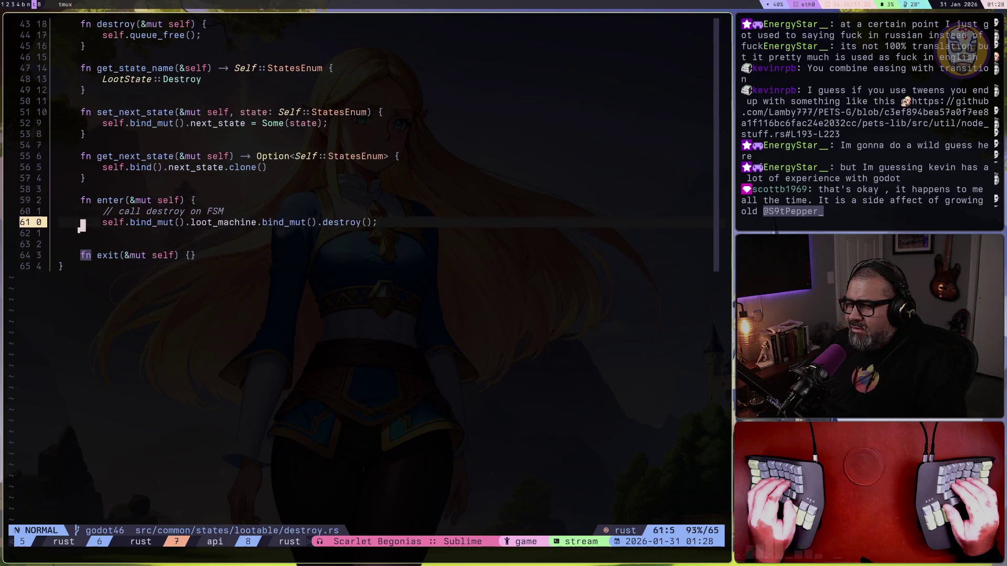
key("z")
key("z")
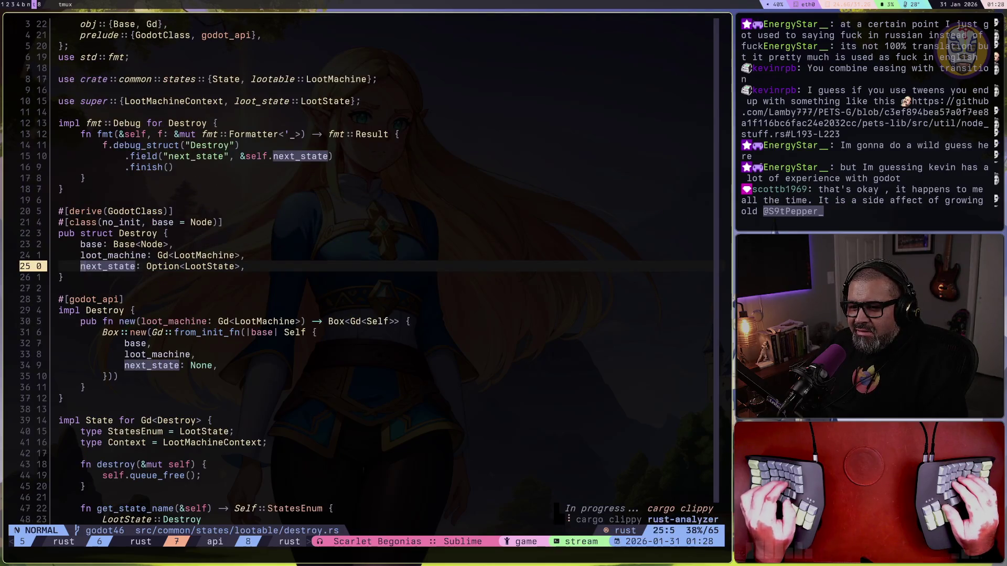
key("space")
Open announcements.rs from the buffer list and move to the set_ease line 62
key("b")
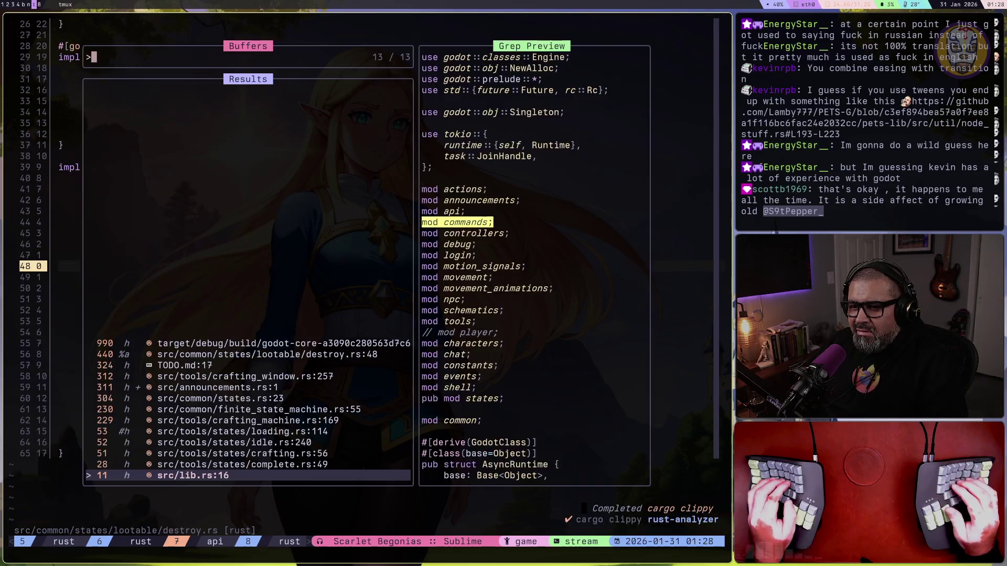
key("Down")
key("Down")
key("Down")
key("Down")
key("Down")
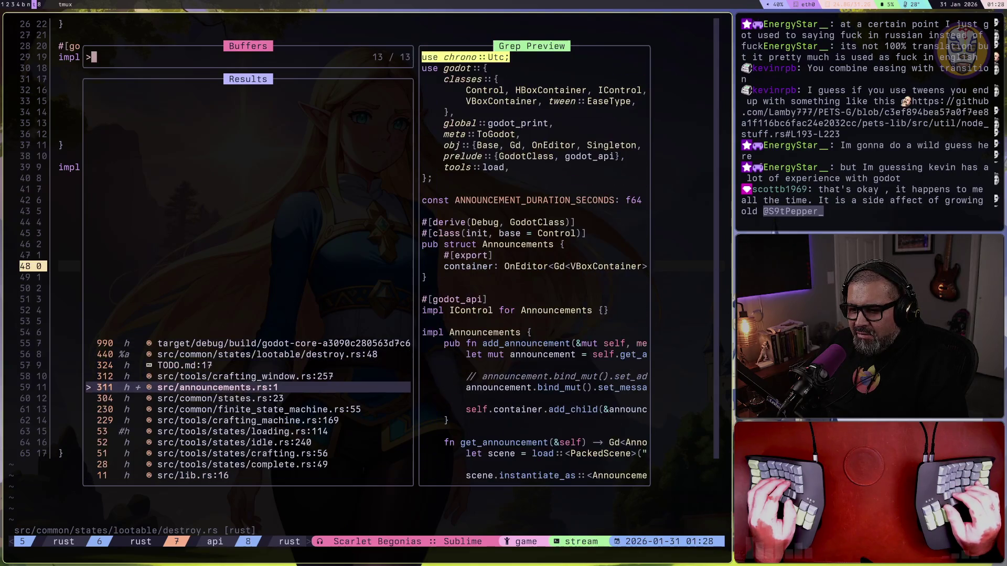
key("Return")
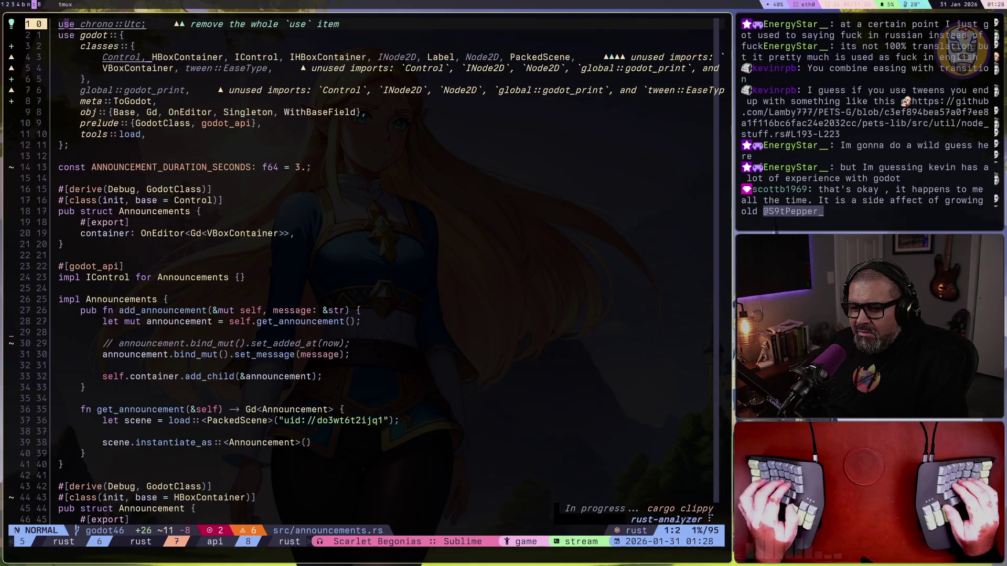
key("ctrl+d")
key("ctrl+d")
key("ctrl+d")
key("k")
key("k")
key("k")
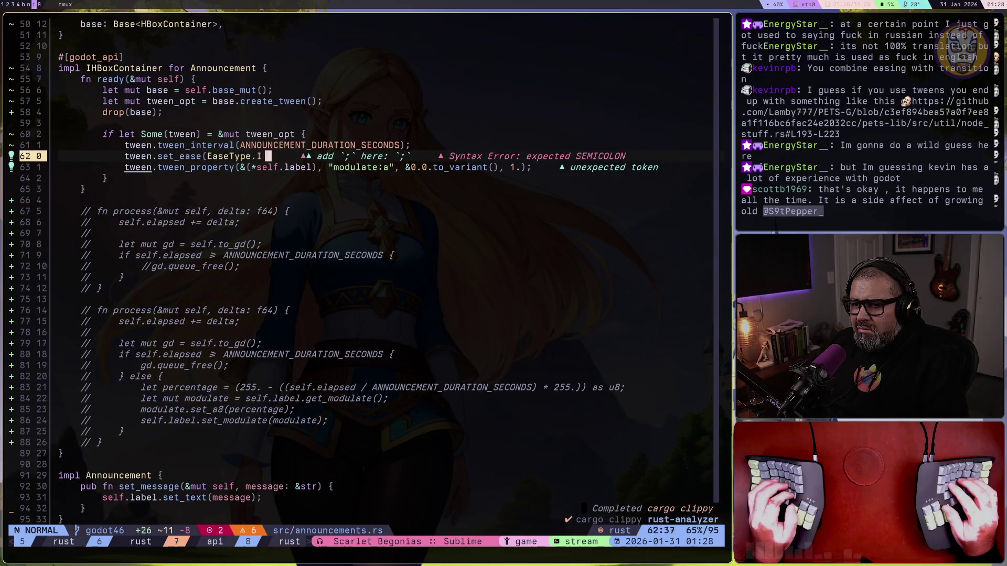
Jump to EaseType's definition in tween.rs, review its IN/OUT constants, then switch to Godot
key("w")
key("w")
key("w")
key("g")
key("d")
key("j")
key("j")
key("j")
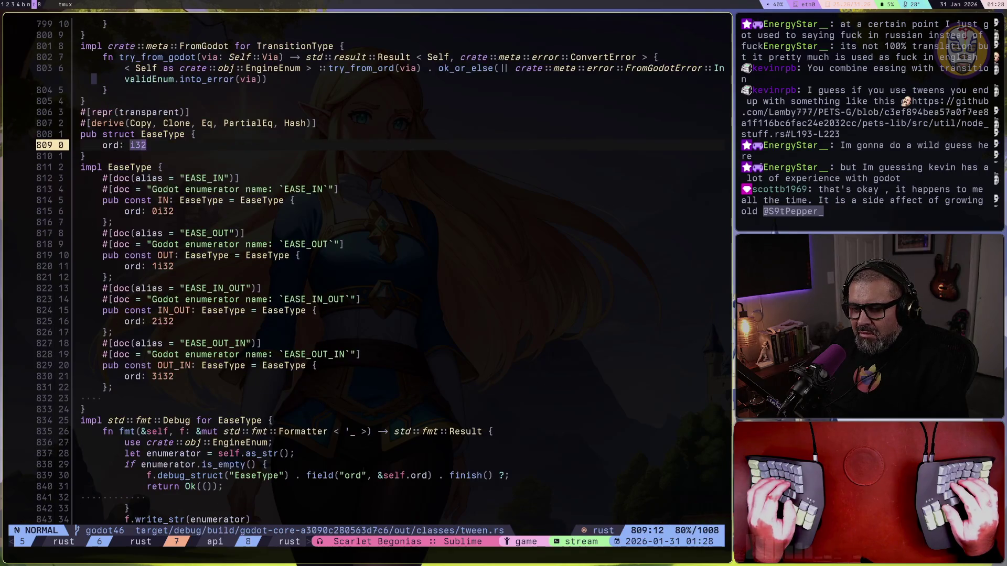
key("j")
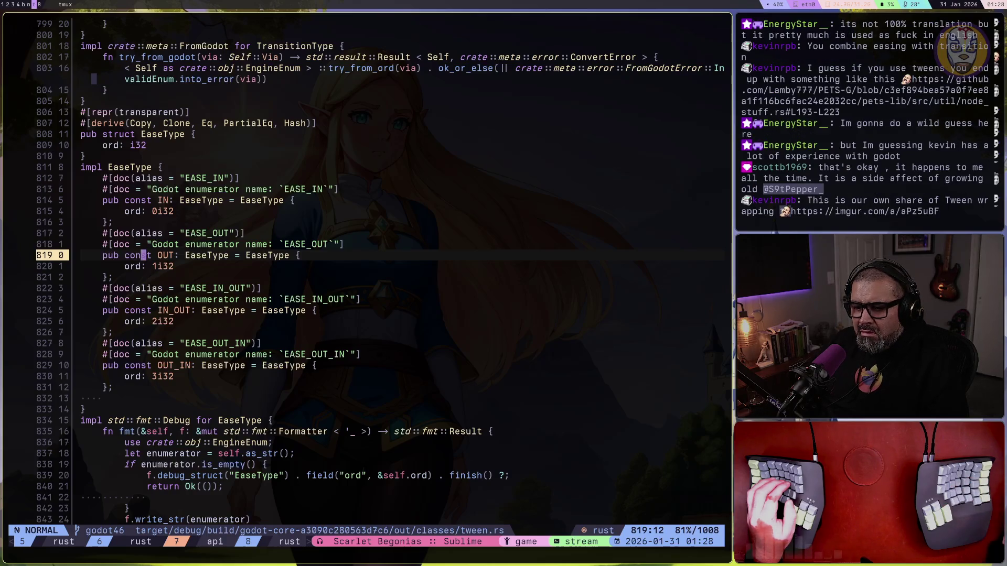
scroll(199, 240, "down", 6)
scroll(200, 240, "down", 5)
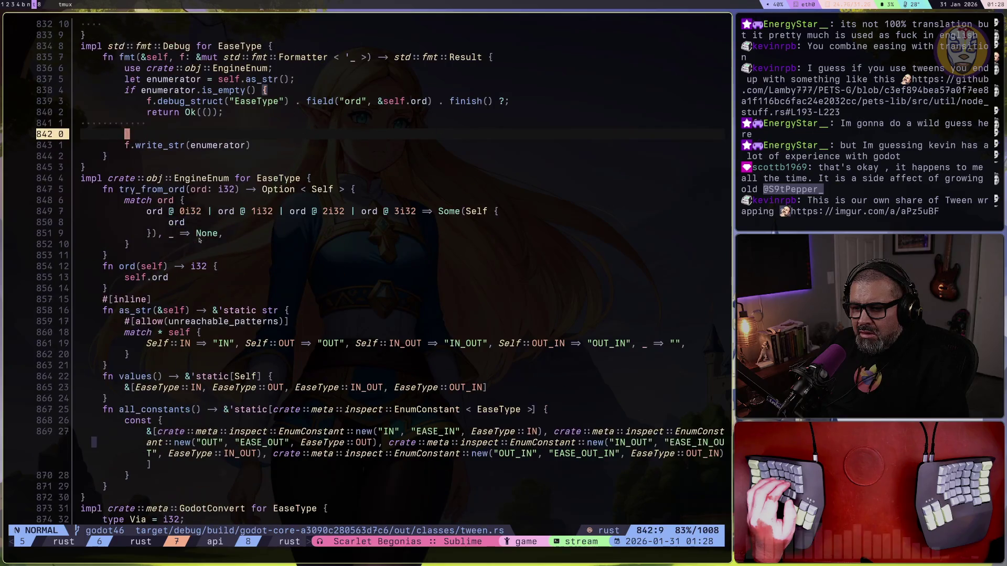
scroll(199, 240, "down", 2)
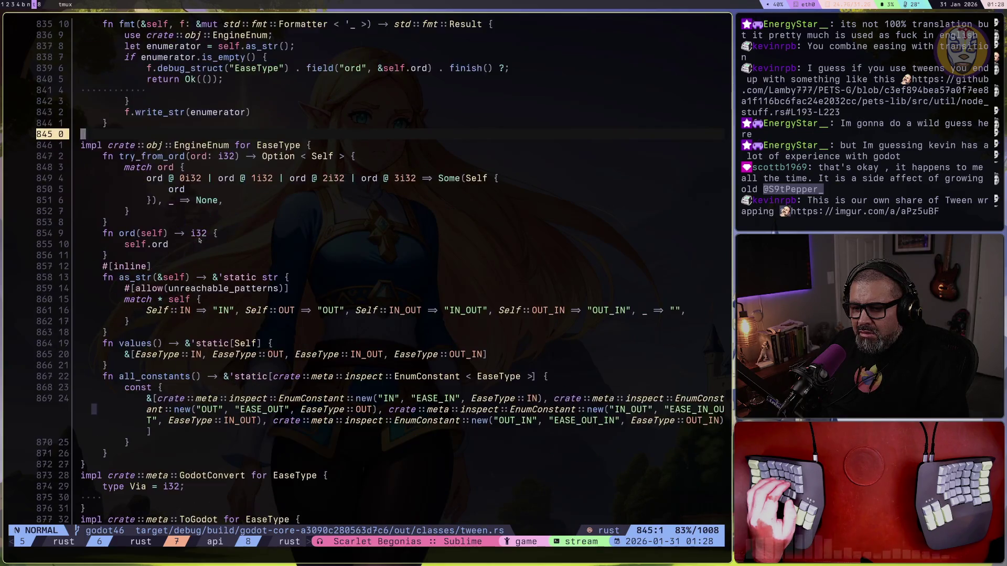
scroll(199, 240, "up", 1)
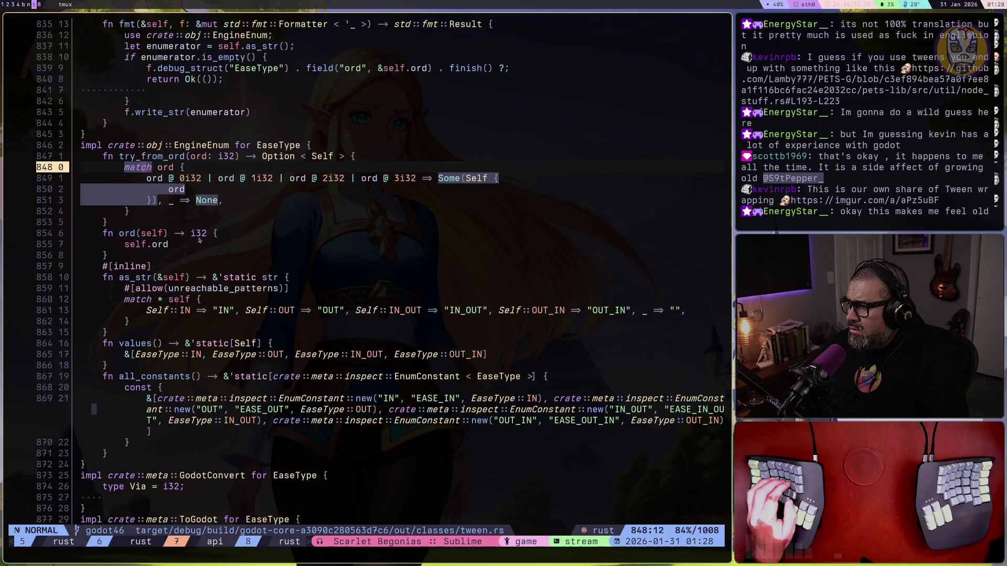
scroll(200, 241, "up", 2)
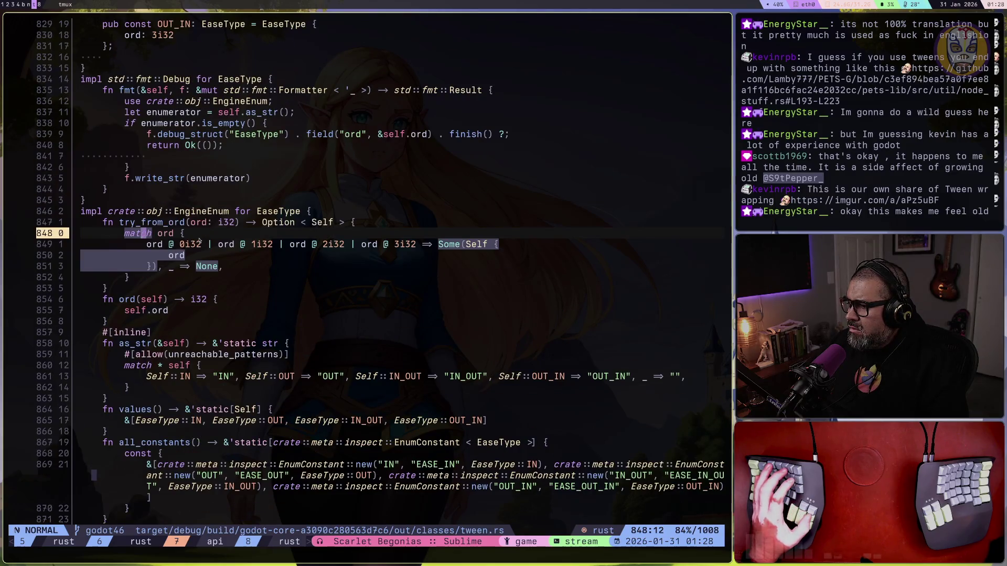
key("super+2")
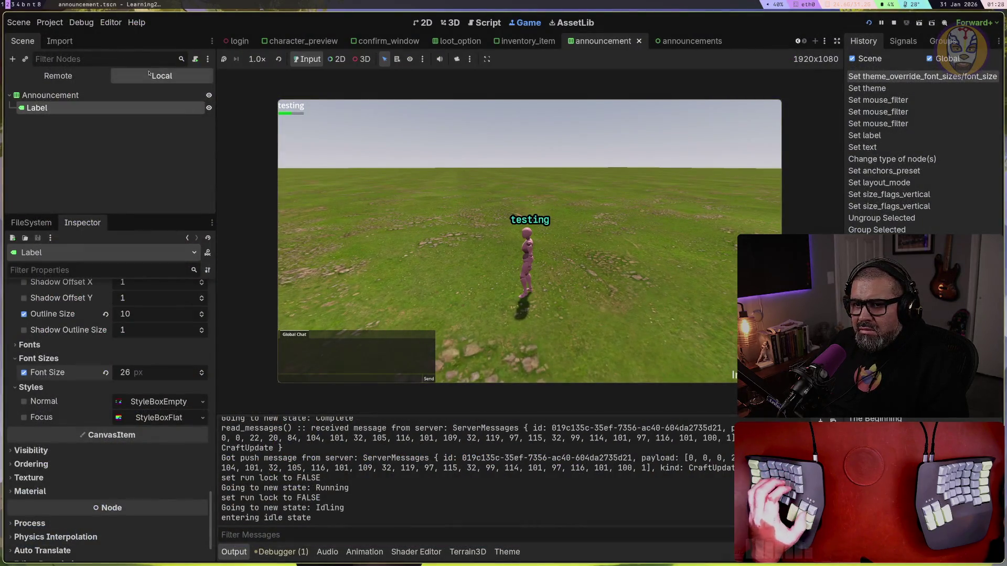
In the browser's Twitch stream manager tab, open the Imgur tween-wrapping link from chat
key("super+b")
left_click(36, 112)
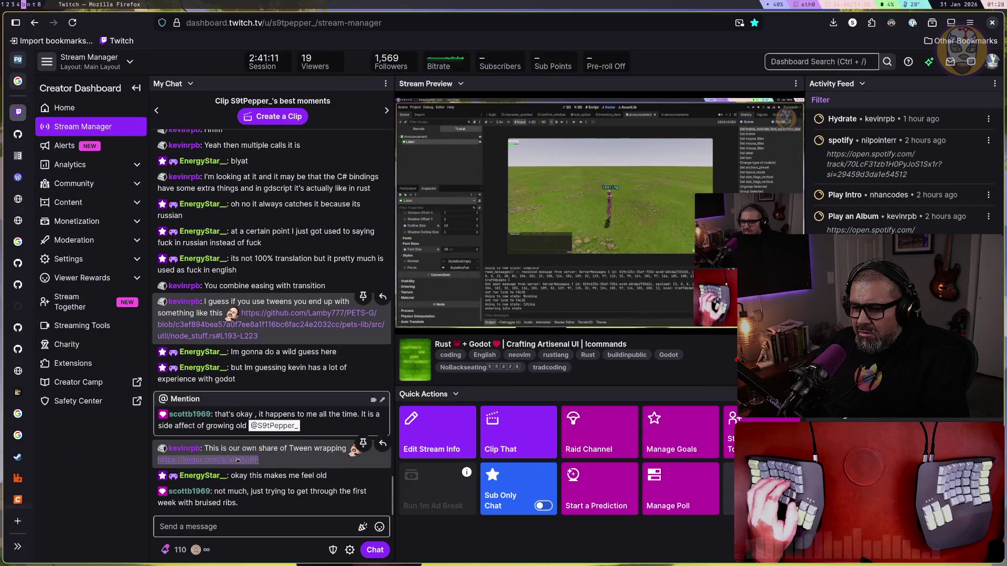
left_click(207, 460)
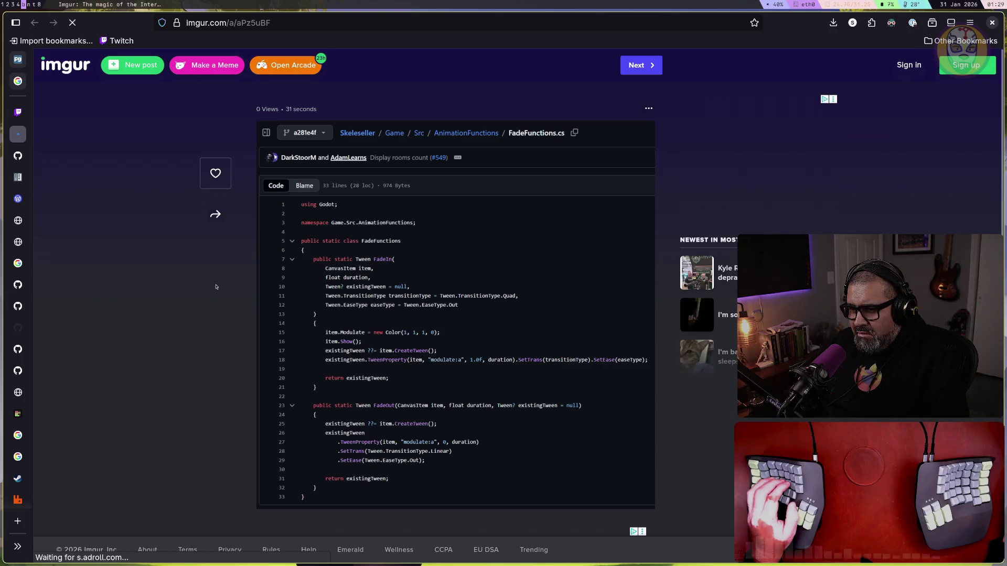
Read the FadeFunctions.cs FadeIn/FadeOut tween code, then return to the Neovim workspace
scroll(218, 289, "down", 4)
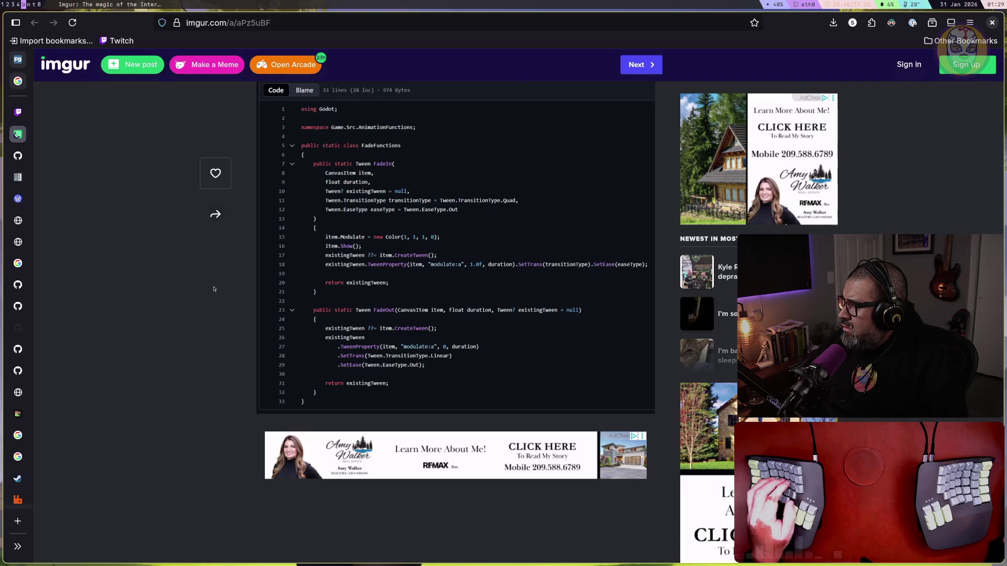
key("super+7")
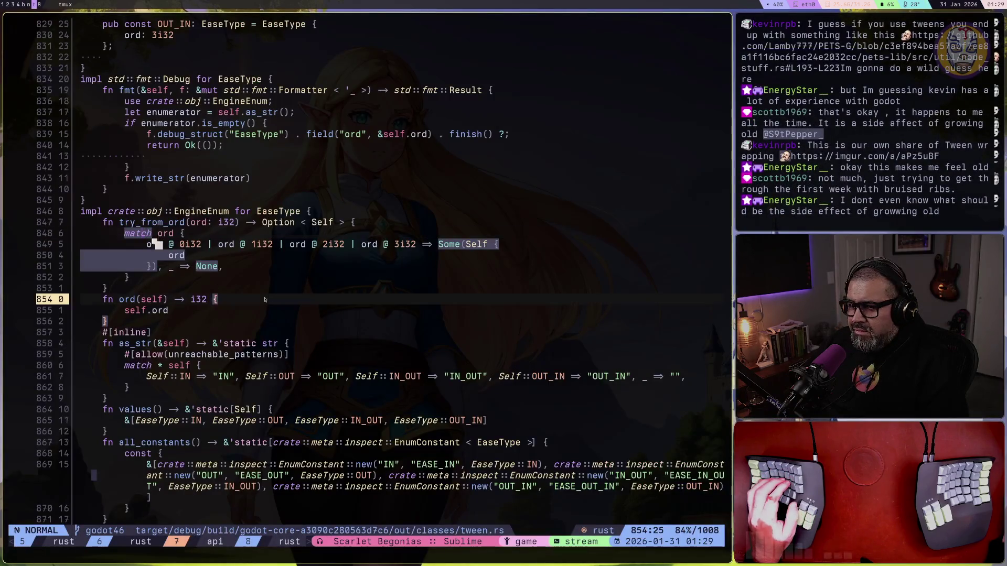
Jump back with Ctrl-o to the set_ease(EaseType.IN) call on announcements.rs line 62
key("ctrl+o")
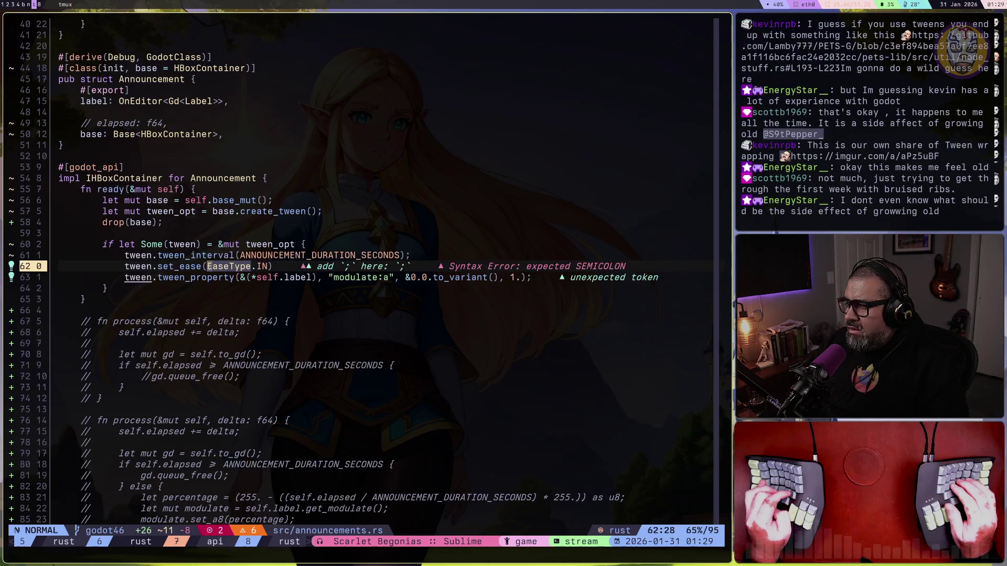
Check EaseType's constants with go-to-definition, then jump back to the announcement tween
key("e")
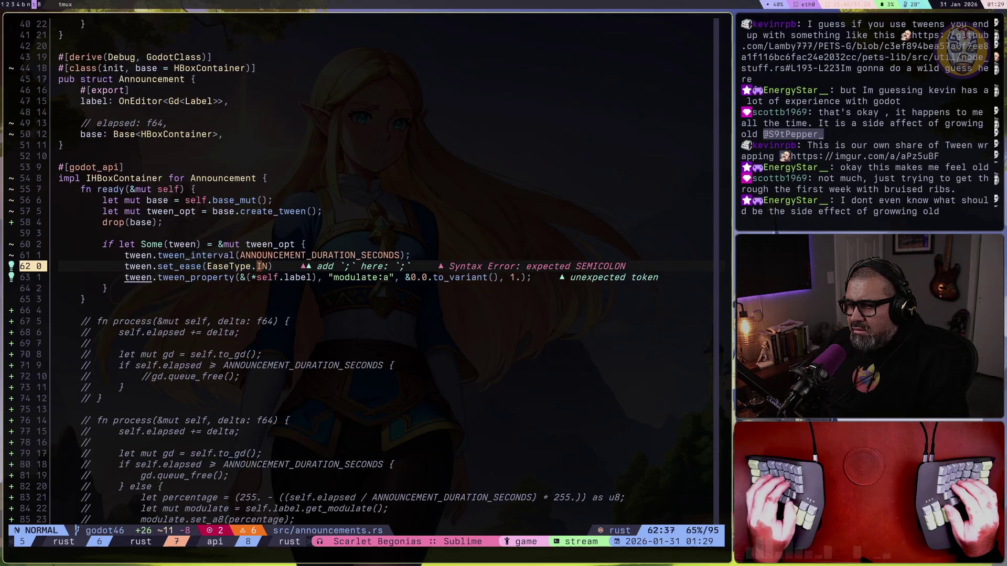
key("s")
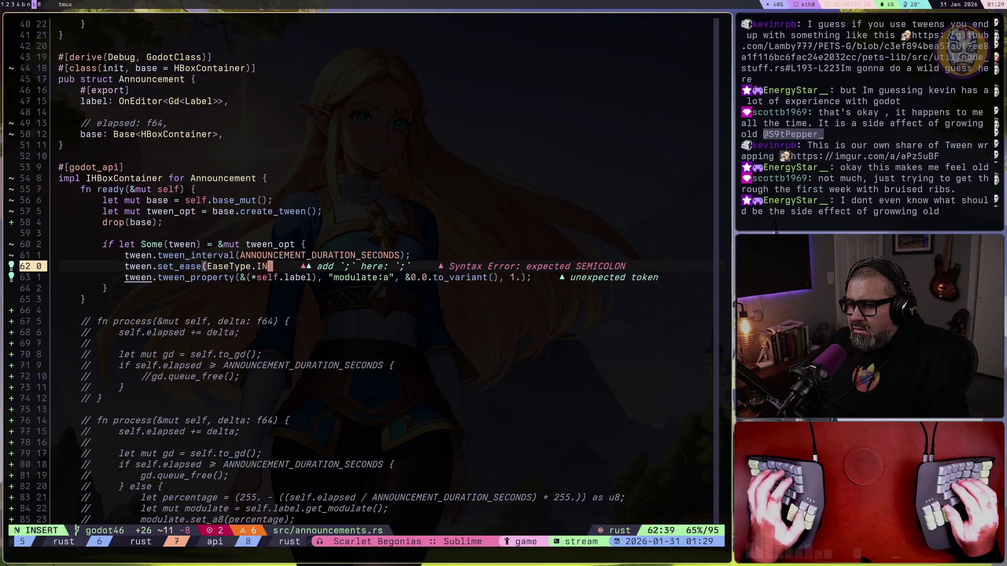
key("Escape")
key("g")
key("d")
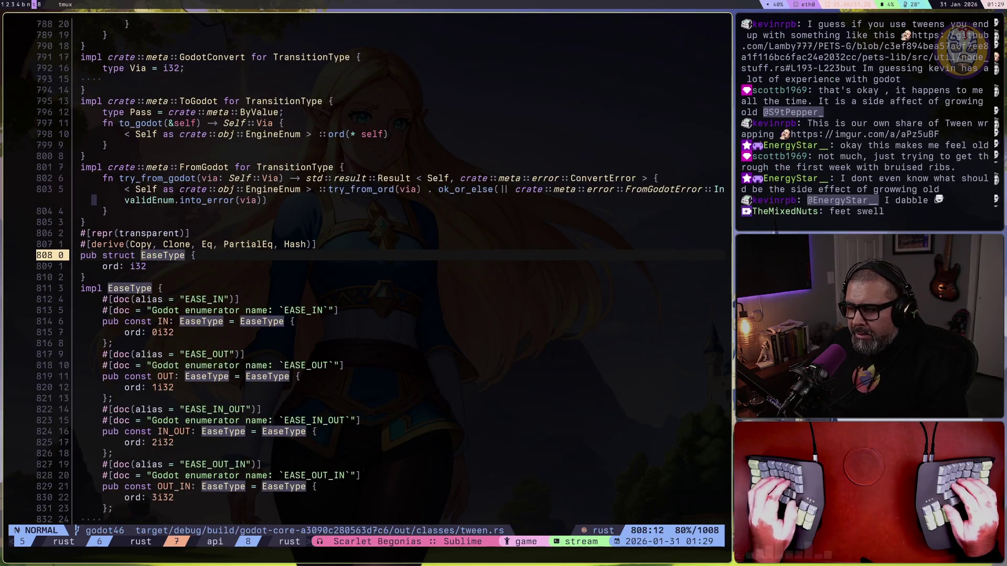
key("ctrl+o")
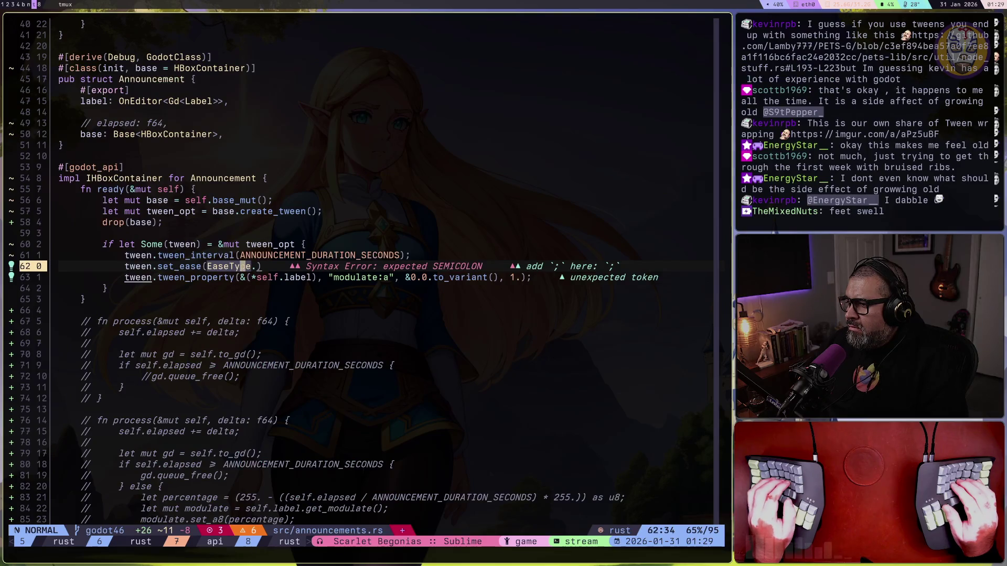
Set line 62 to set_ease(EaseType::IN_OUT), correcting the dot into a :: path
type("f.a")
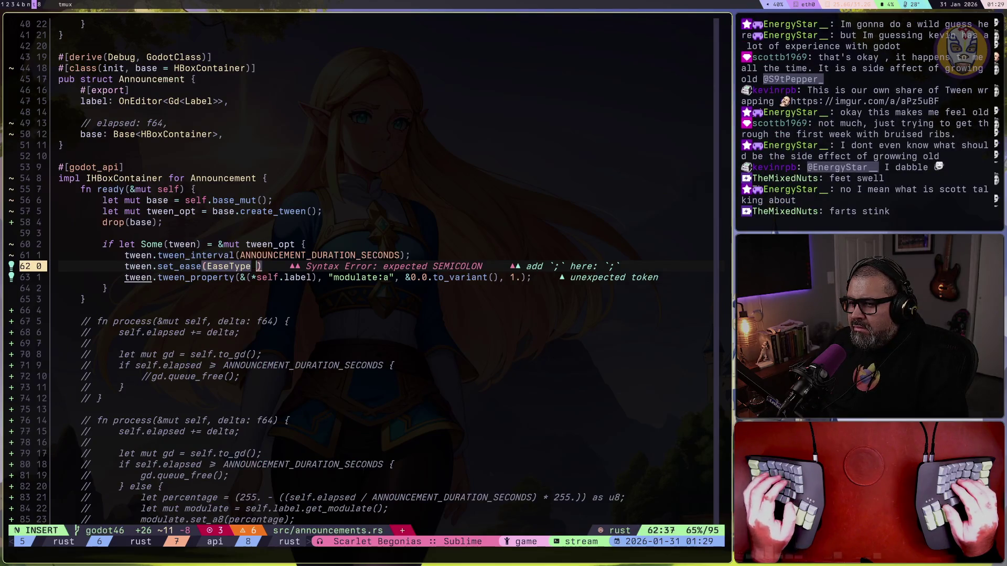
type("IN_OUT);")
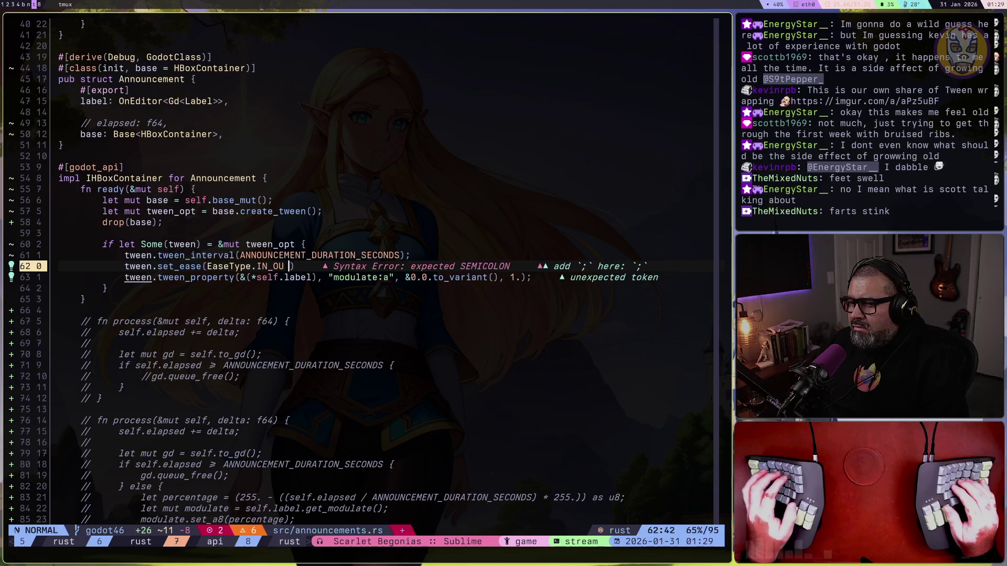
key("Escape")
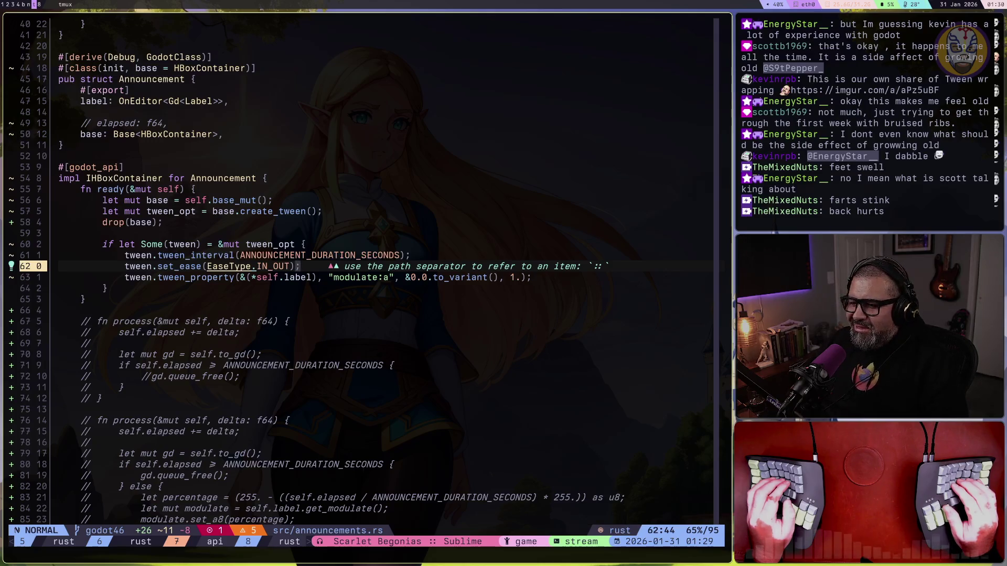
key("shift+f")
key("period")
type("s::")
key("Escape")
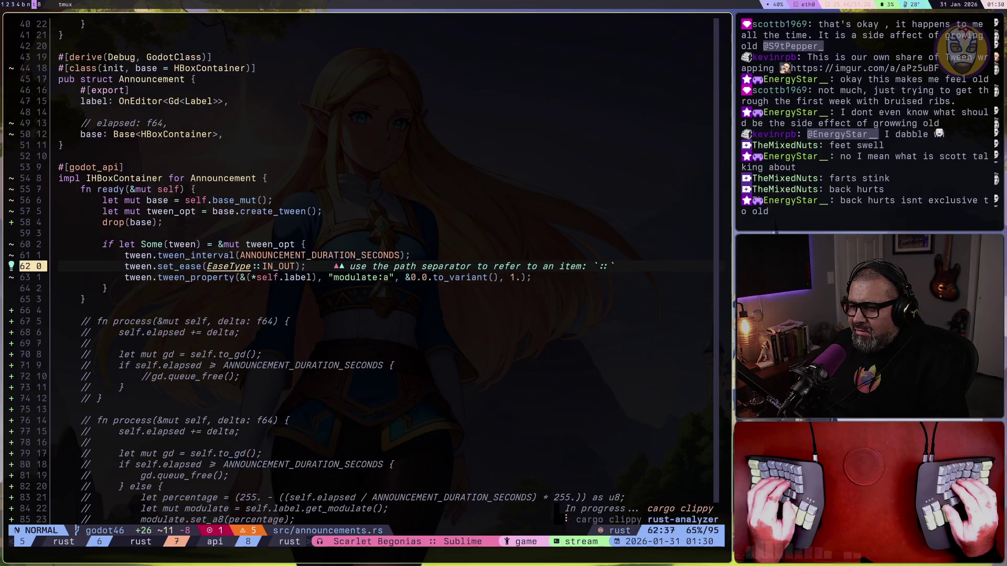
key("l")
key("l")
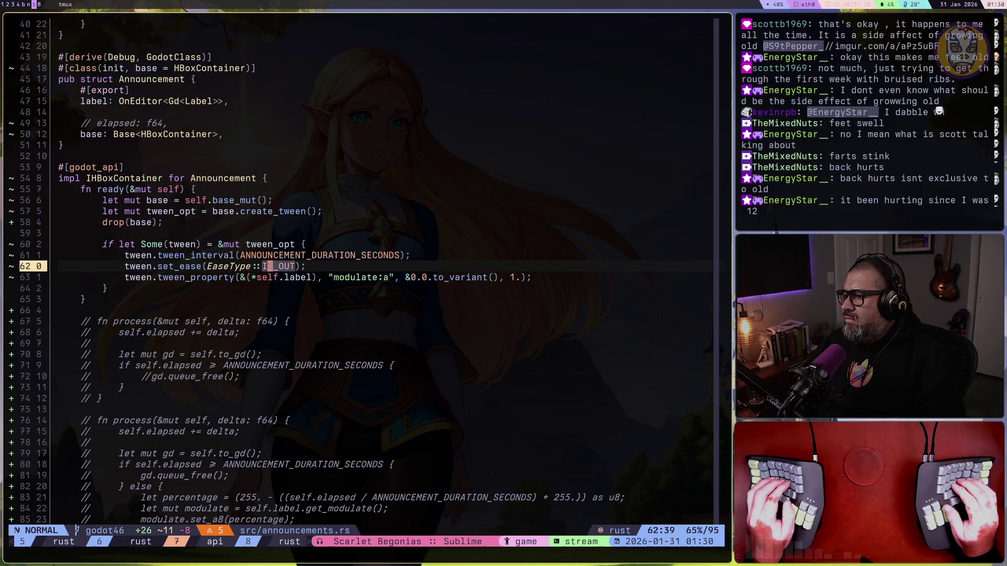
Add a new line tween.set_trans(TransitionType::ELASTIC); using completion
type("otewe")
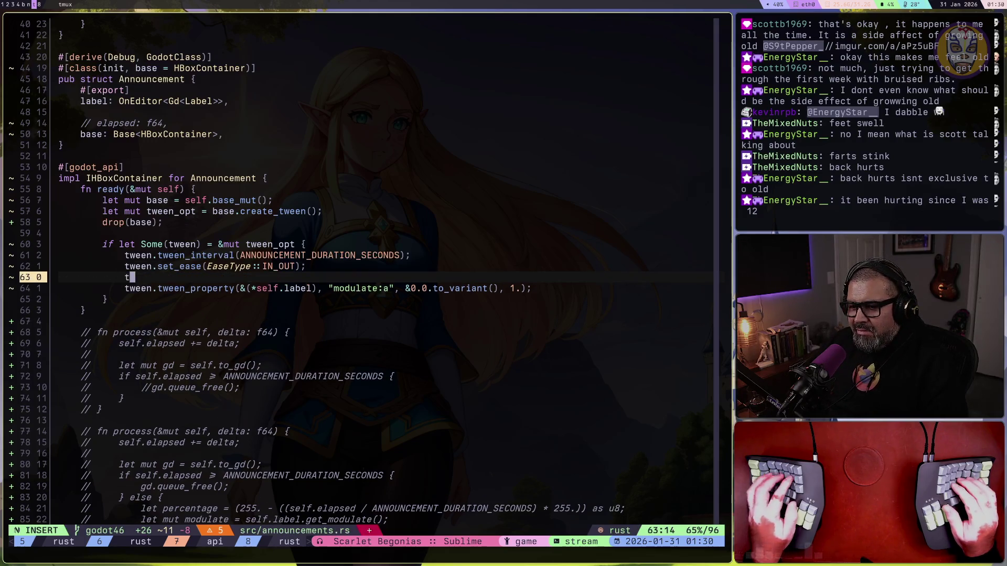
key("BackSpace")
key("BackSpace")
key("BackSpace")
type("ween")
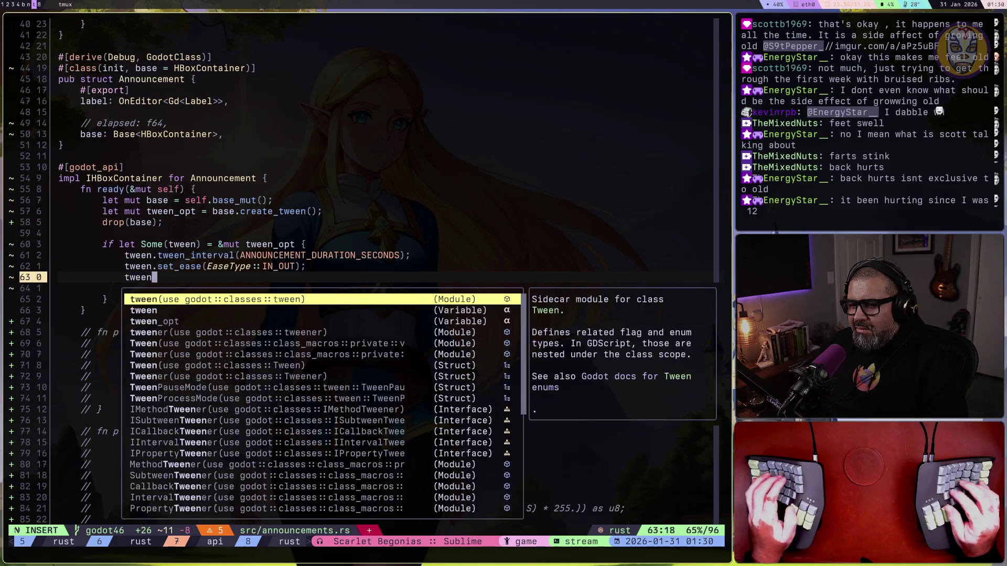
type(".set_tra")
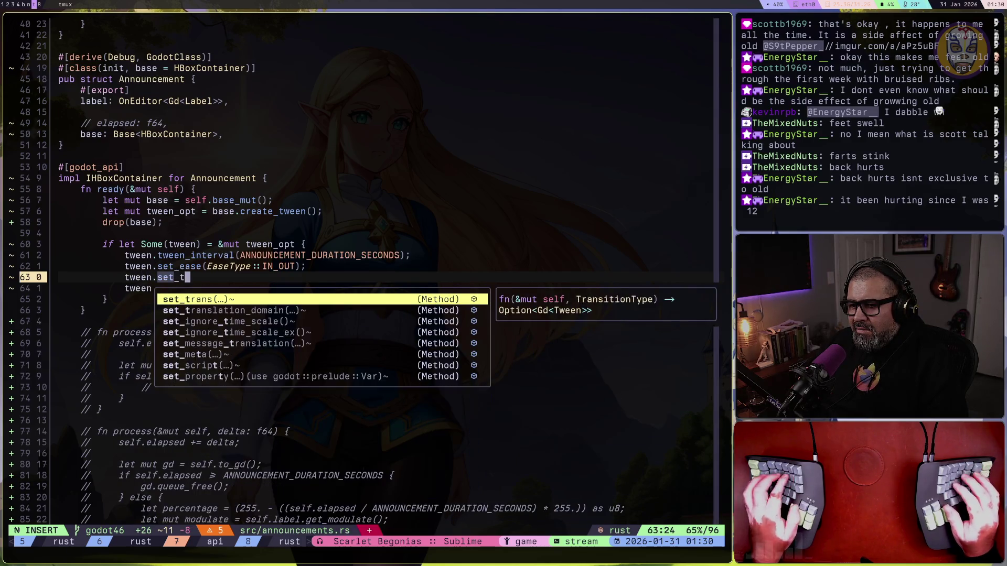
key("Return")
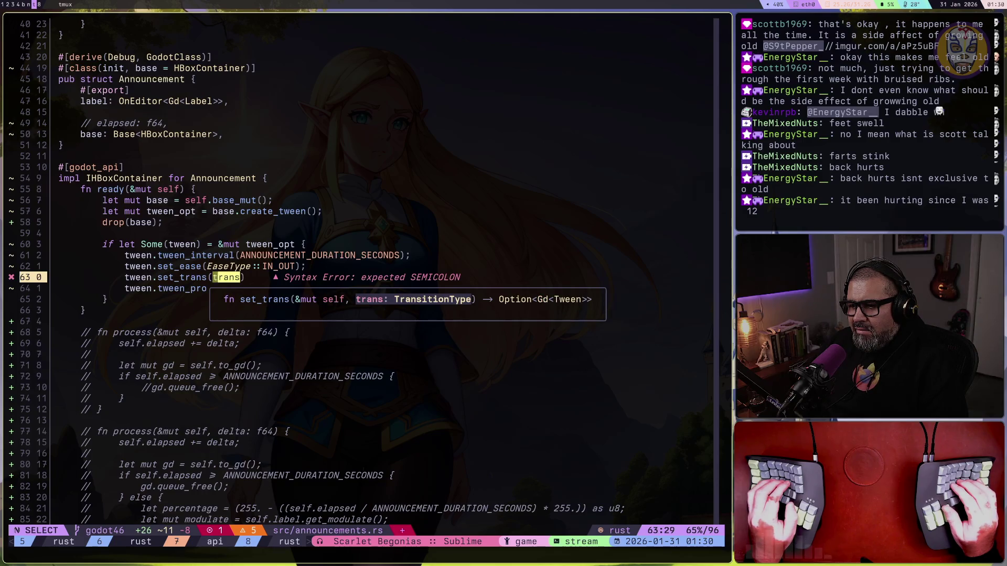
type("Transit")
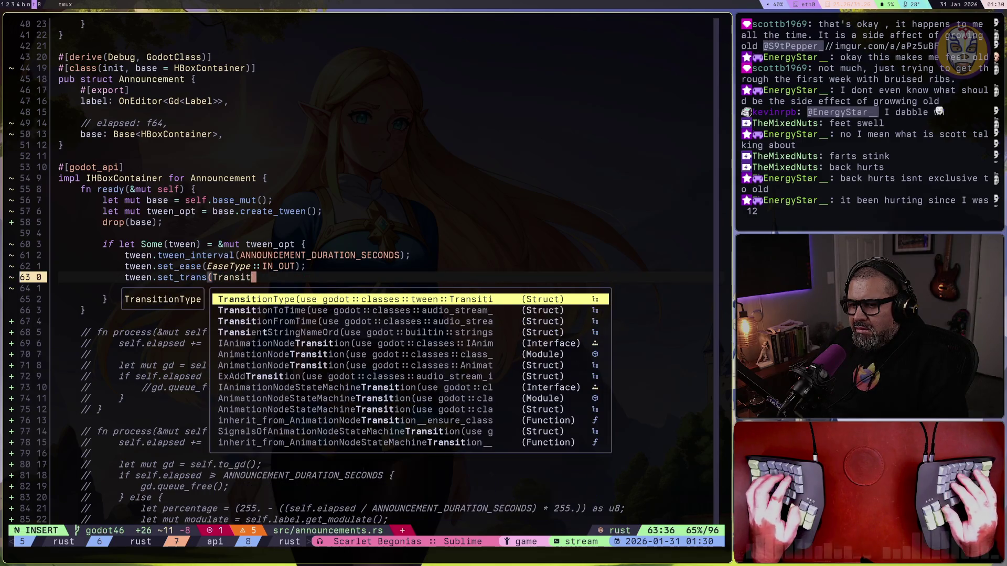
key("Return")
type("::")
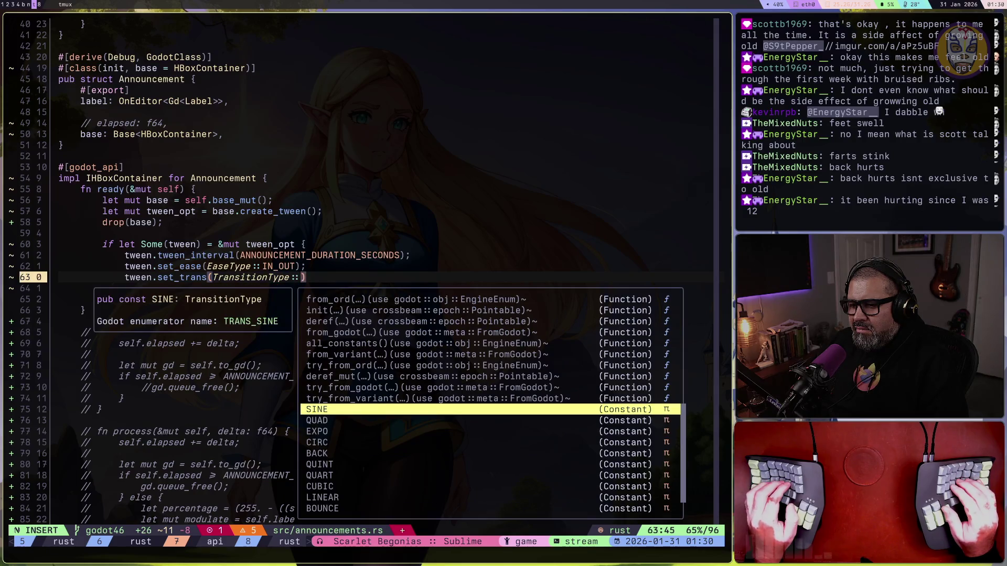
key("ctrl+n")
key("ctrl+n")
key("ctrl+n")
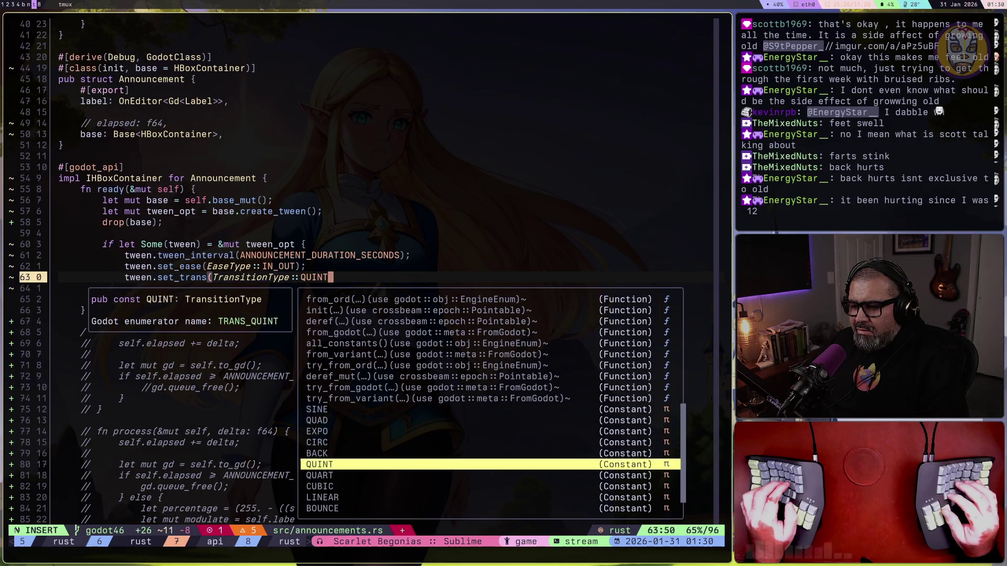
key("ctrl+n")
key("ctrl+n")
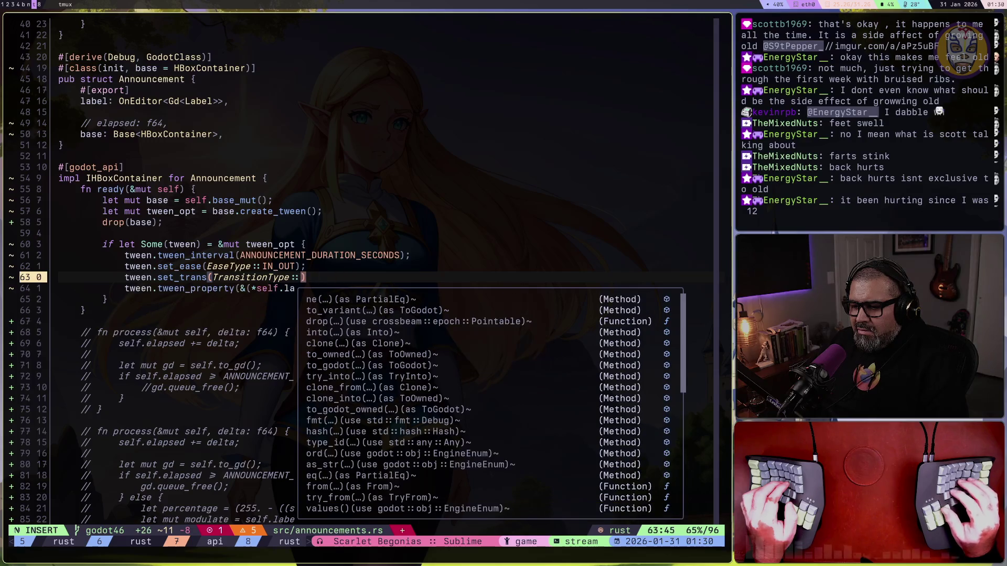
key("ctrl+p")
key("ctrl+y")
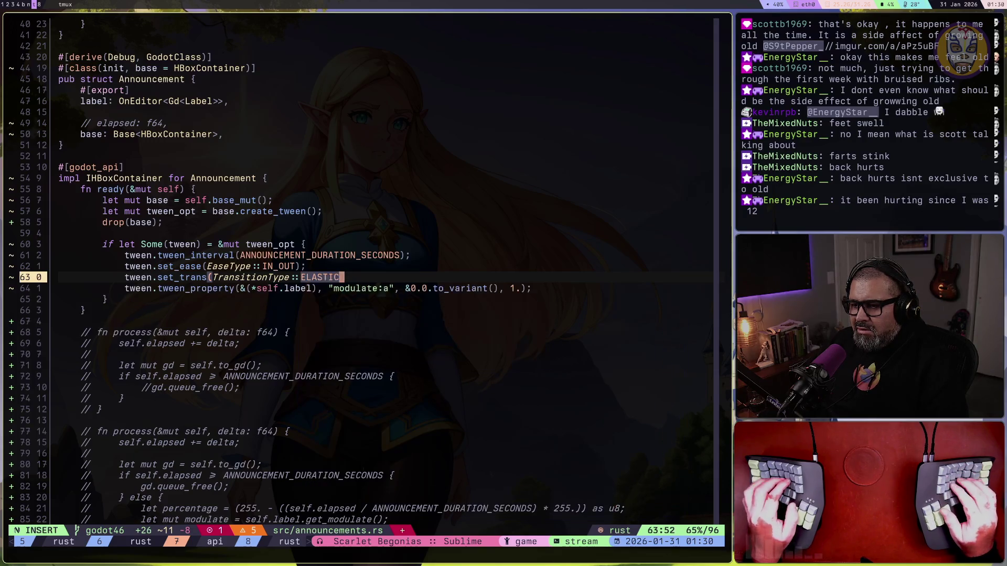
key("Escape")
type("A;")
key("Escape")
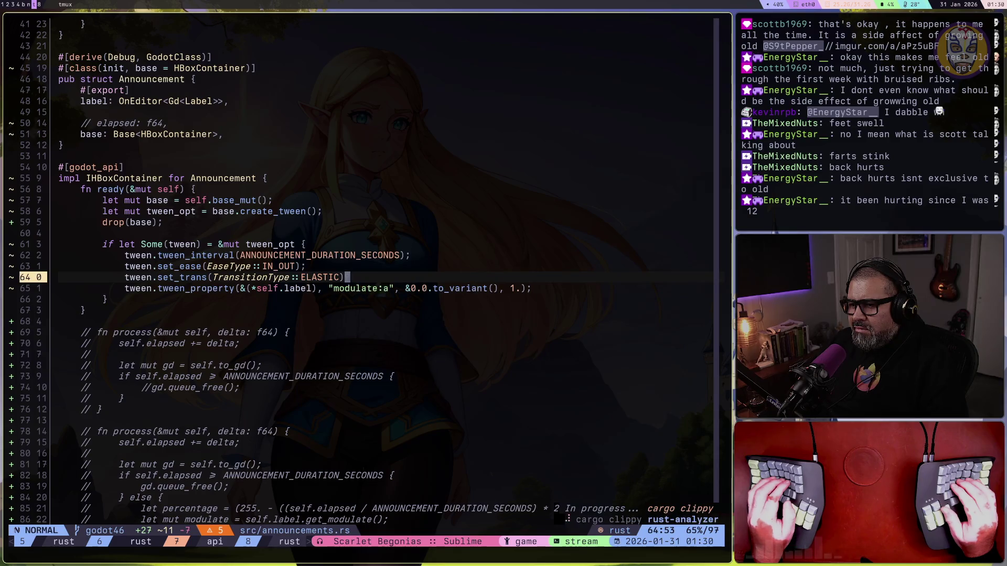
Change the tween_property fade duration on the next line from 1. to 1.5
key("j")
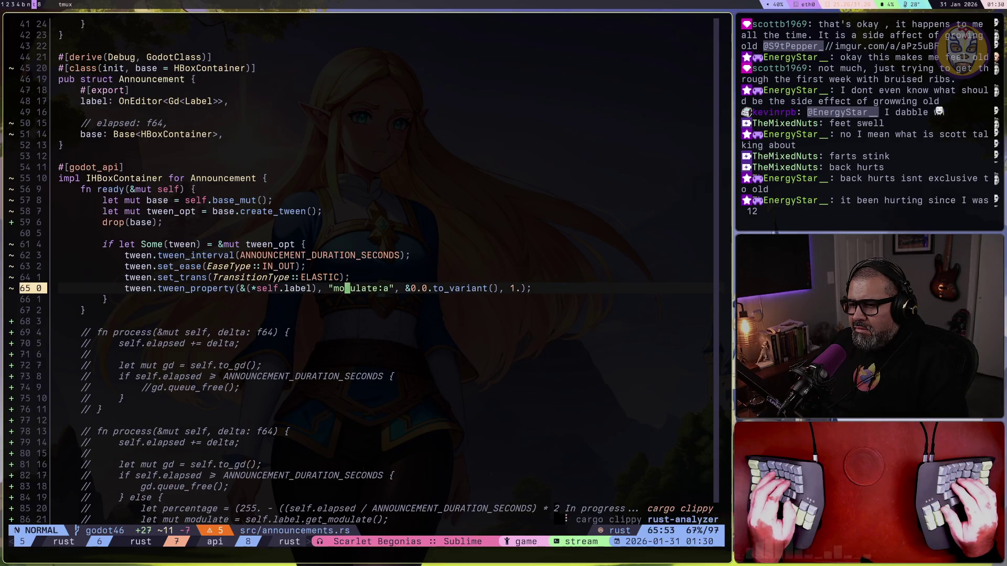
key("dollar")
type("a\", &0")
key("Escape")
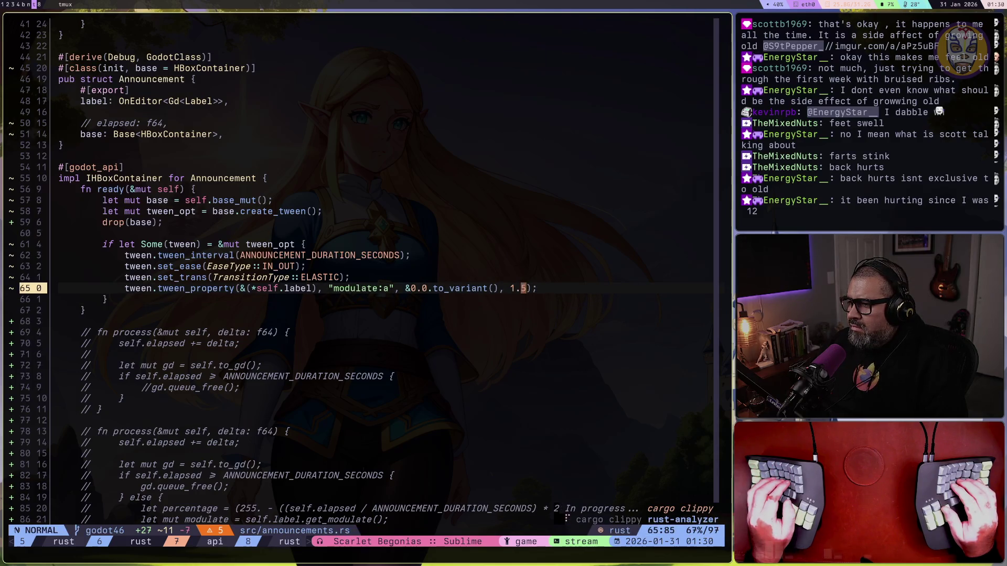
key("super+1")
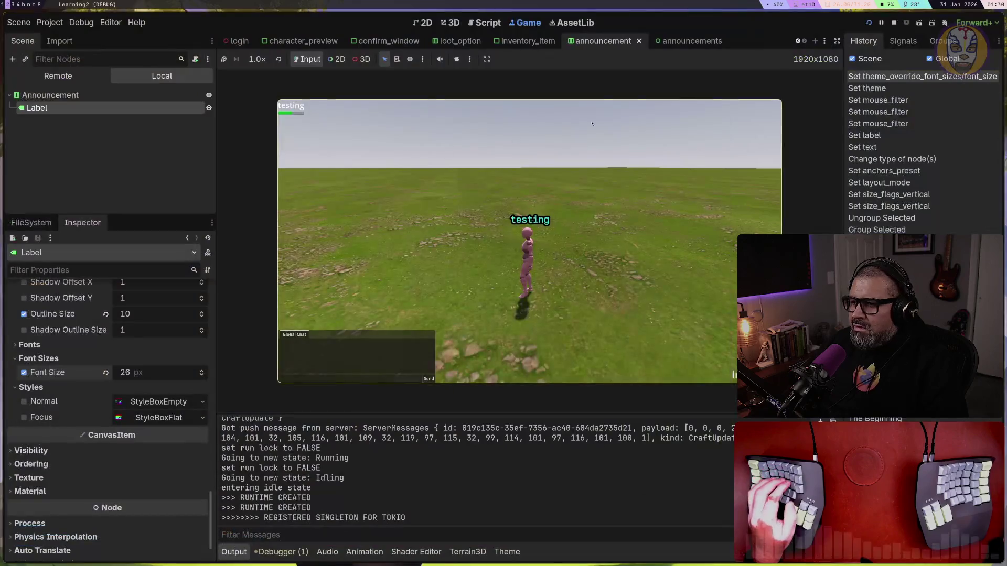
Run the project, log in and enter the world to test the announcement, then stop
key("F8")
left_click(872, 24)
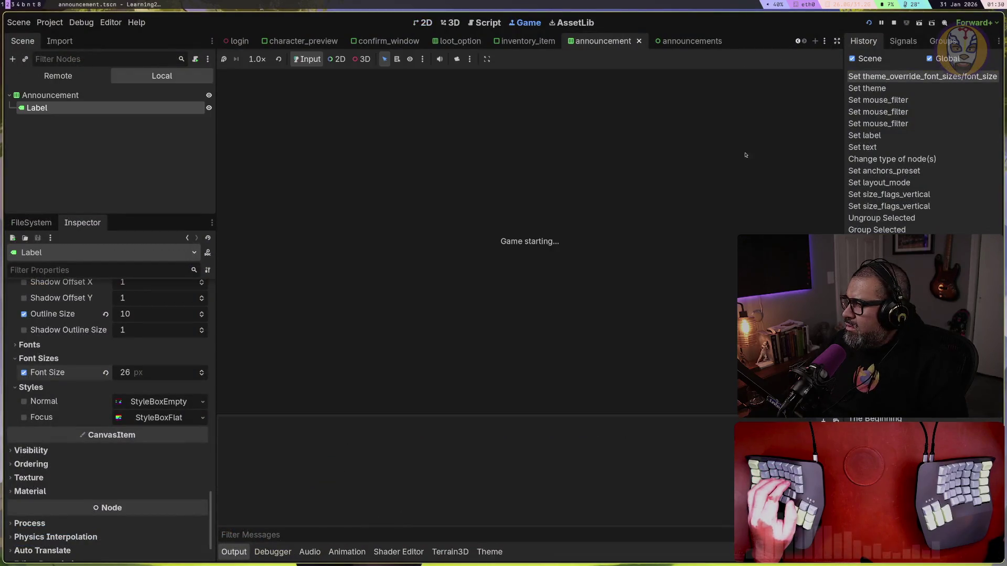
left_click(531, 252)
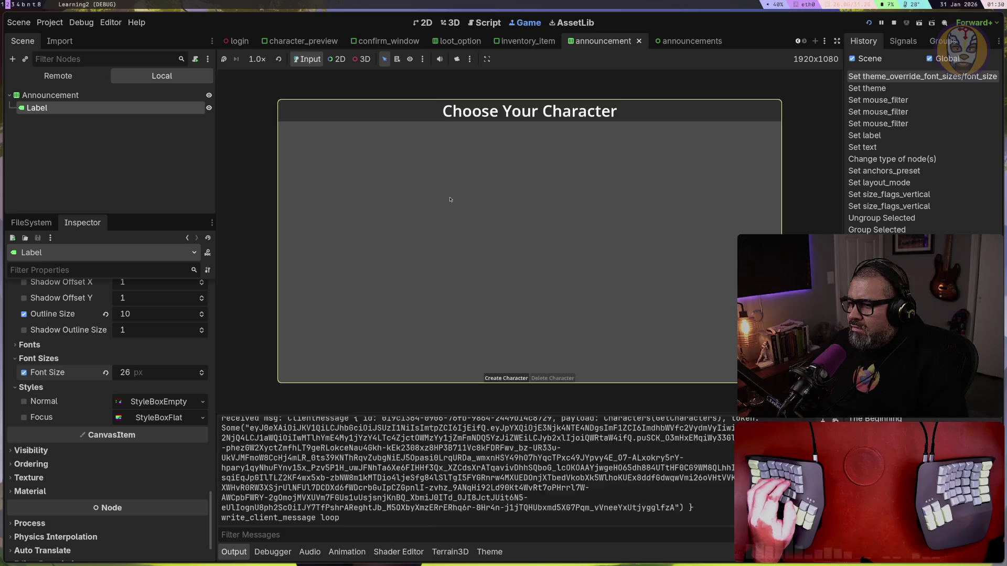
left_click(321, 135)
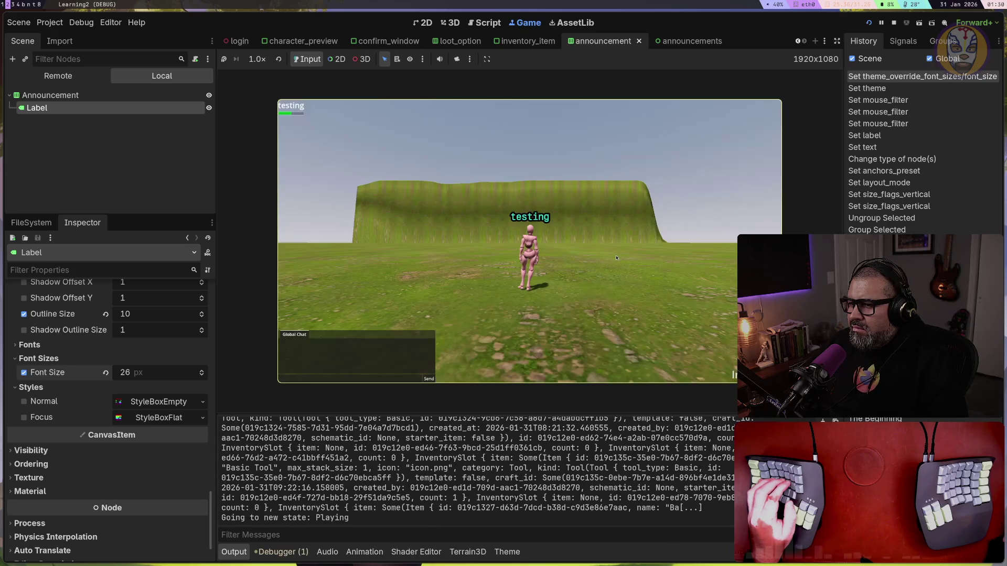
key("F8")
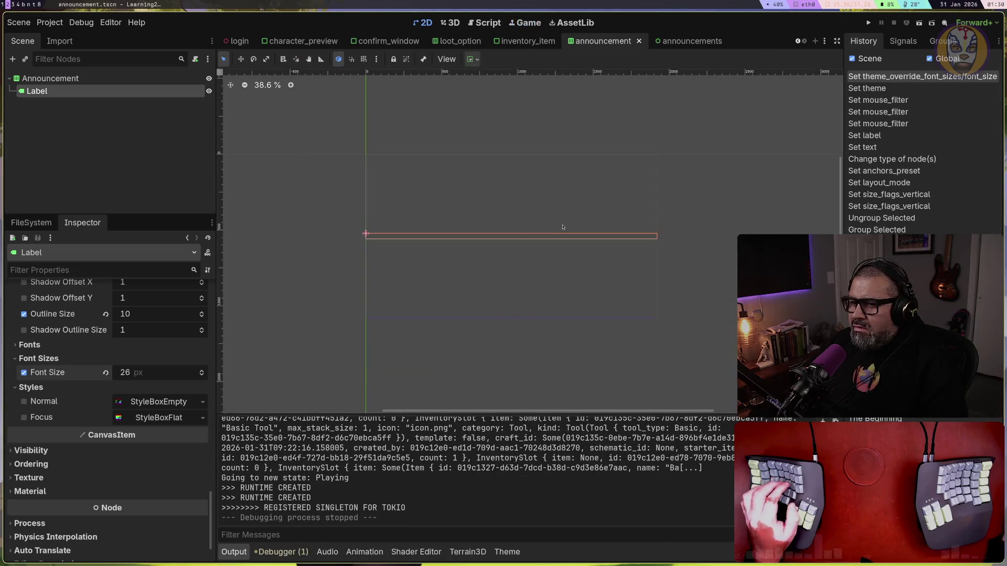
Set the announcement Label's font size to 36, save the scene, and relaunch
type("36")
key("Return")
key("ctrl+s")
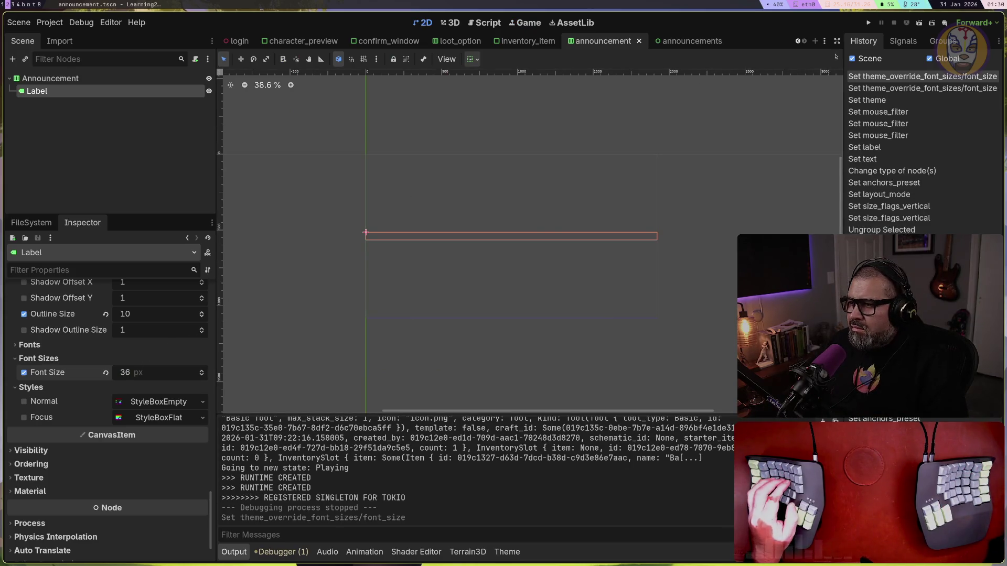
left_click(868, 23)
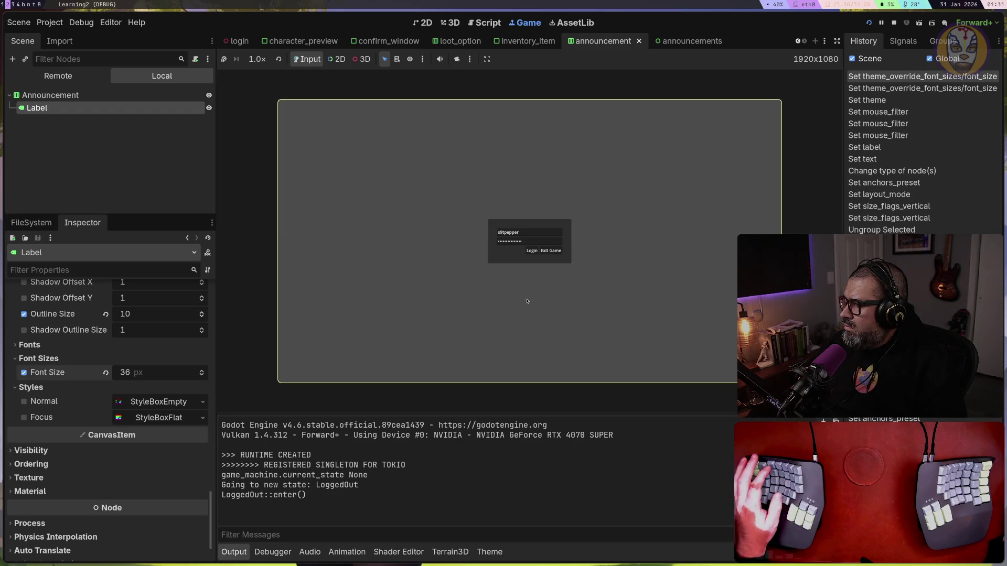
Log in, open the inventory, use an item for crafting and place it in the Water slot
left_click(531, 251)
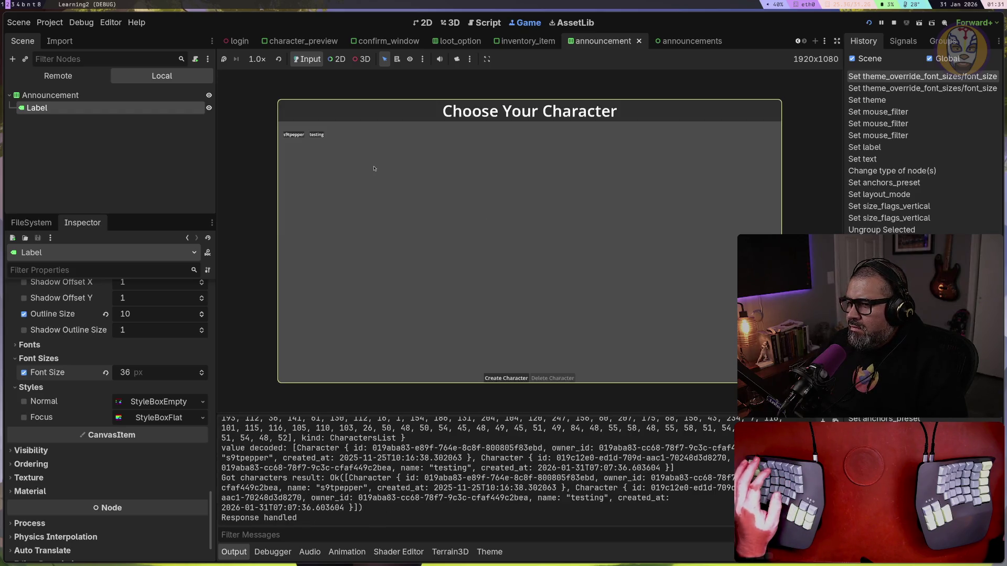
left_click(321, 137)
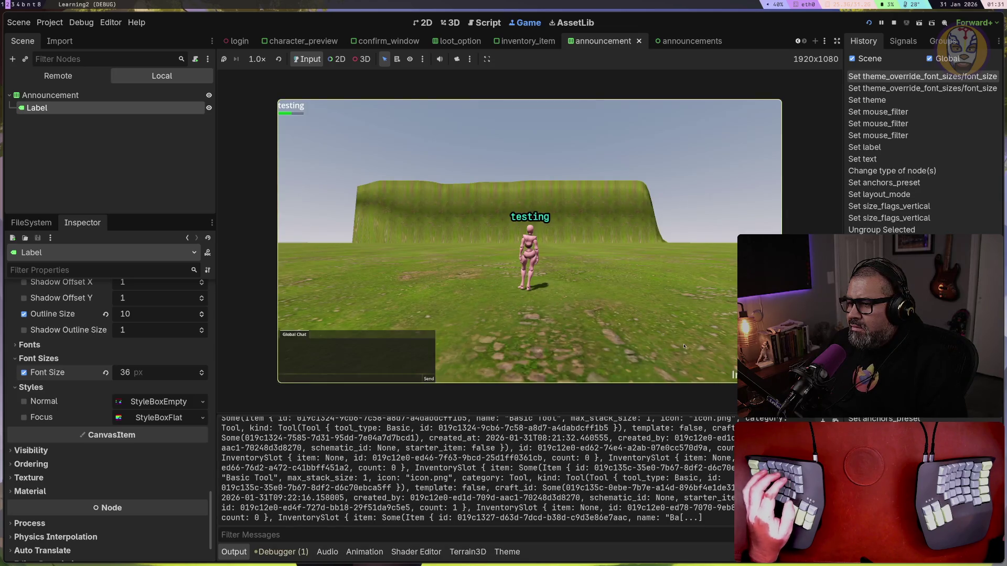
key("i")
right_click(492, 166)
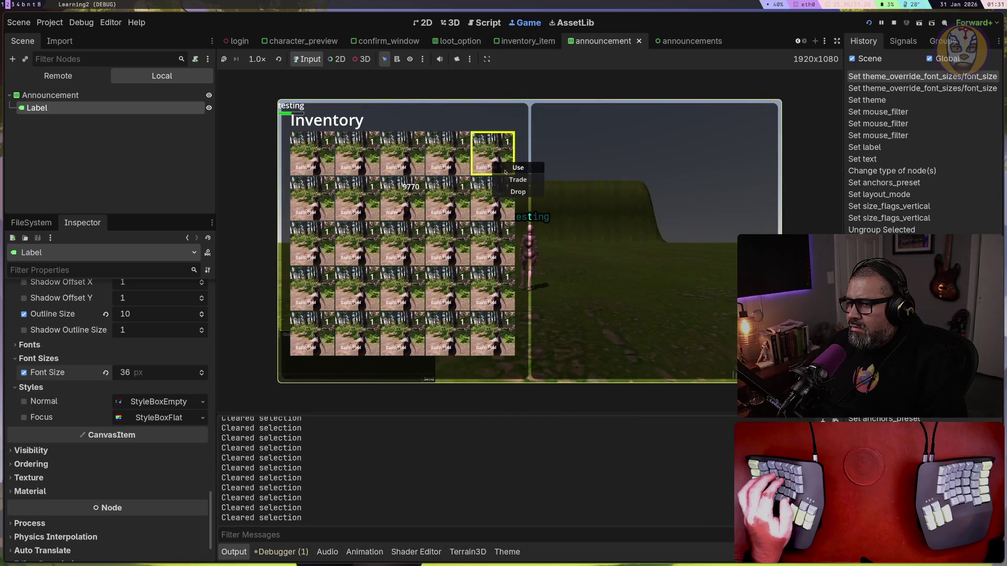
left_click(514, 168)
left_click_drag(590, 216, 631, 140)
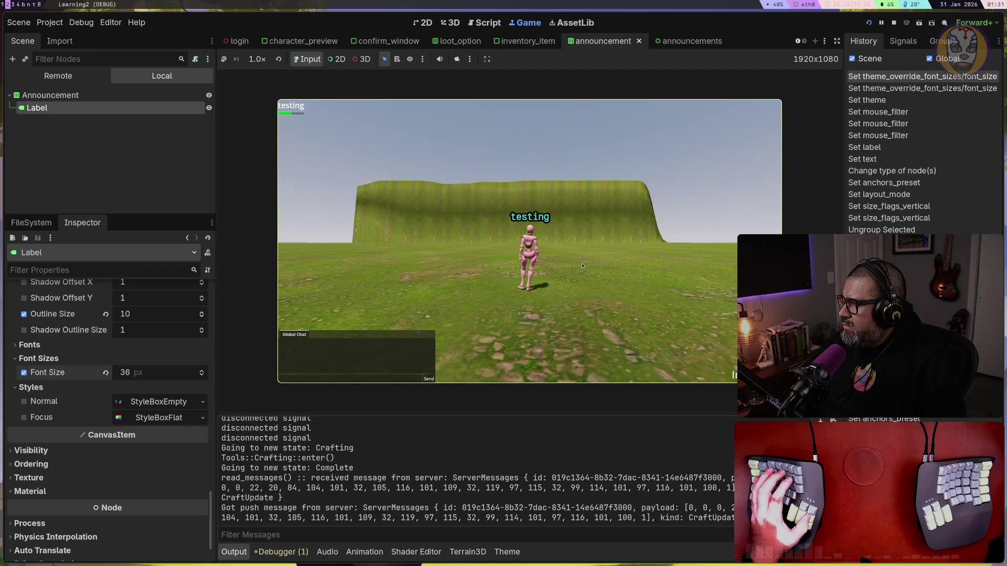
Return to the browser's Imgur FadeFunctions tween code and begin a new search
key("super+t")
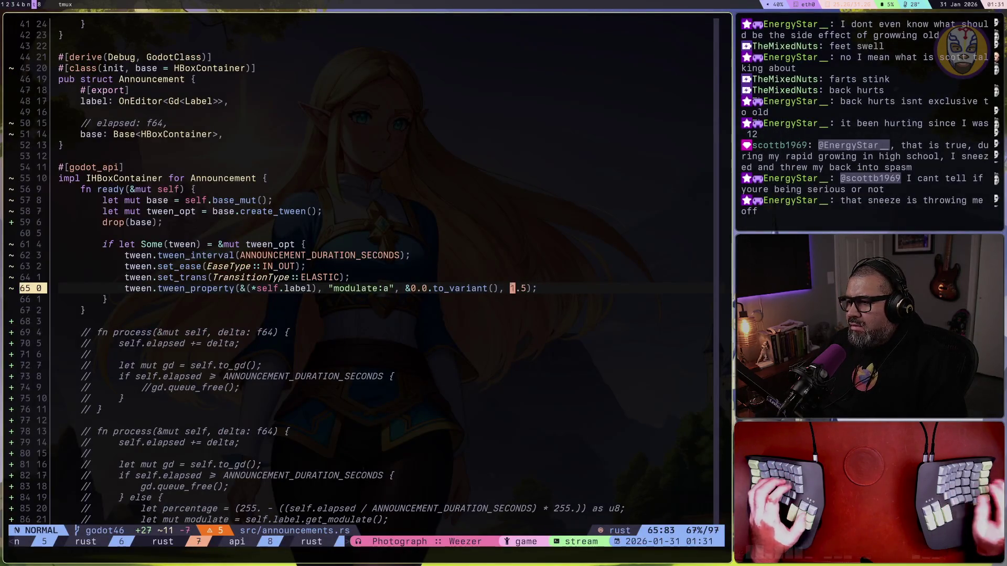
key("super+b")
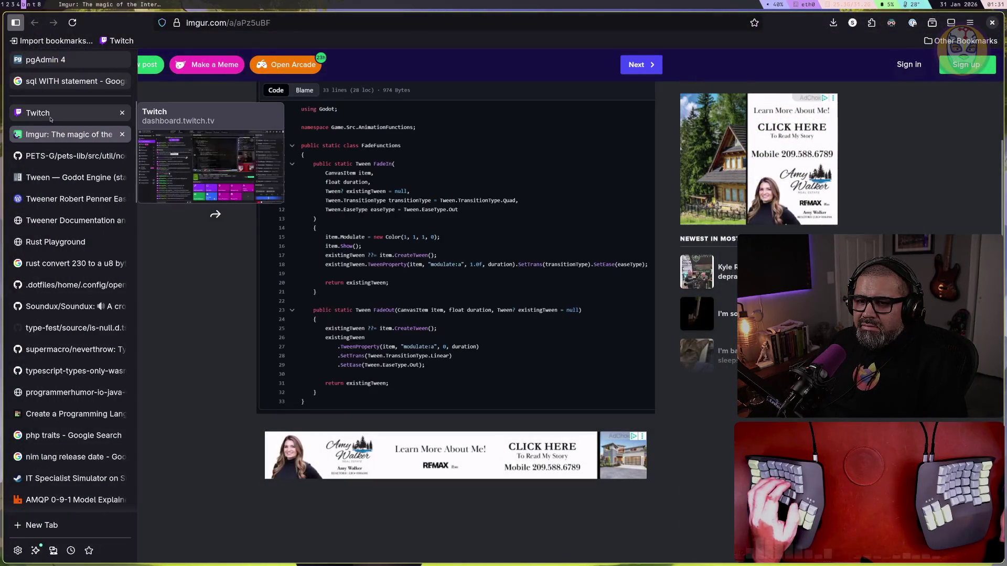
mouse_move(21, 158)
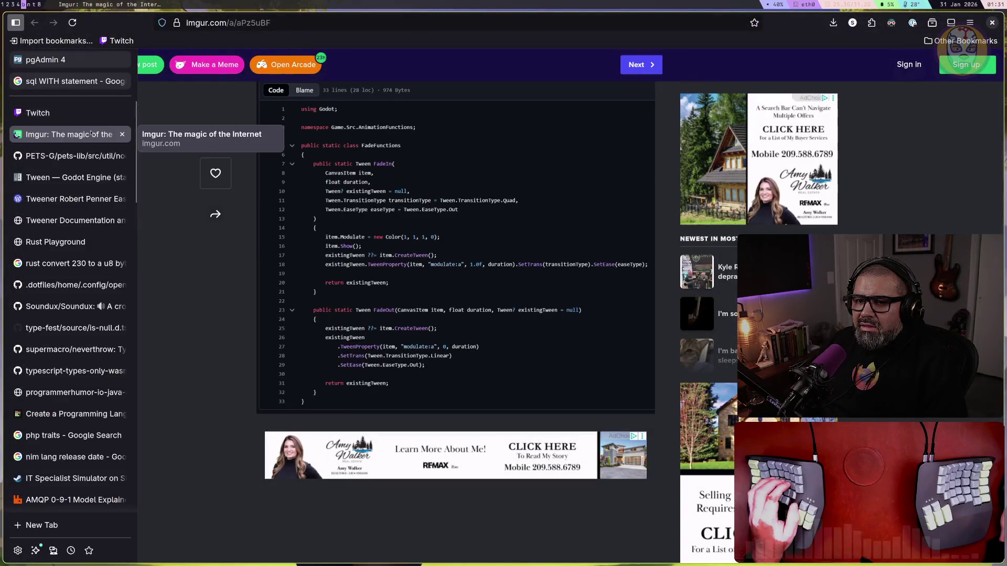
left_click(257, 25)
Search 'godot tween easing explorer' and open the Godot Forum post comparing all tween types
type("godot ")
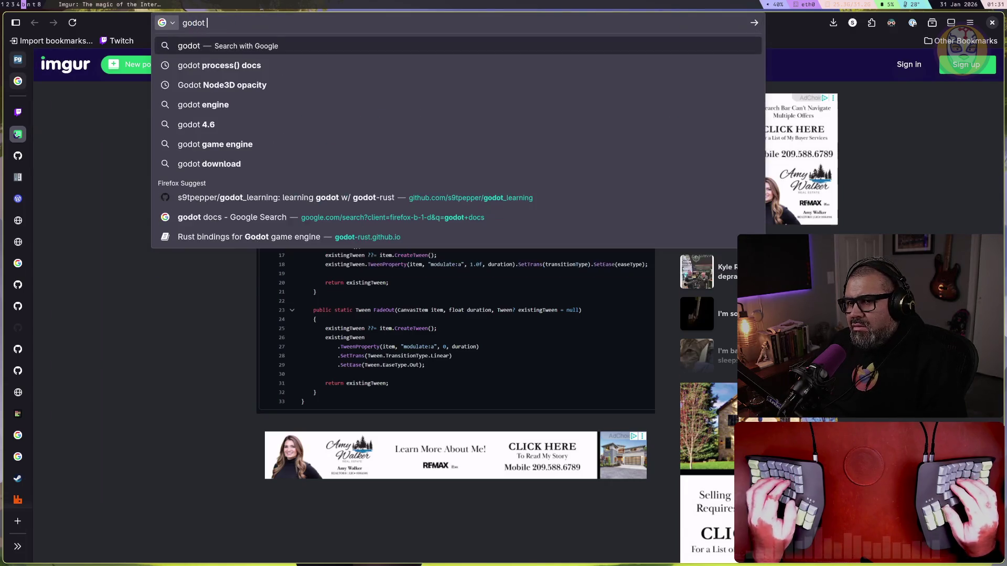
type("e")
type("tween easing")
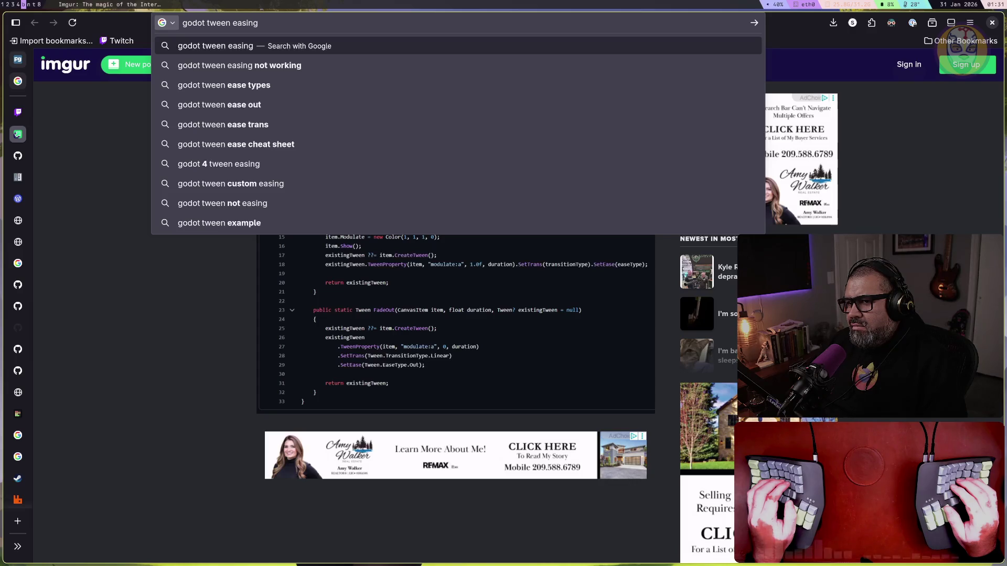
type("explorer")
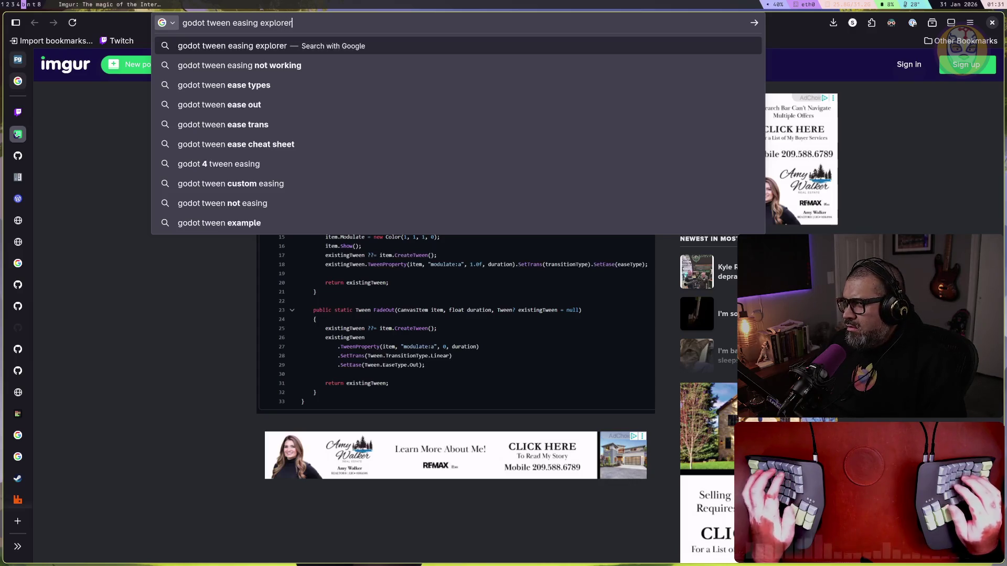
key("Return")
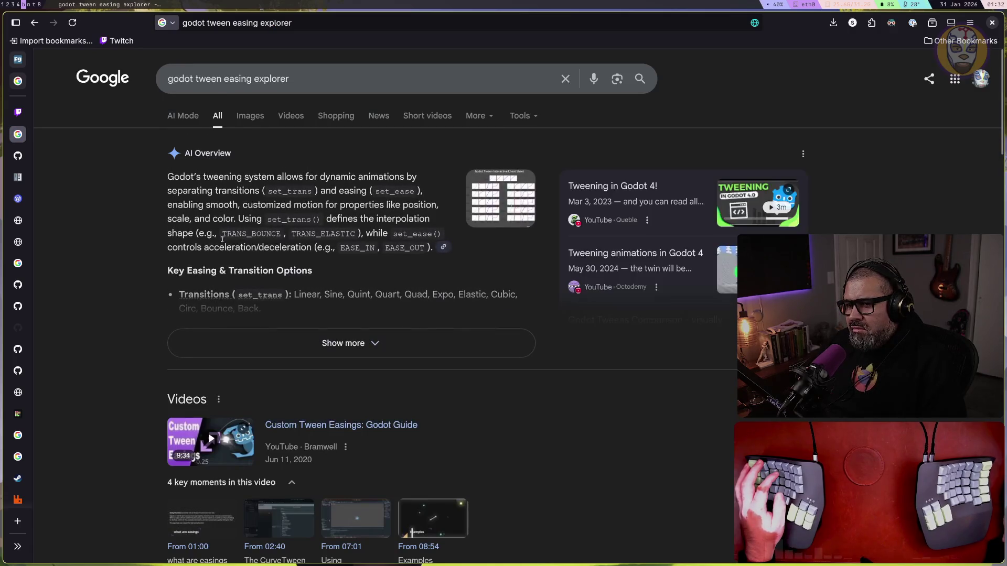
left_click(390, 344)
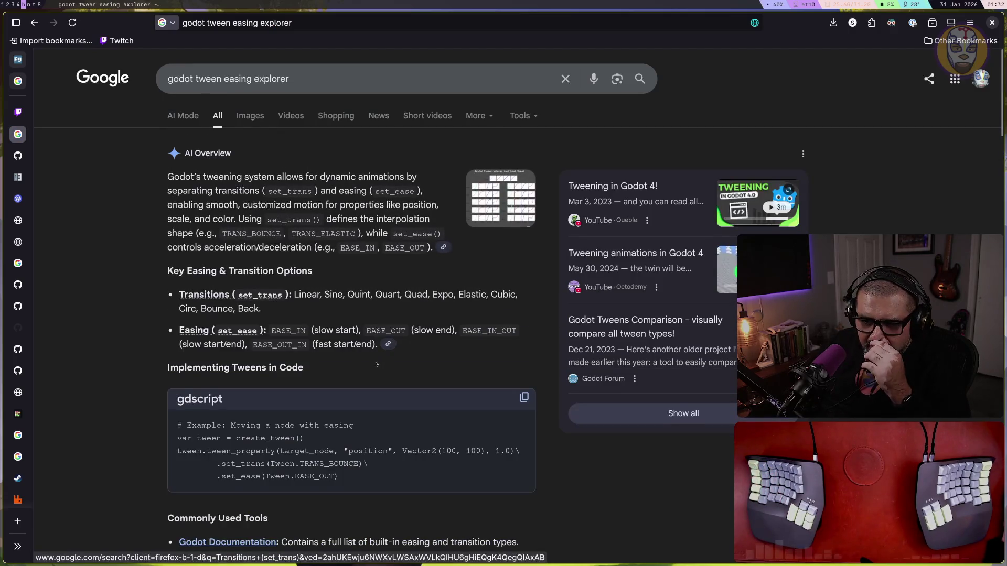
scroll(376, 363, "down", 15)
scroll(376, 363, "down", 5)
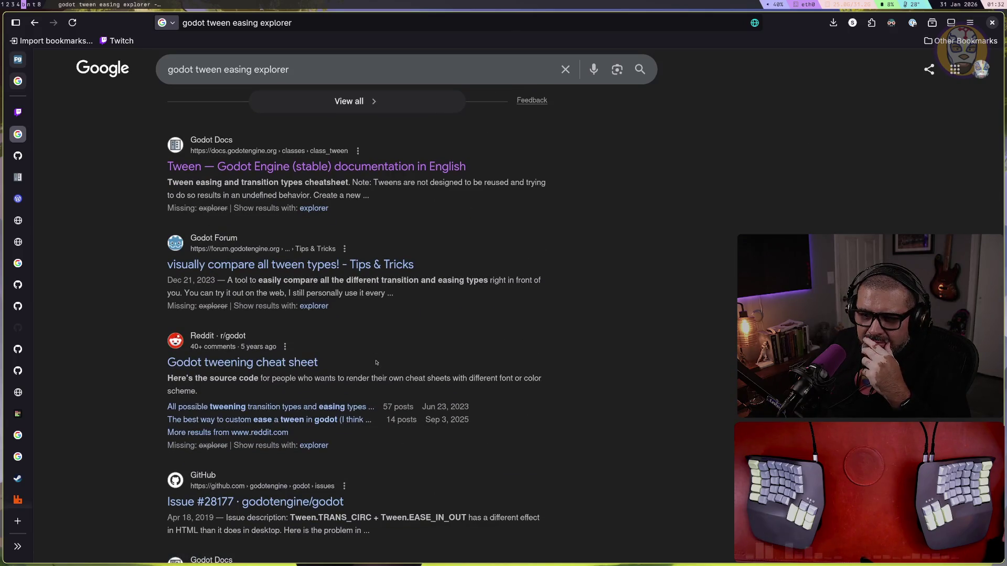
left_click(347, 266)
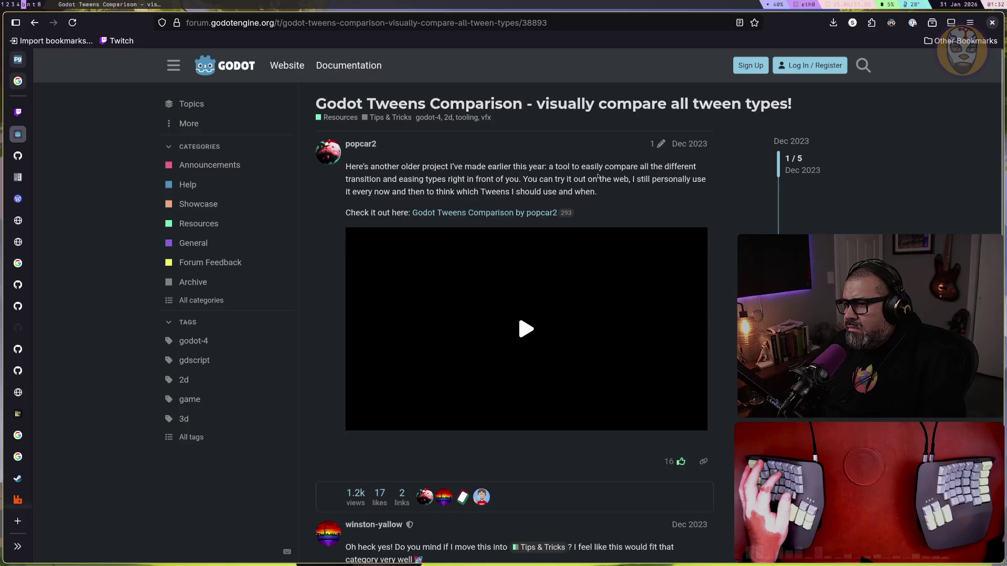
Follow the 'Godot Tweens Comparison by popcar2' link to itch.io
left_click_drag(547, 166, 632, 169)
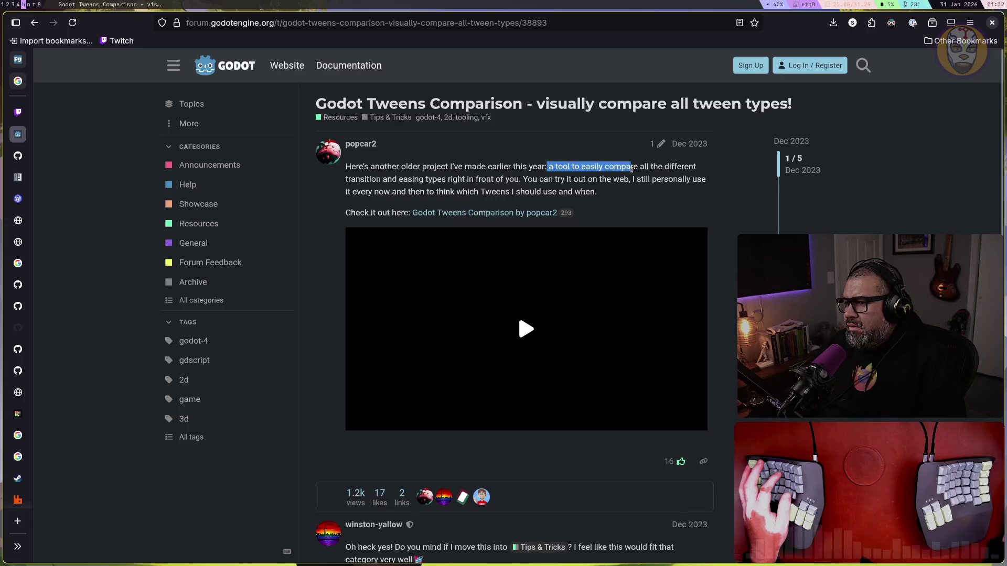
left_click(640, 169)
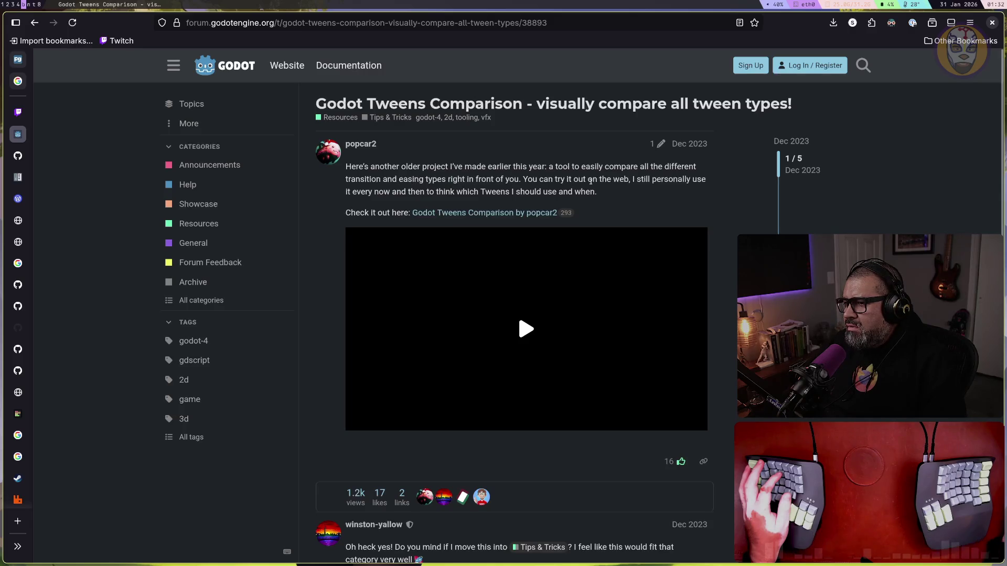
left_click(487, 213)
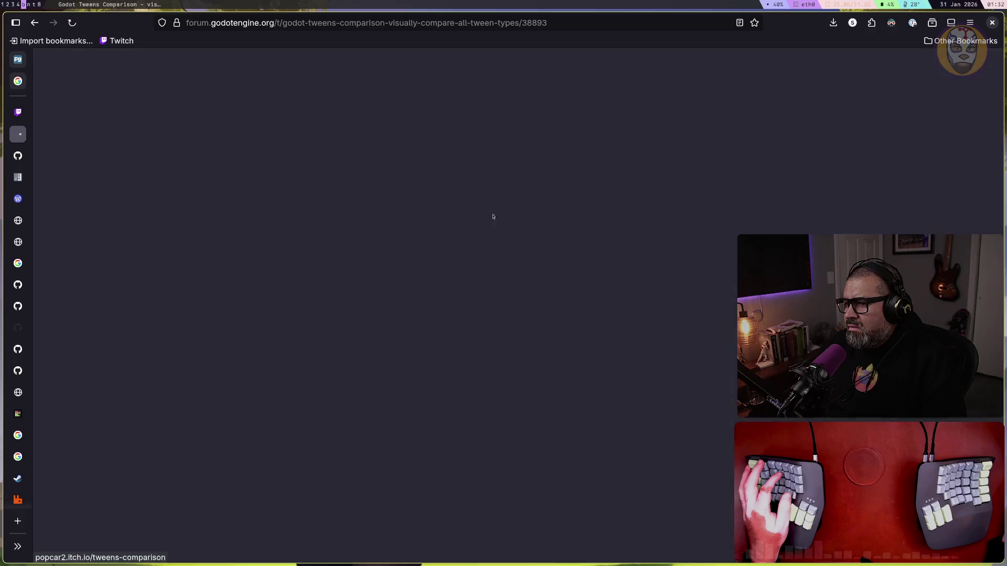
Start the Godot Tweens Comparison tool and scroll through the page
left_click(493, 269)
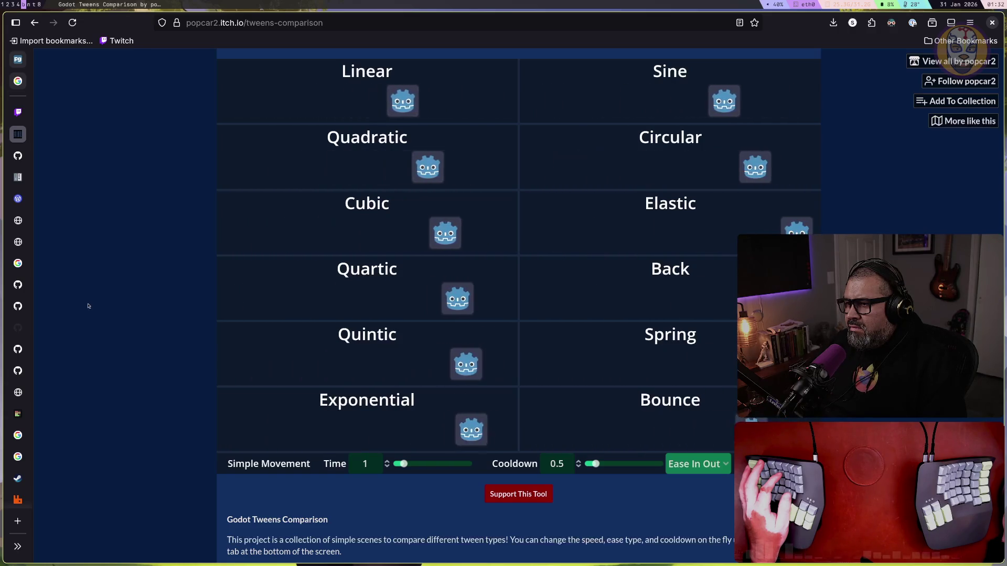
scroll(134, 304, "down", 3)
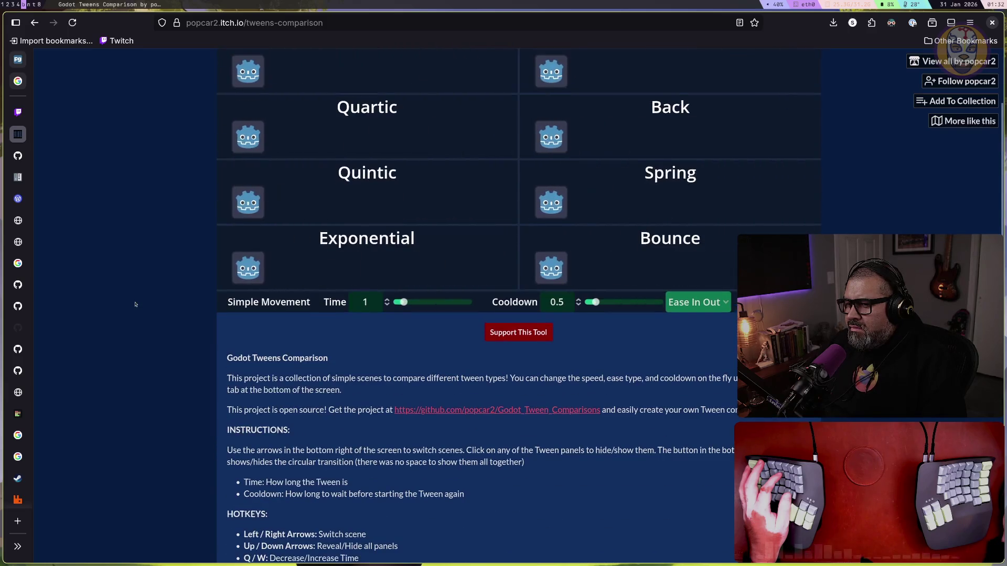
scroll(135, 304, "up", 3)
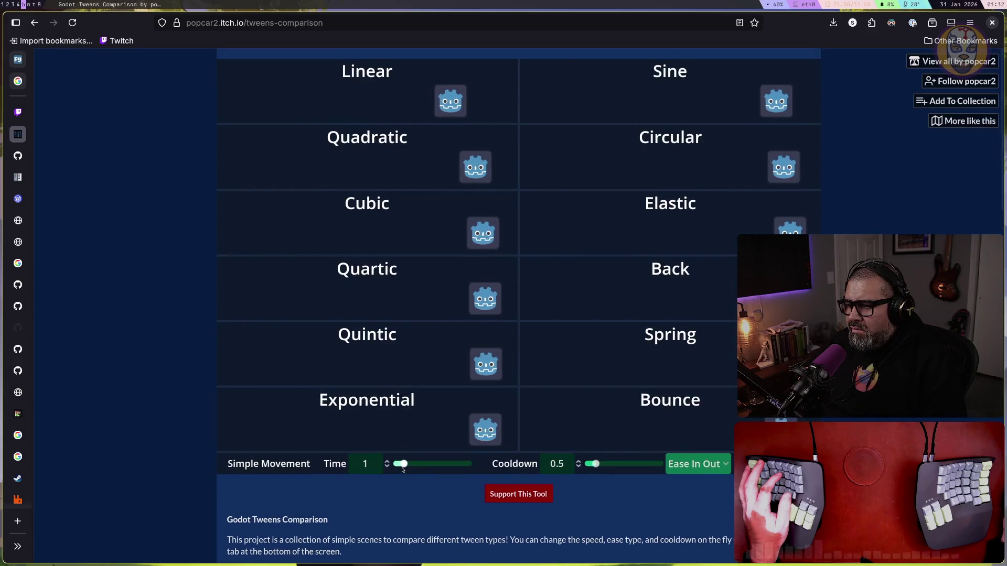
Set the Time slider to 1.5 and the Cooldown slider to 1.2
left_click_drag(403, 465, 407, 465)
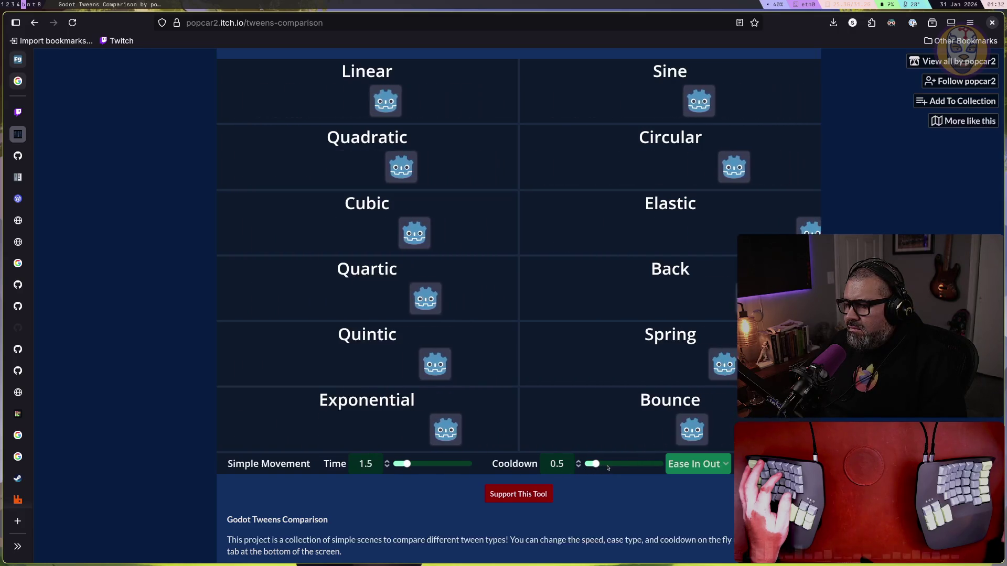
left_click_drag(596, 464, 578, 471)
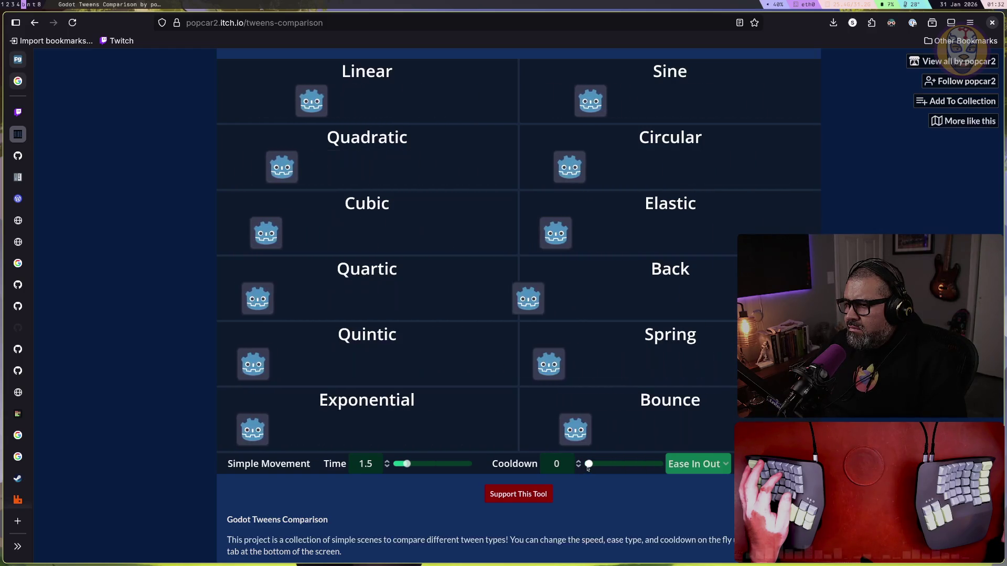
left_click_drag(588, 468, 605, 469)
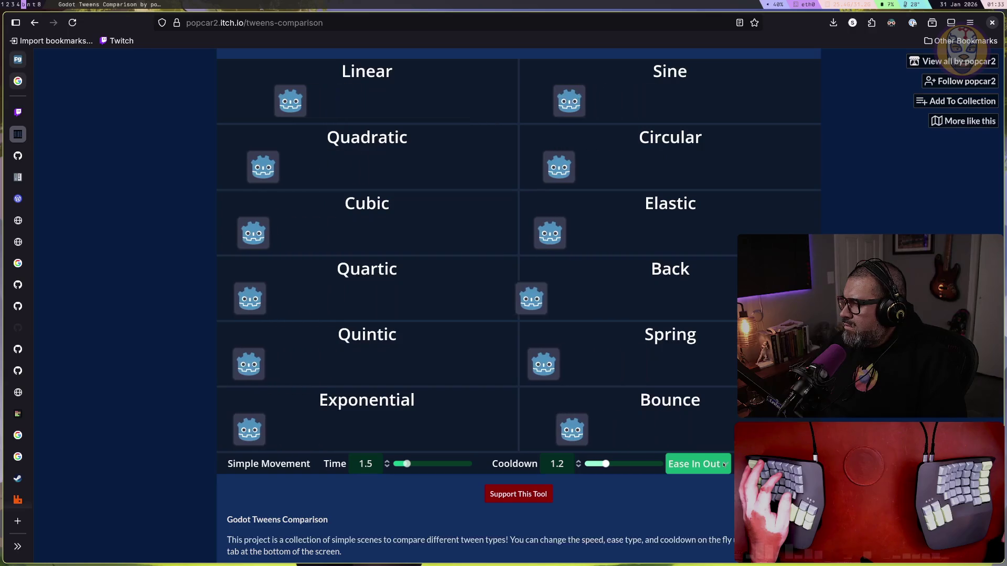
scroll(720, 480, "down", 15)
scroll(720, 479, "up", 5)
scroll(720, 479, "up", 10)
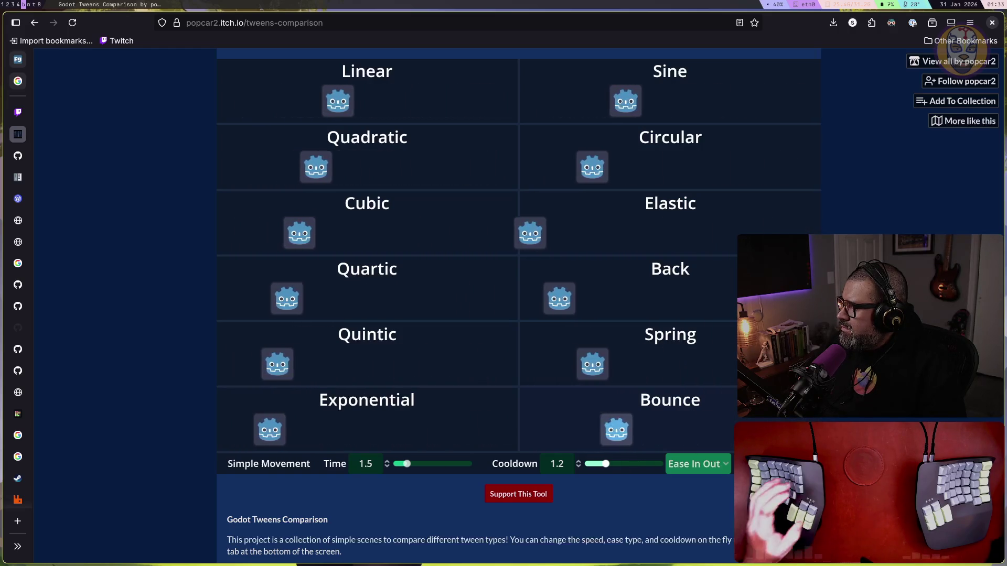
Compare the ELASTIC, IN_OUT tween code with the running Godot game, then return to the browser
key("super+t")
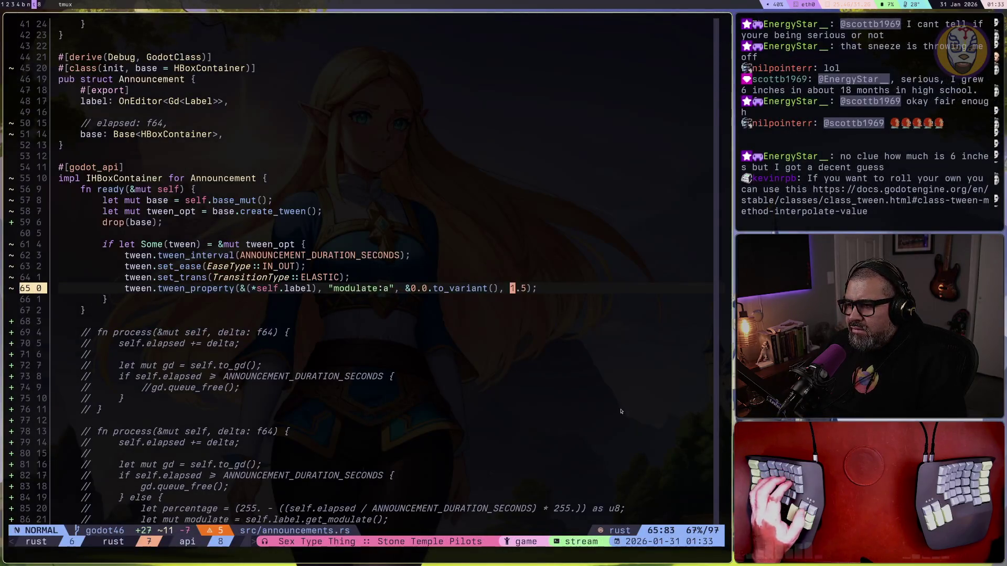
key("super+1")
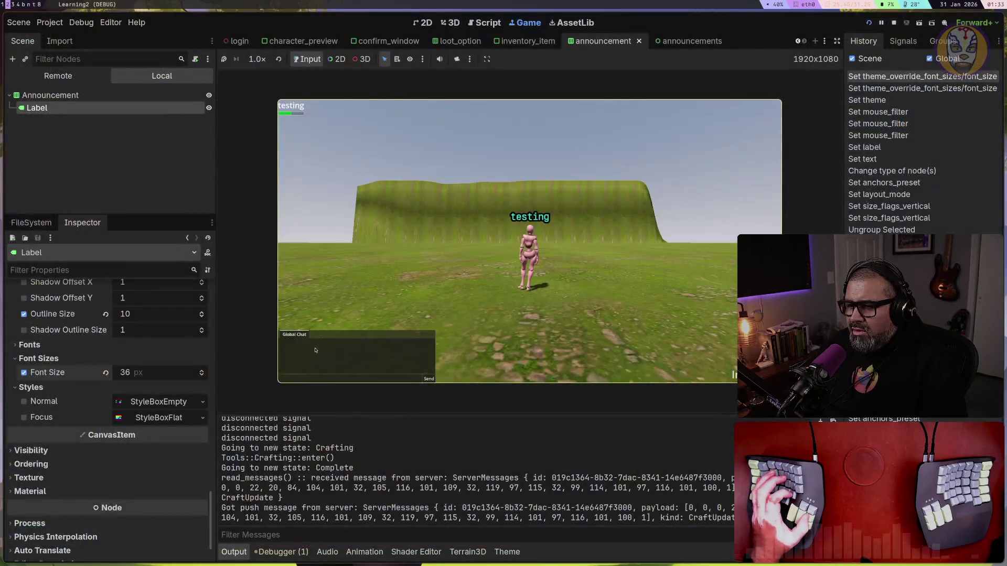
key("super+t")
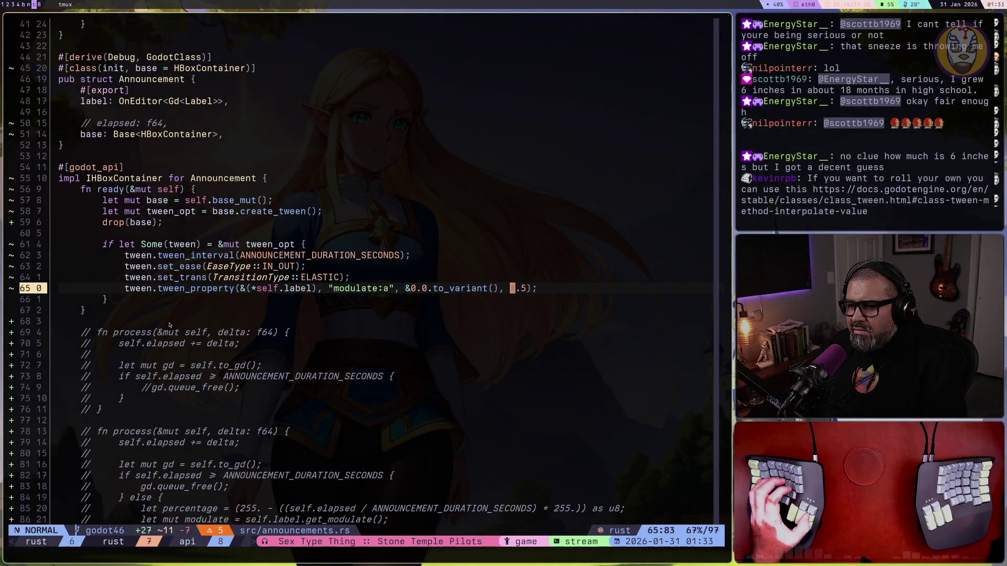
key("b")
key("b")
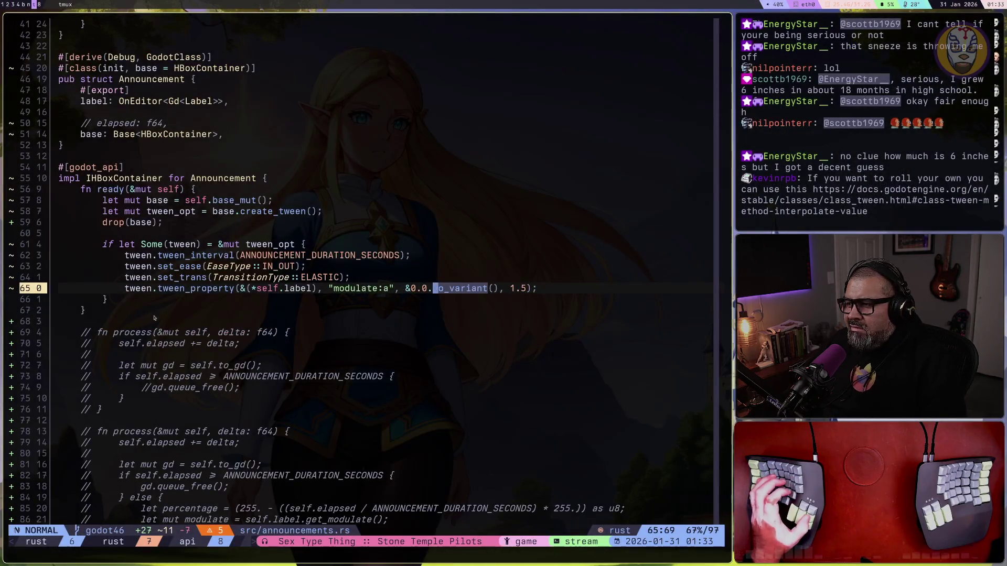
key("super+b")
mouse_move(21, 157)
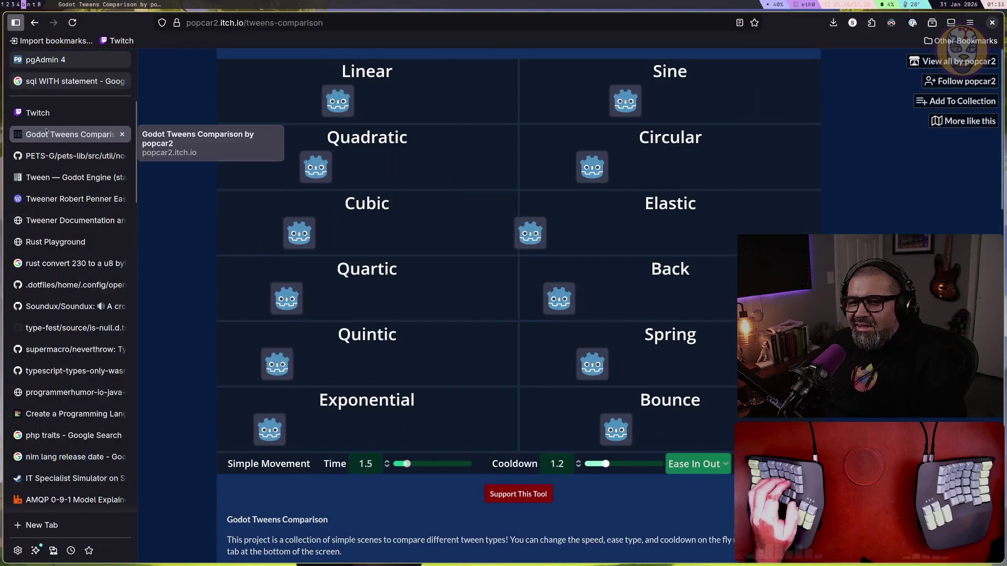
left_click(55, 113)
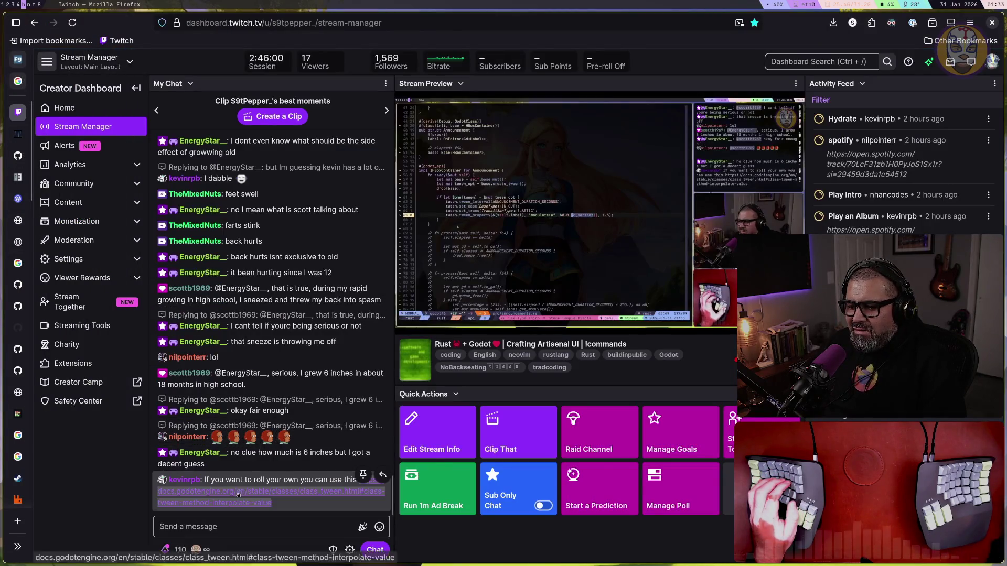
Open the Godot docs link from Twitch chat at Tween's interpolate_value method
left_click(272, 492)
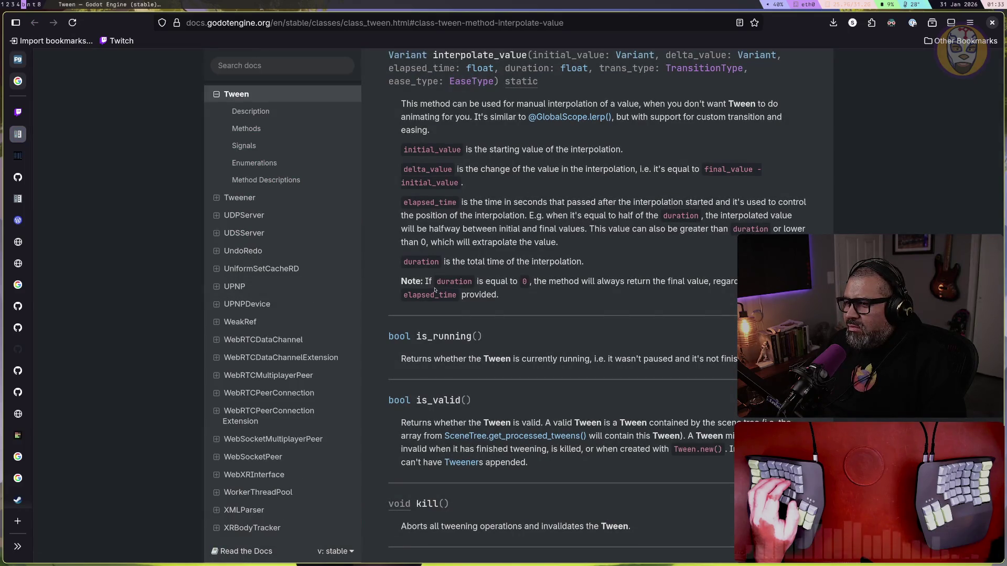
scroll(629, 280, "up", 3)
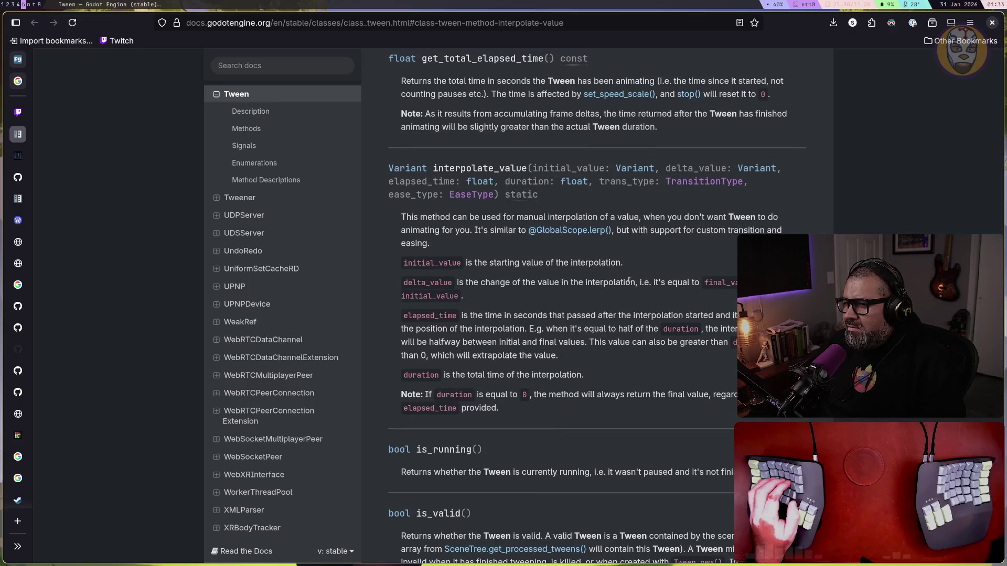
scroll(629, 280, "down", 2)
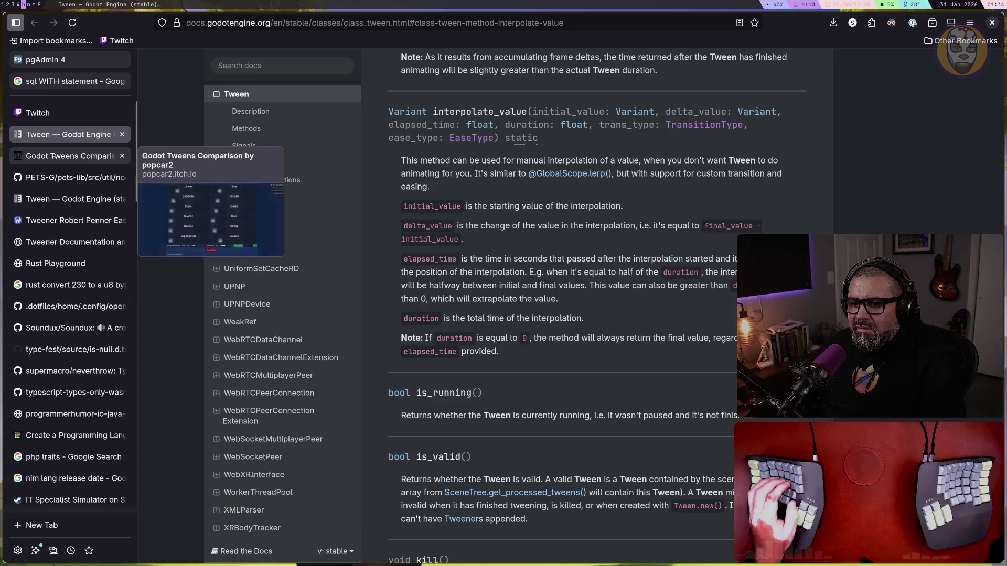
left_click(53, 155)
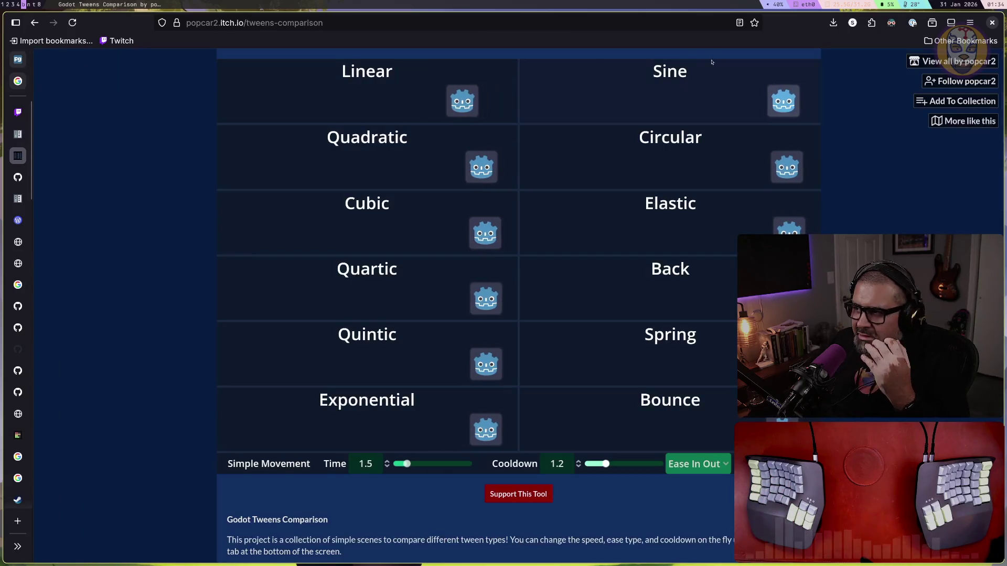
Bookmark the Godot Tweens Comparison page with Game Dev as its folder
key("ctrl+d")
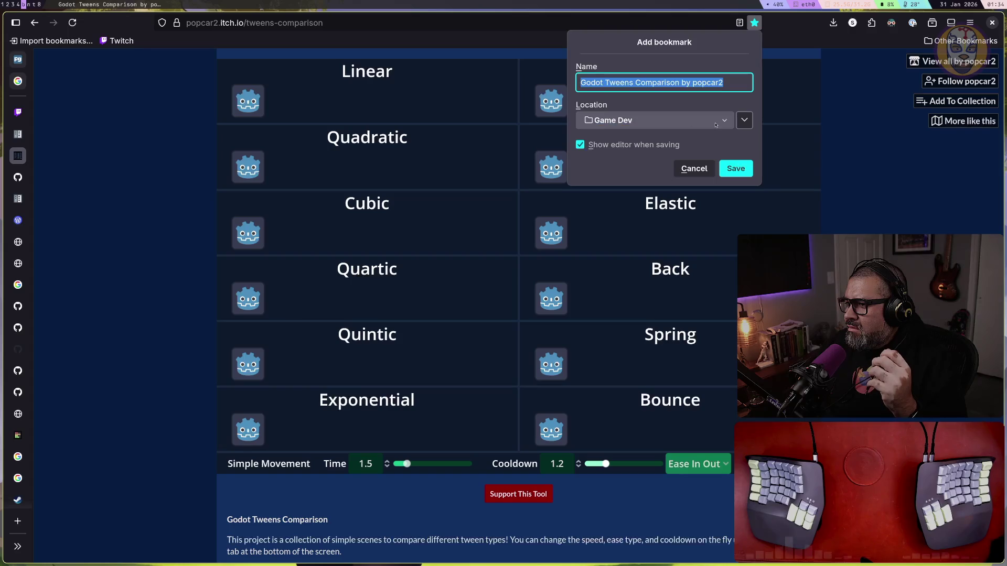
left_click(717, 119)
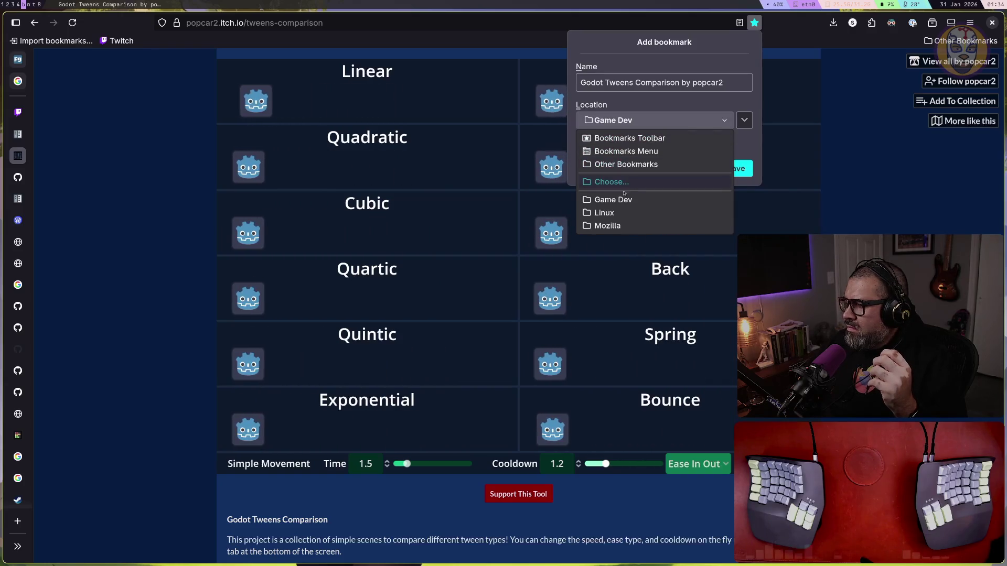
left_click(619, 204)
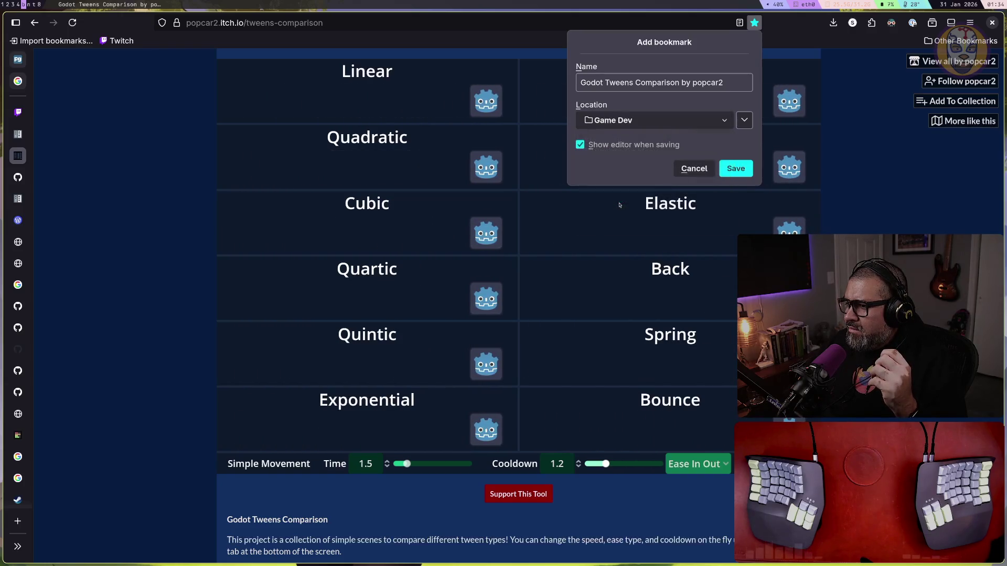
left_click(718, 120)
left_click(746, 122)
left_click(746, 122)
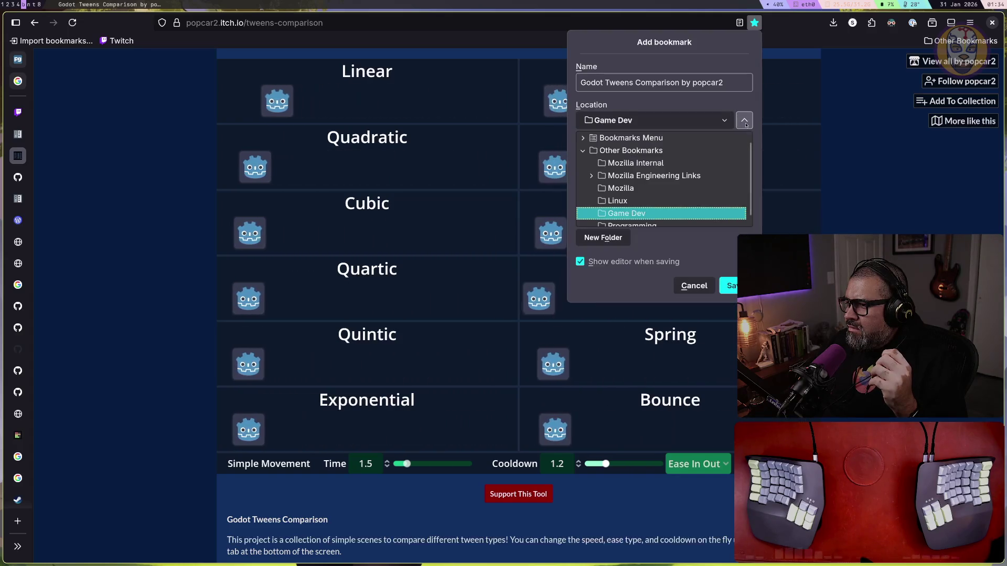
scroll(652, 204, "down", 1)
scroll(653, 204, "up", 2)
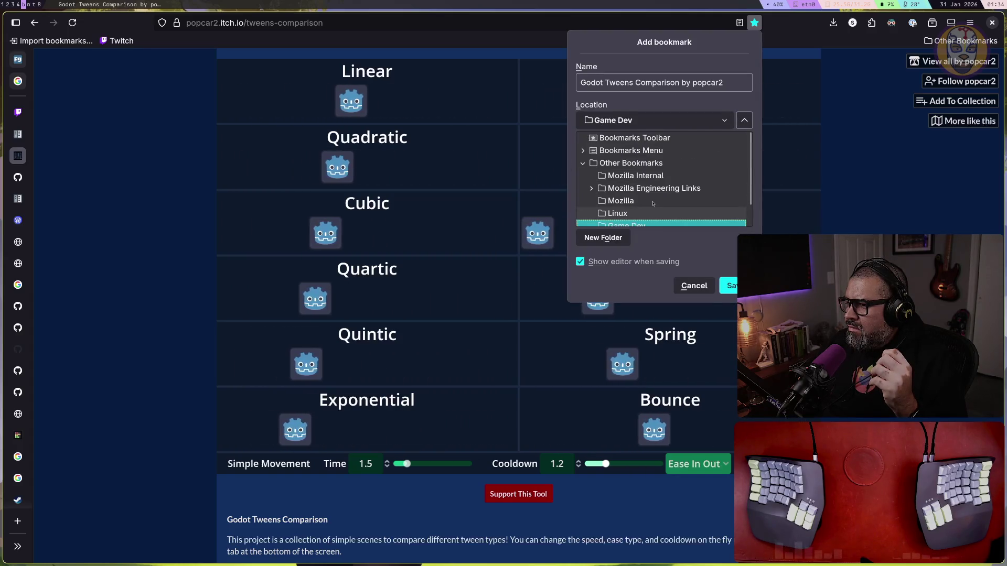
scroll(653, 204, "down", 2)
left_click(725, 286)
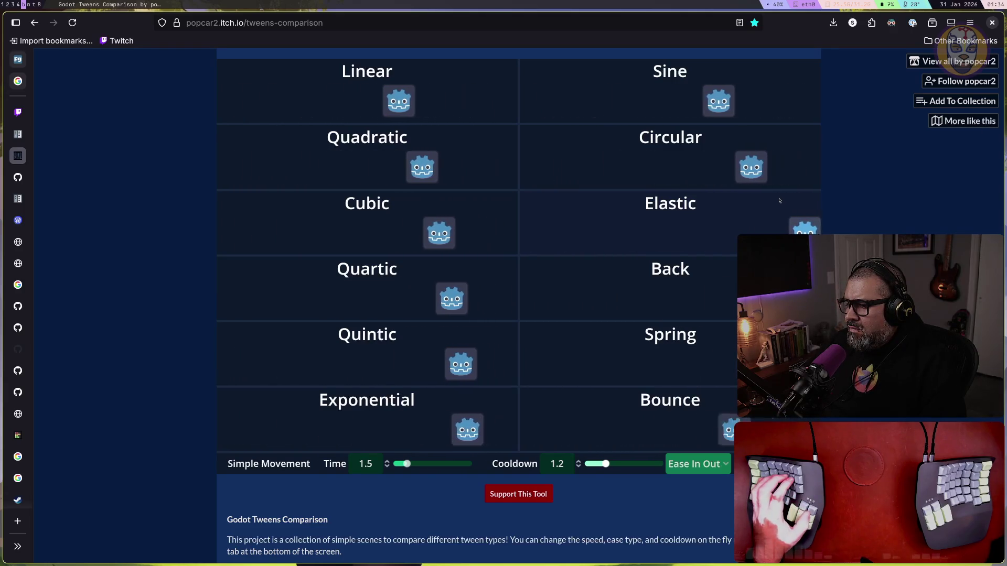
Move the tween_interval line below set_trans in announcements.rs, then check the tweens demo page
key("super+t")
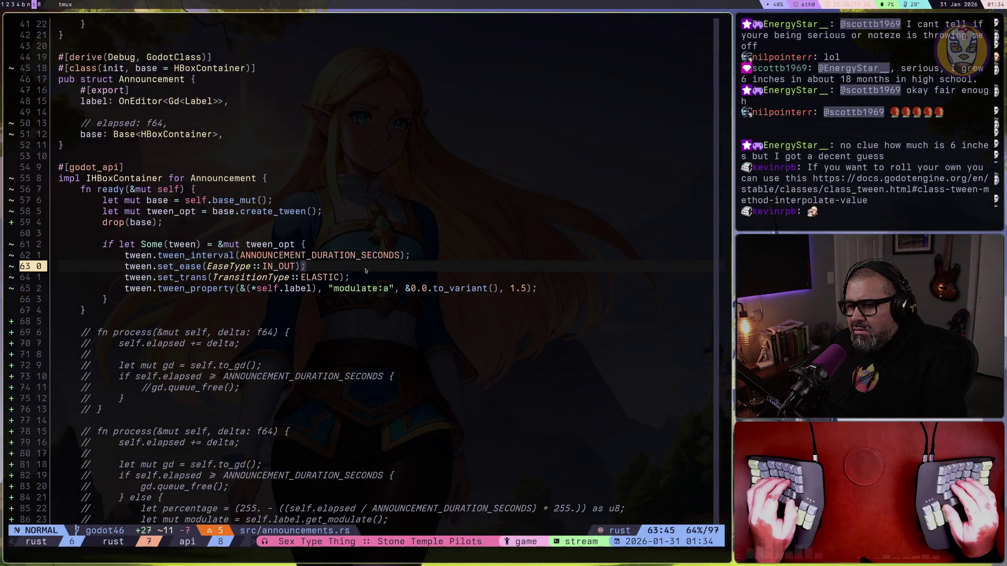
key("k")
key("d")
key("d")
key("j")
key("p")
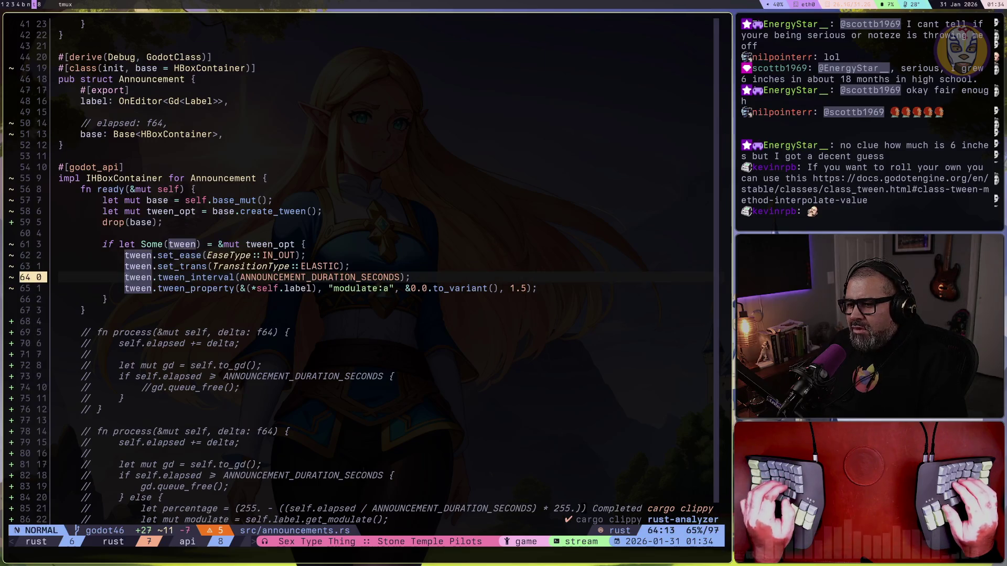
key("j")
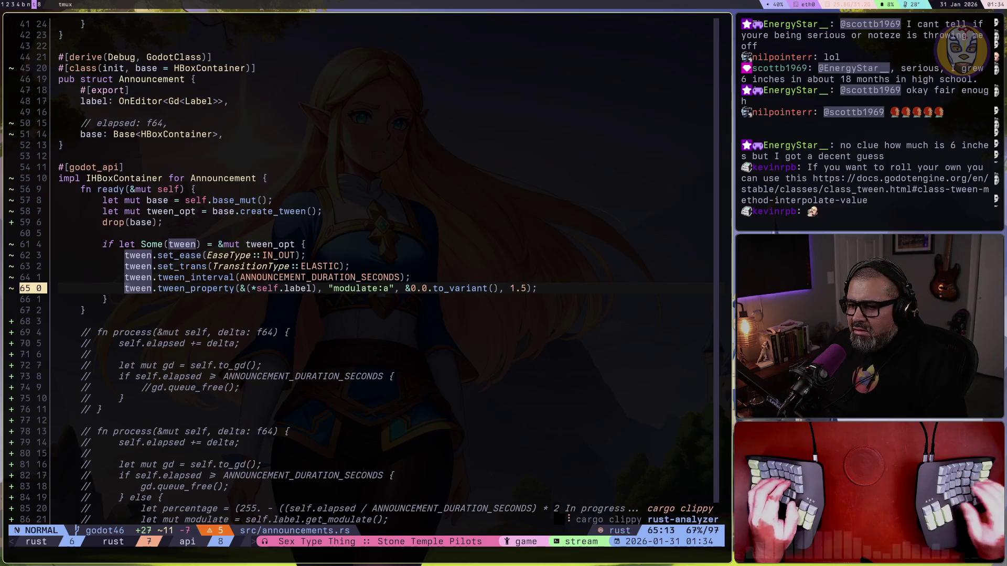
key("k")
key("k")
key("super+b")
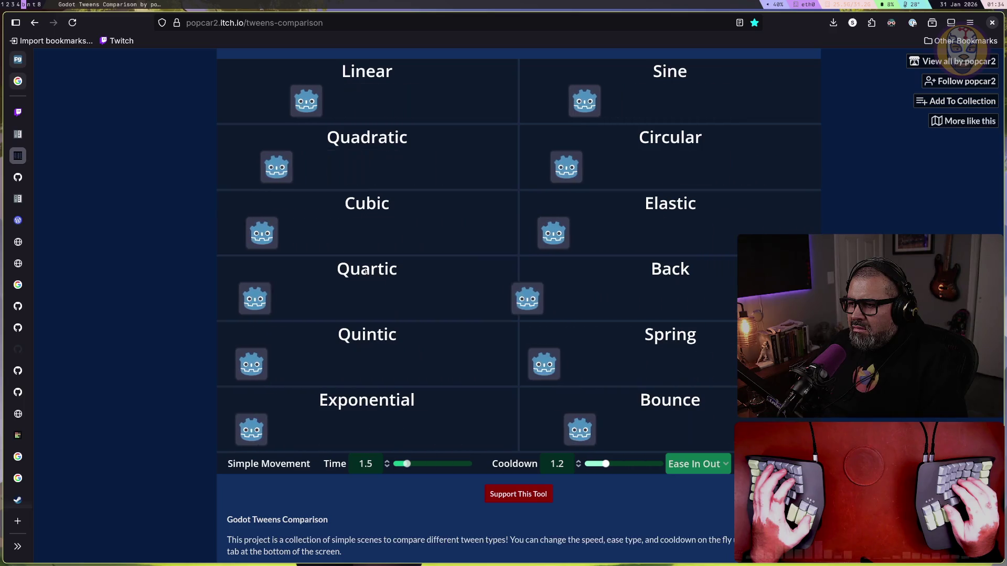
key("super+4")
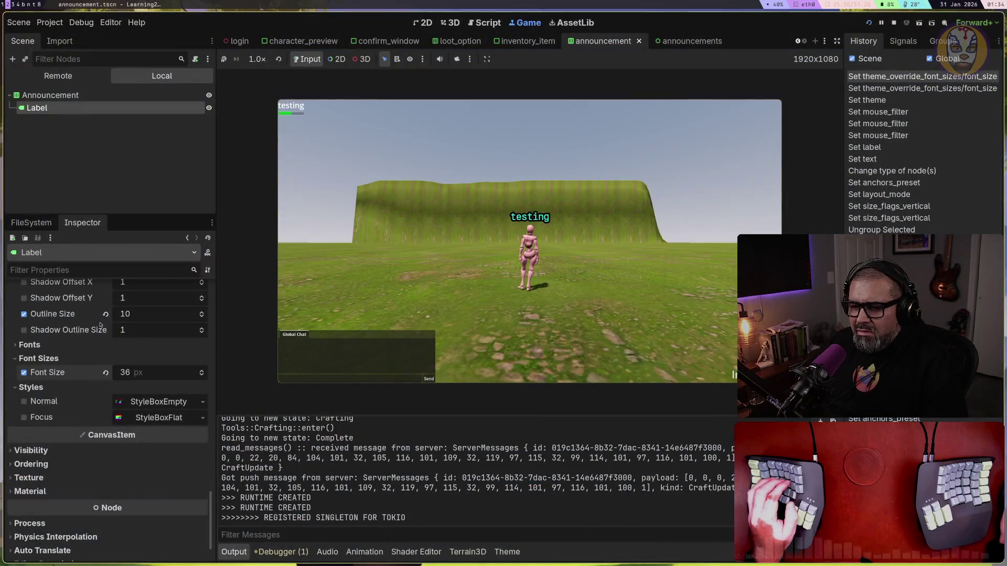
Set the announcement label's Inspector font size to 46
type("46")
key("Return")
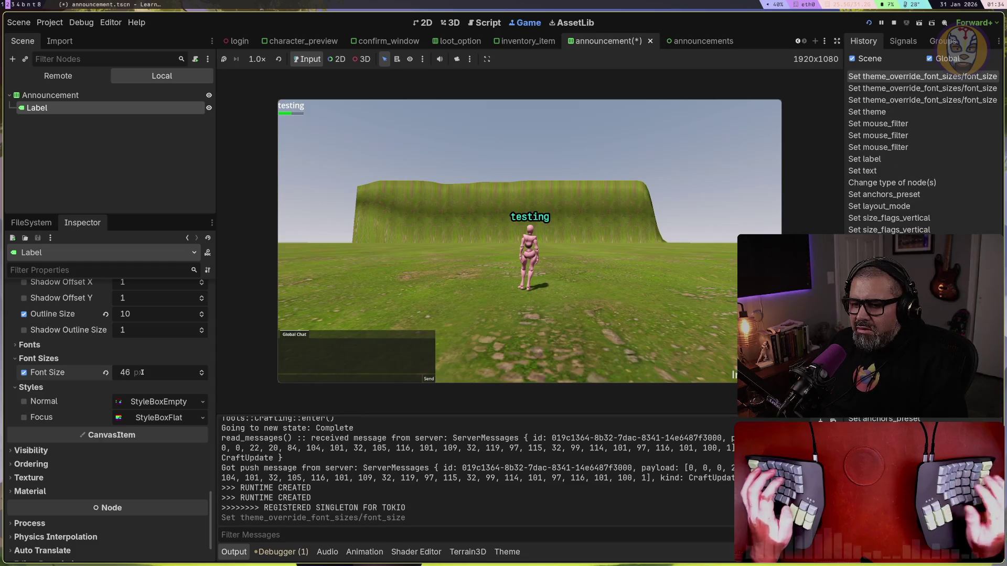
key("super+7")
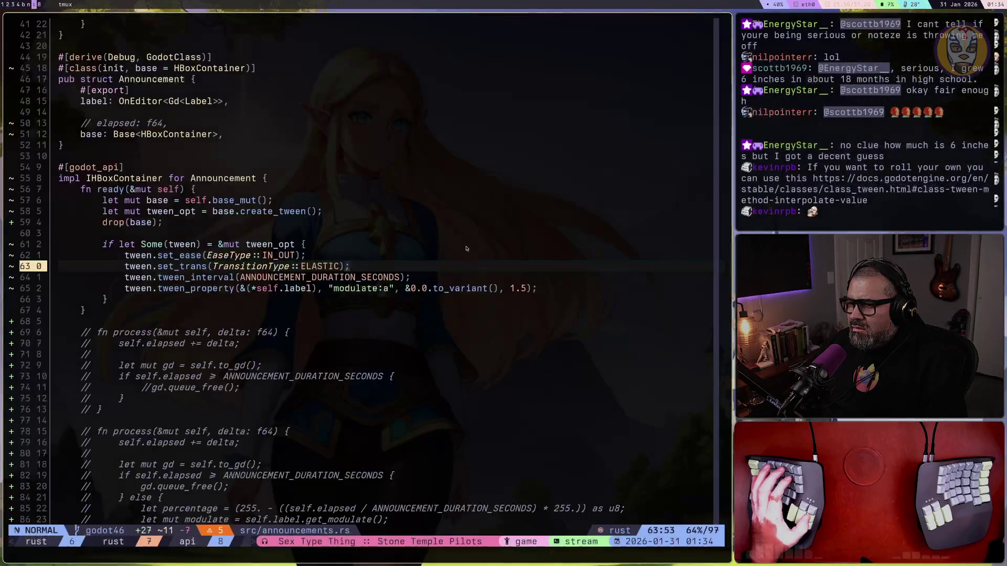
key("super+1")
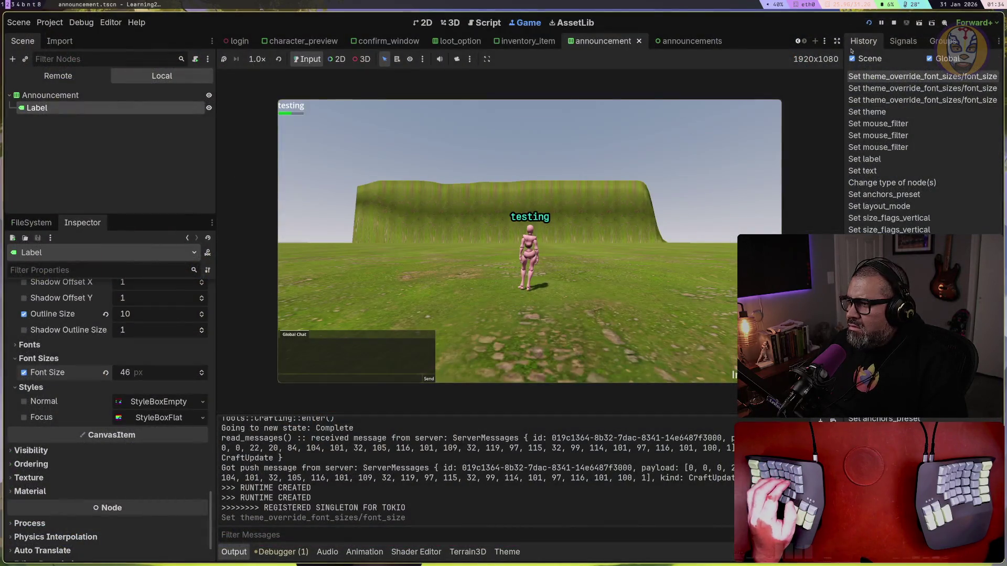
Restart the game, log in and enter the world as the testing character
left_click(894, 23)
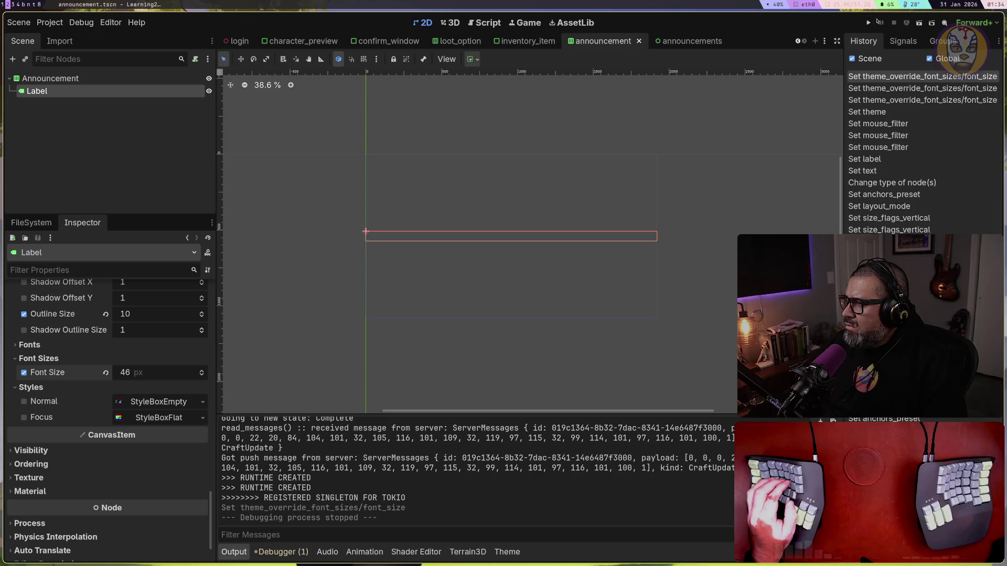
left_click(870, 23)
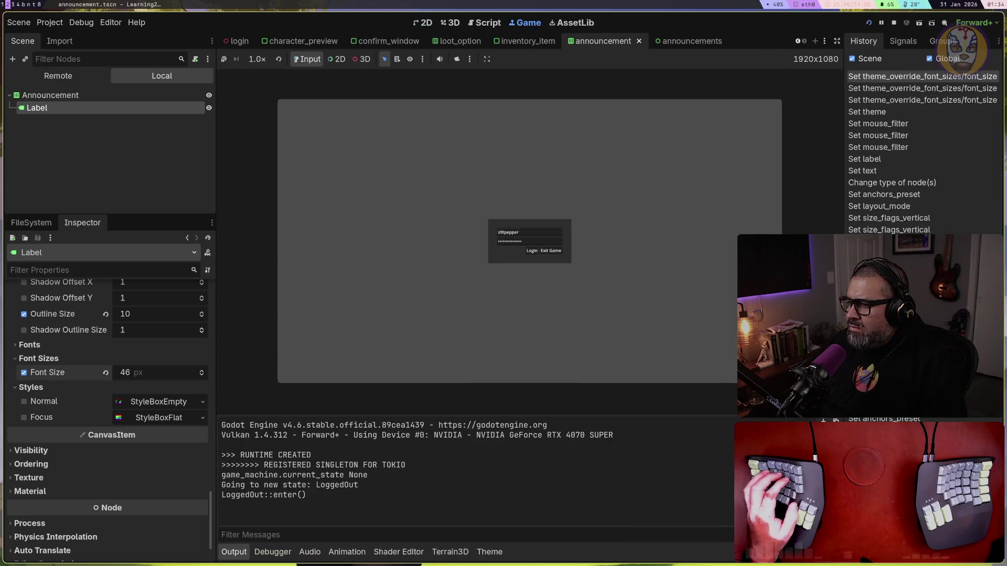
left_click(531, 251)
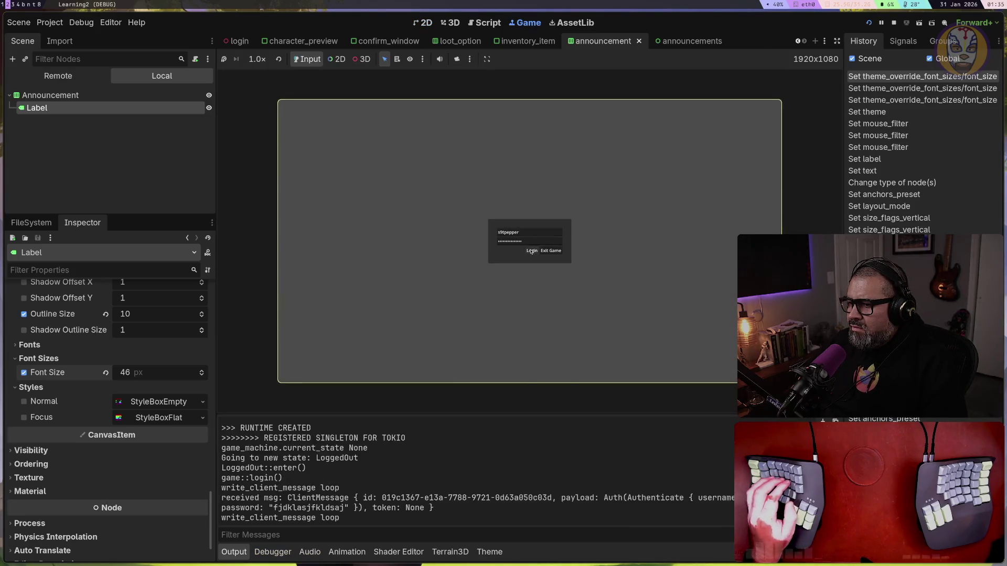
left_click(317, 135)
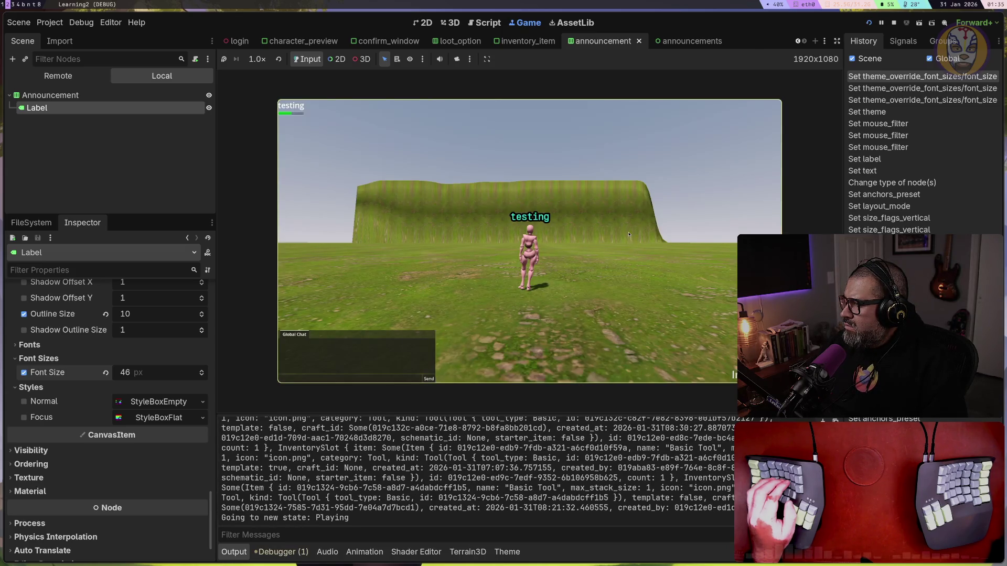
key("super+t")
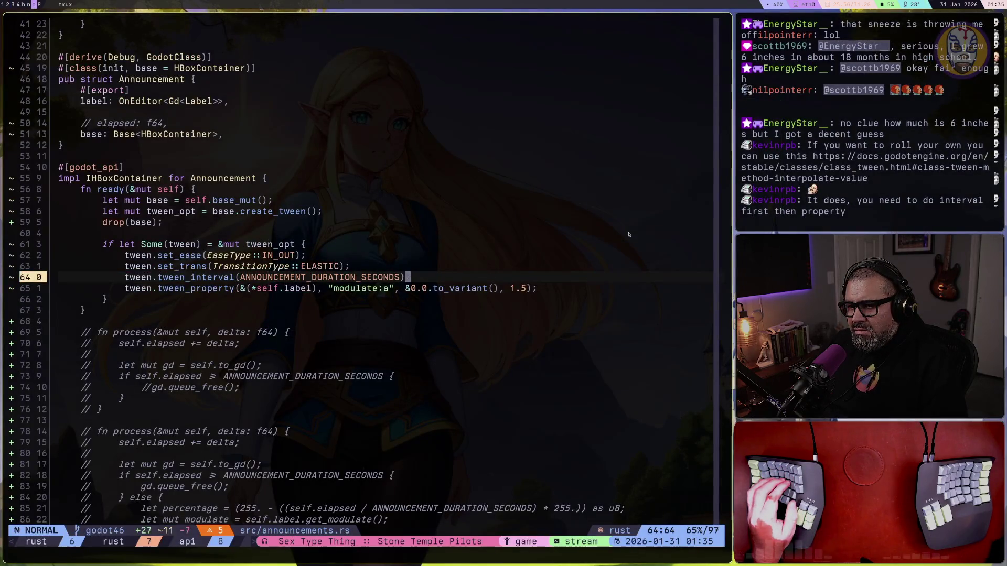
Add a semicolon after the tween_interval call, then relaunch the game in Godot with F5
type(";")
key("Escape")
left_click(385, 269)
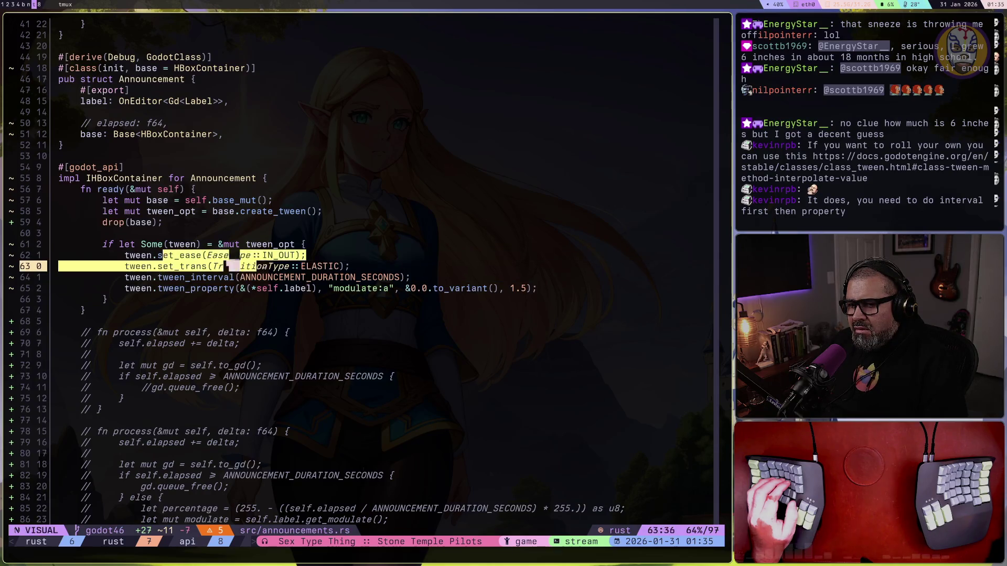
left_click_drag(385, 269, 116, 256)
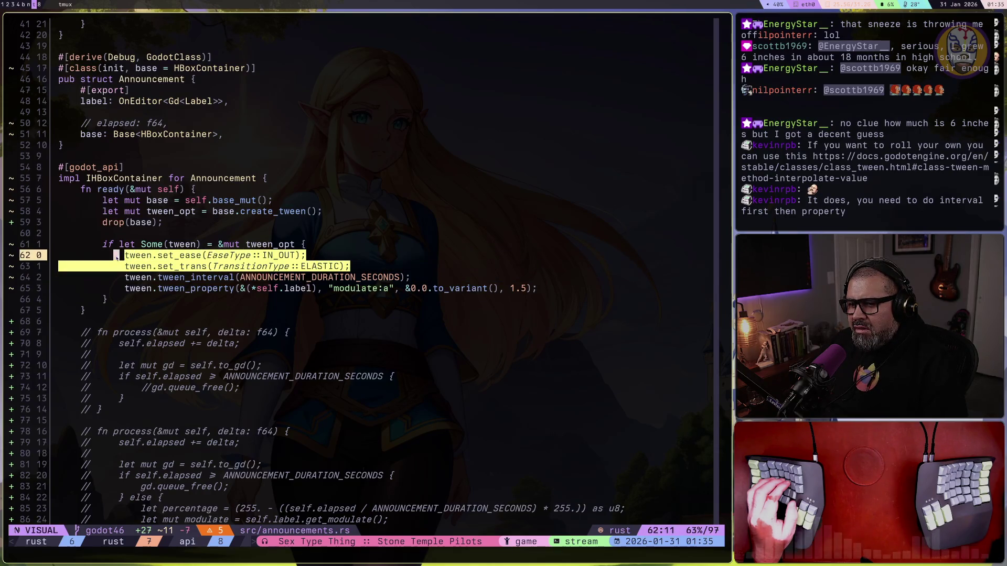
left_click(294, 266)
left_click_drag(293, 267, 122, 259)
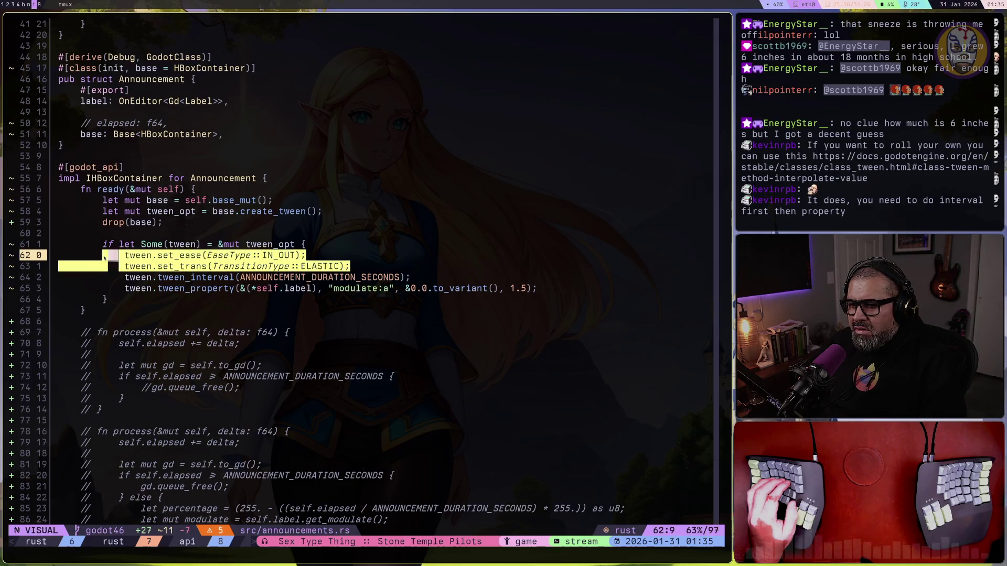
left_click(268, 277)
left_click(357, 289)
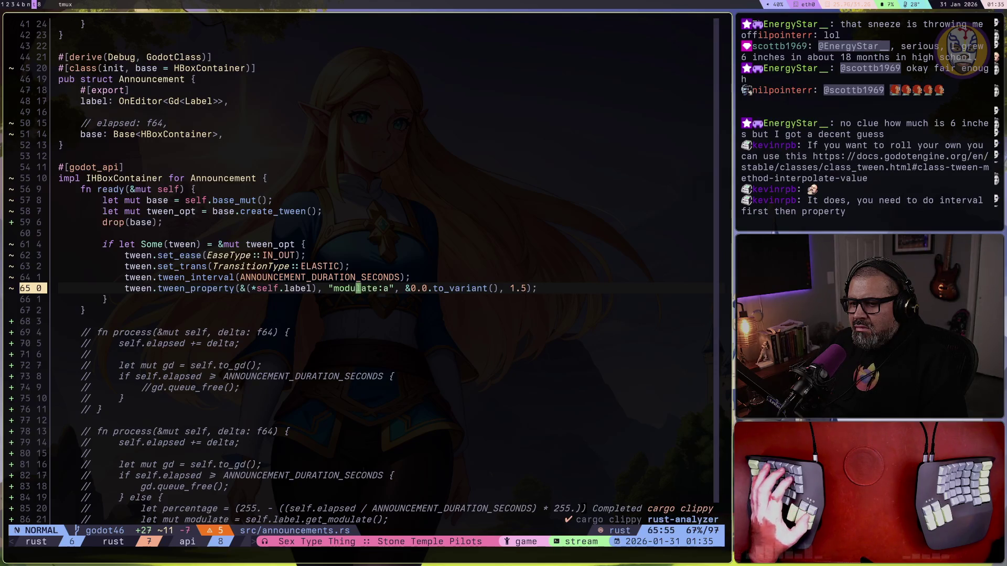
key("super+1")
key("F5")
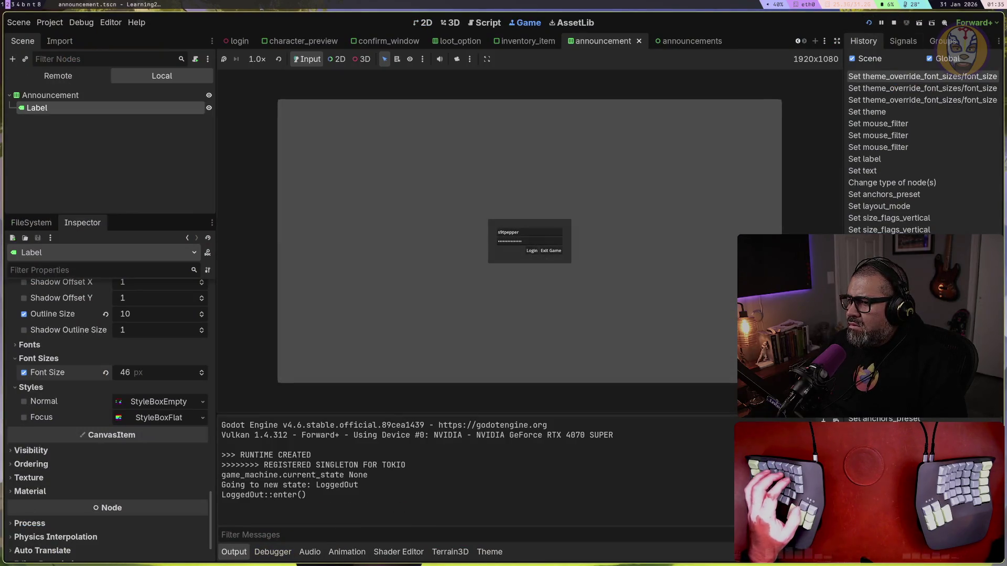
Log in, pick the character, and open the Basic Tool Schematic from the inventory to trigger the announcement
left_click(532, 252)
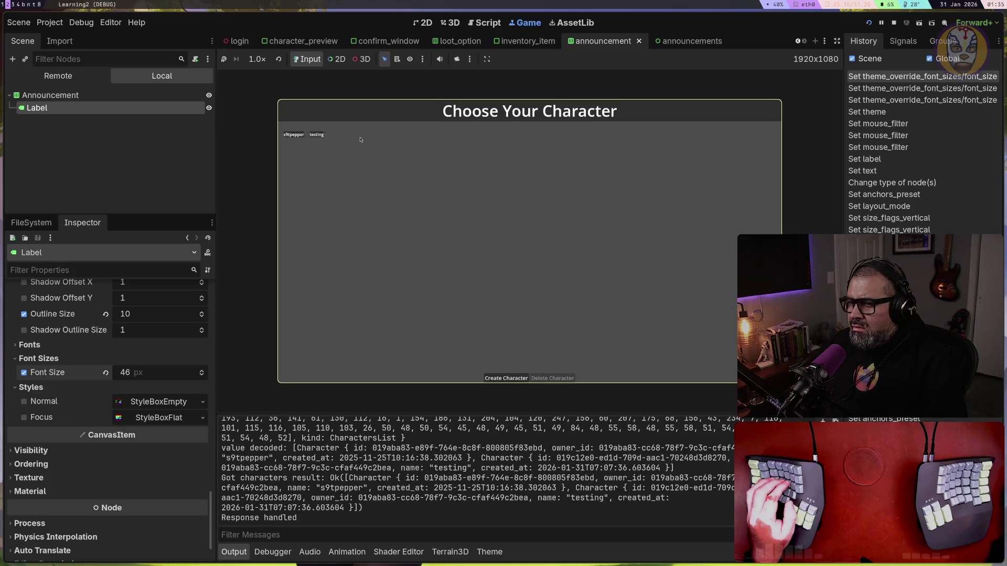
left_click(316, 135)
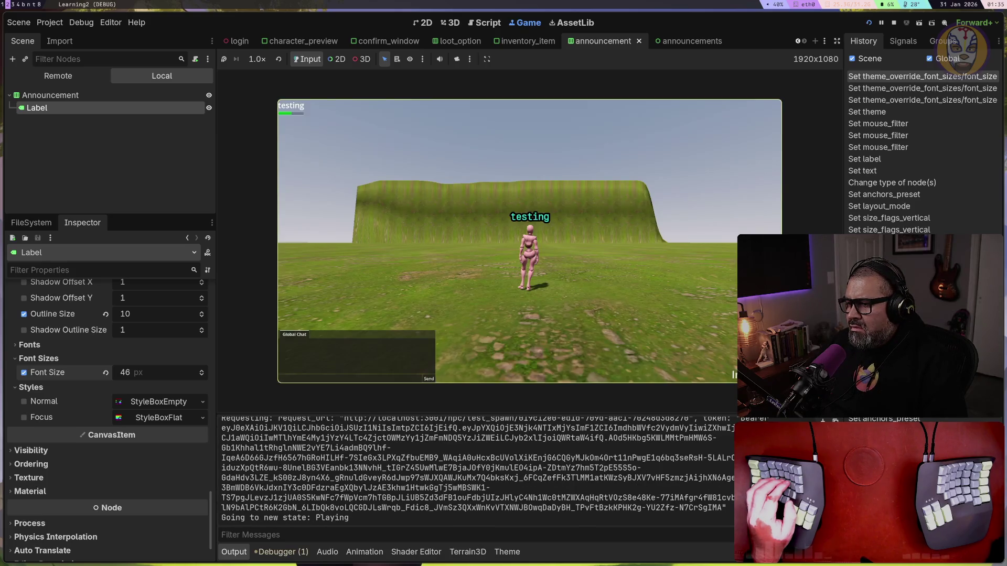
key("i")
double_click(454, 227)
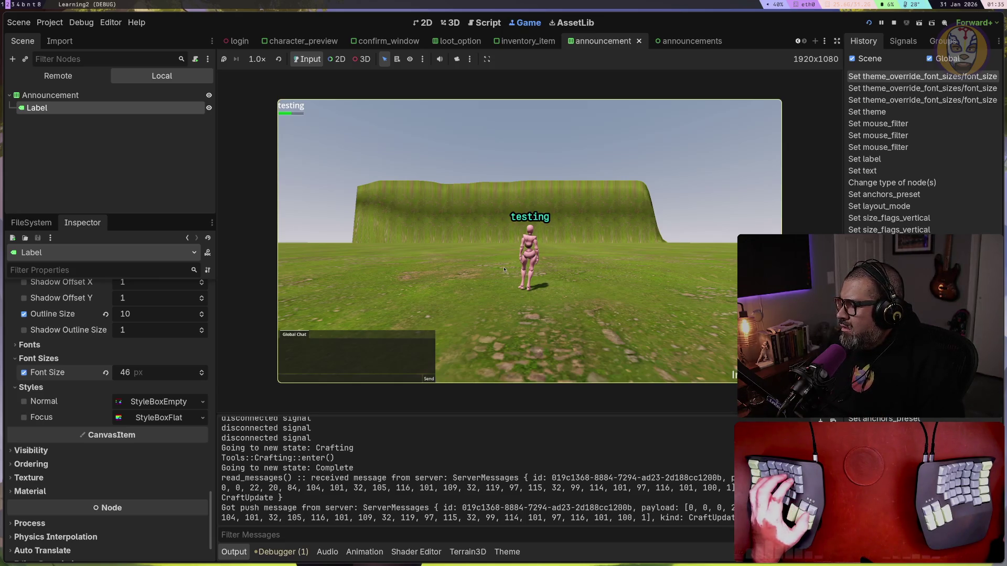
key("super+7")
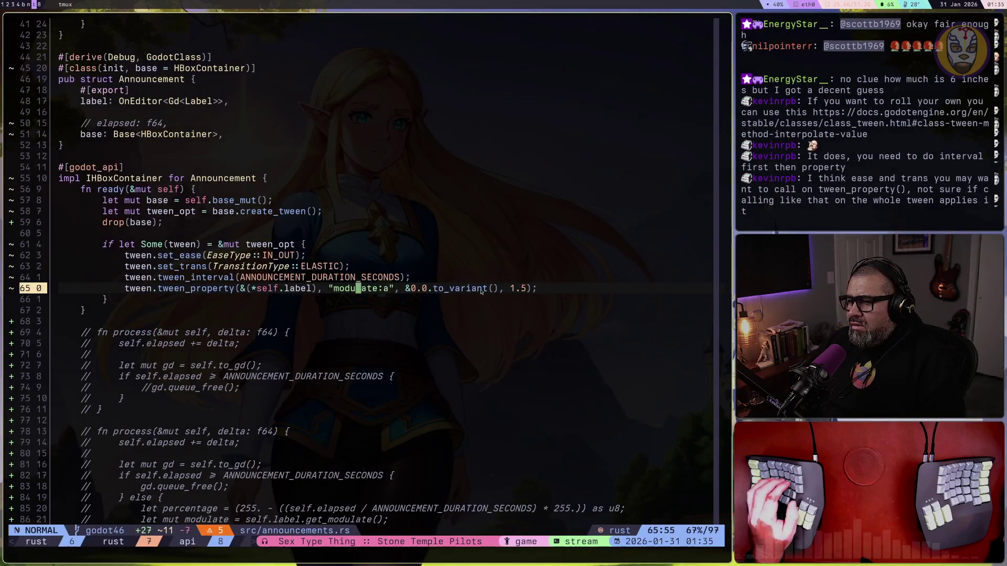
Change the tween transition type from ELASTIC to CIRC
key("F")
key("l")
key("k")
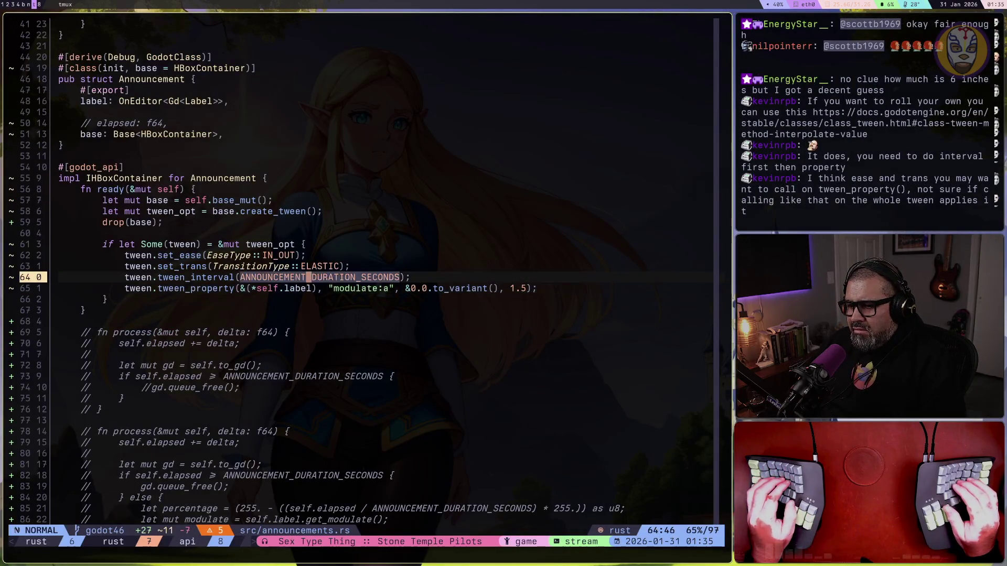
key("k")
type("ciw")
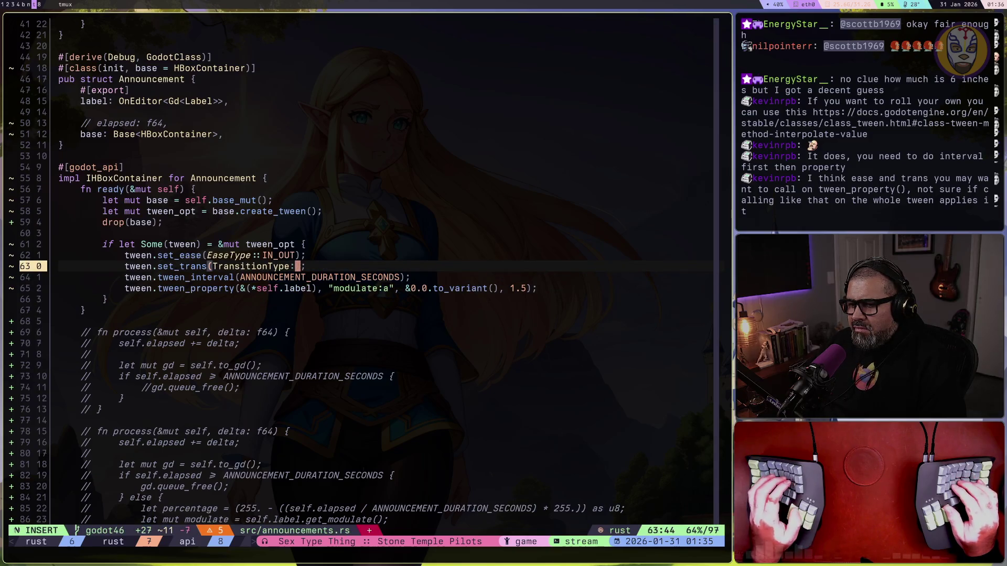
type("C")
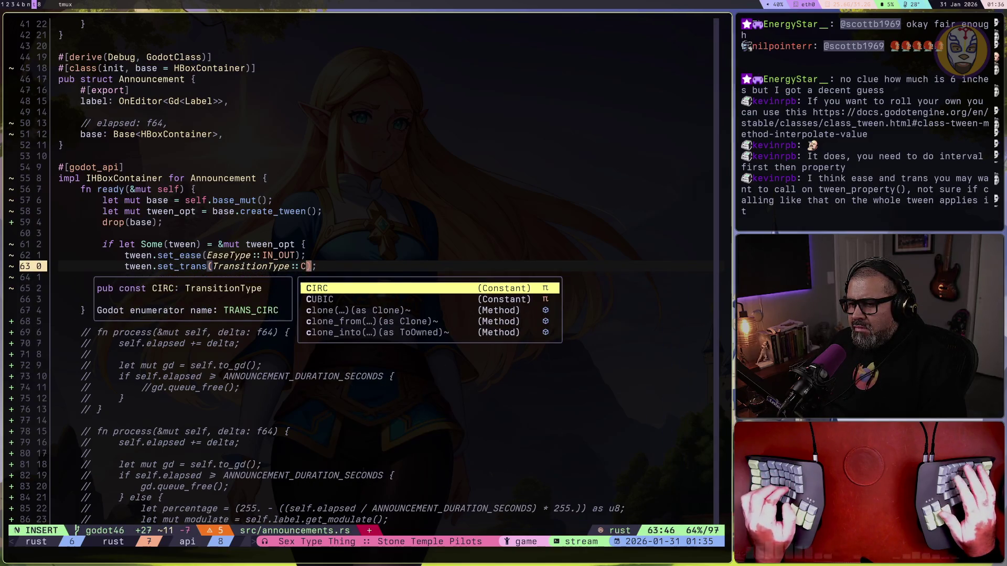
key("Return")
key("Escape")
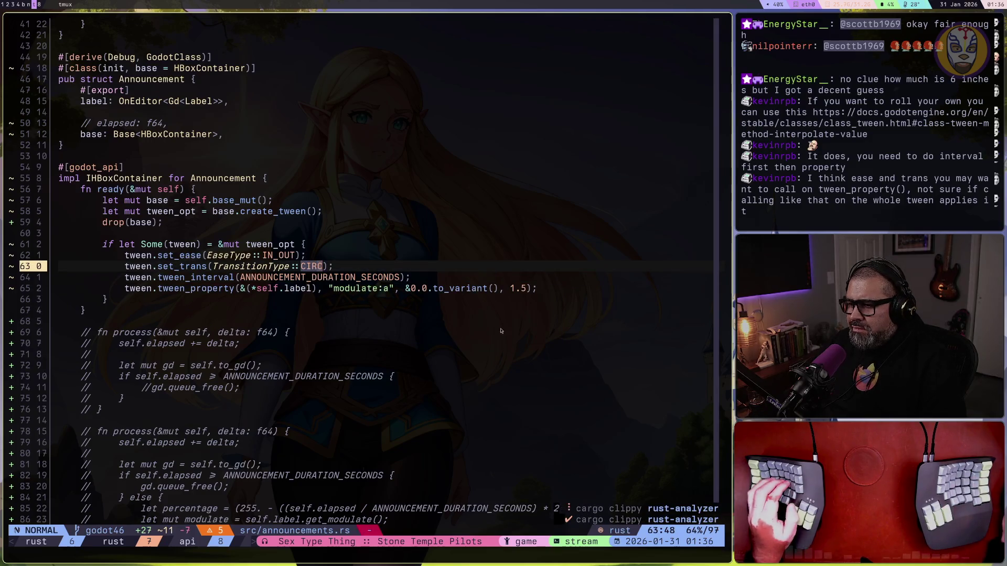
Set the fade duration to 2., save announcements.rs, and stop the running game in Godot
left_click(513, 289)
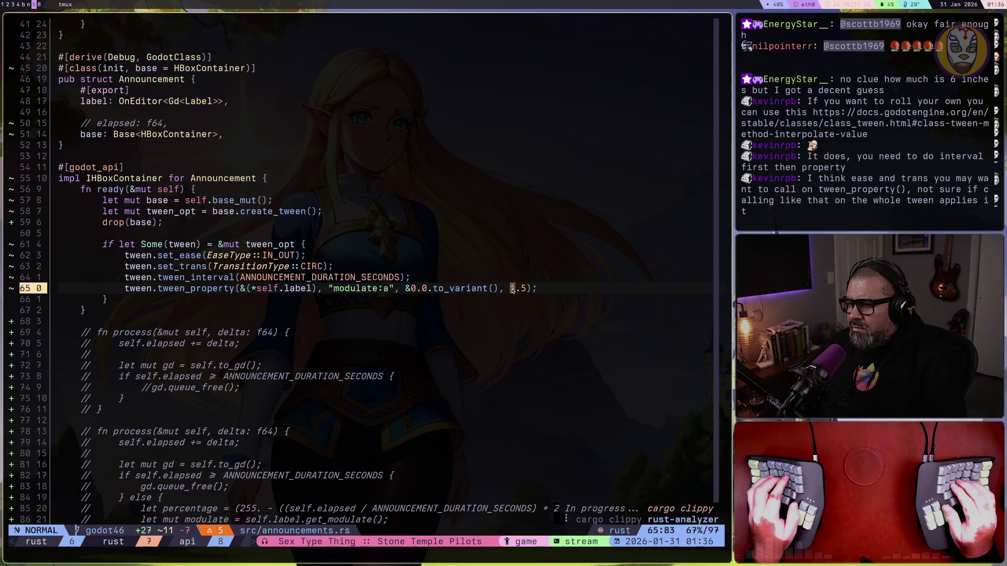
key("ctrl+a")
key("j")
left_click(518, 288)
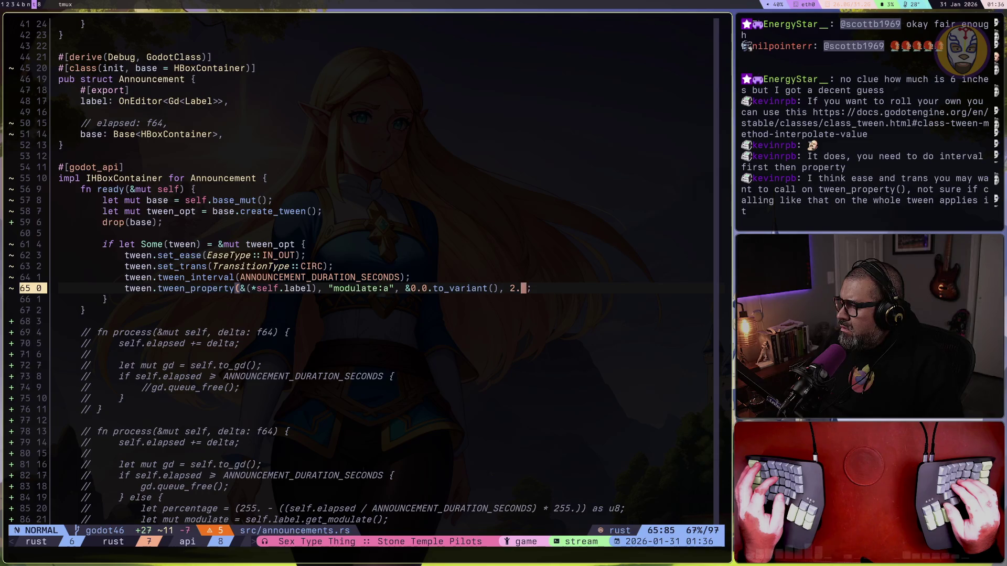
key("ctrl+s")
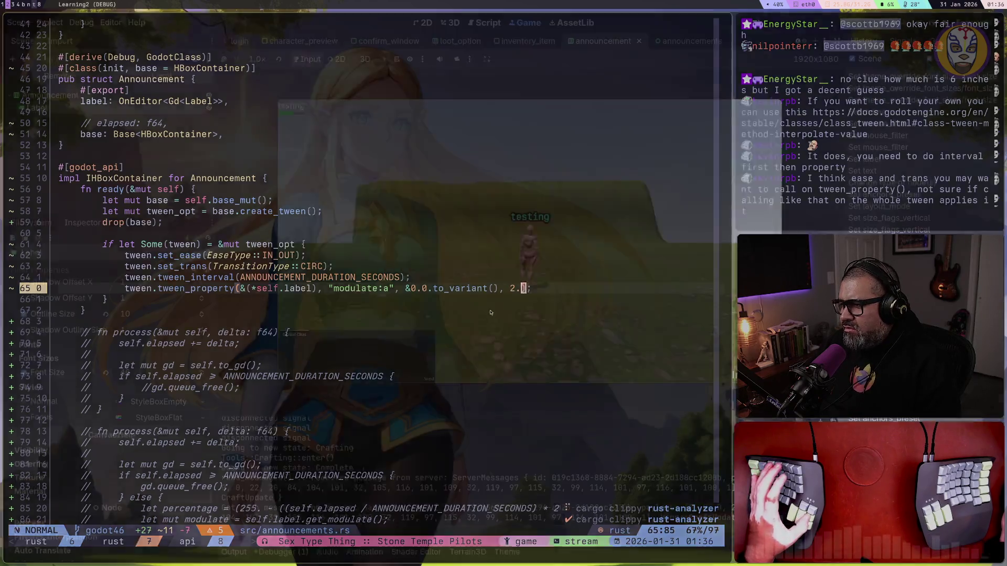
key("super+1")
left_click(893, 23)
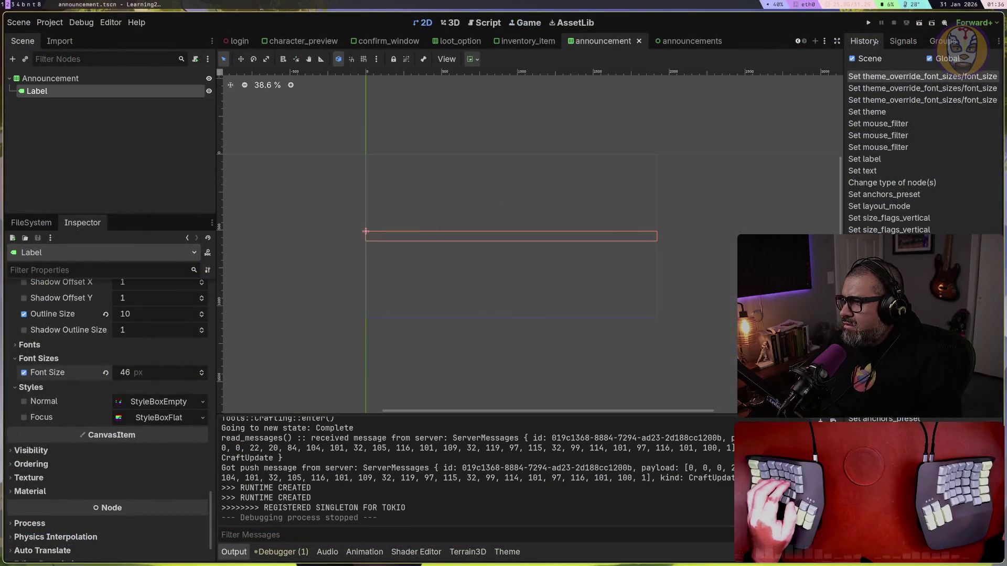
Rerun the game and enter the world as the testing character
left_click(868, 23)
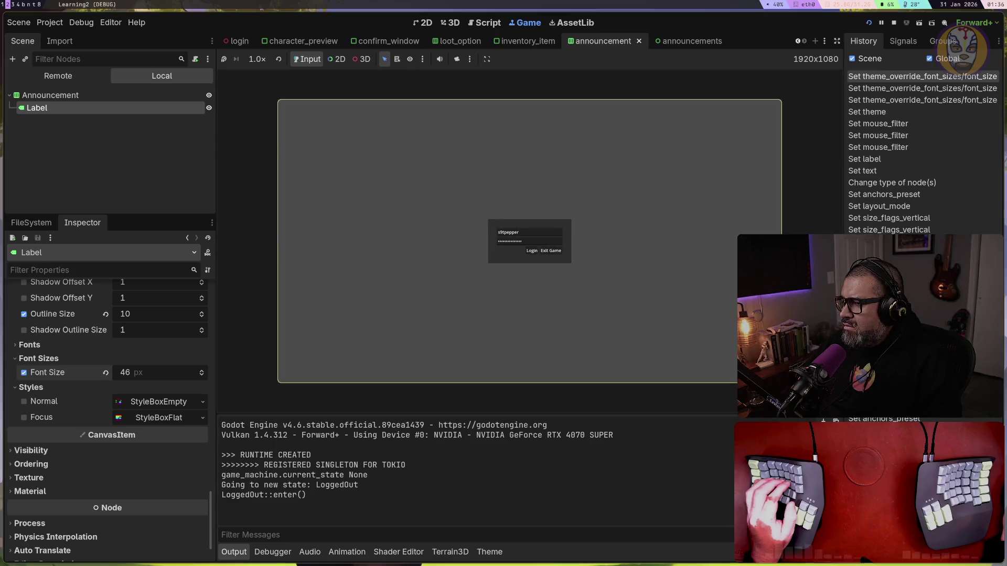
key("Return")
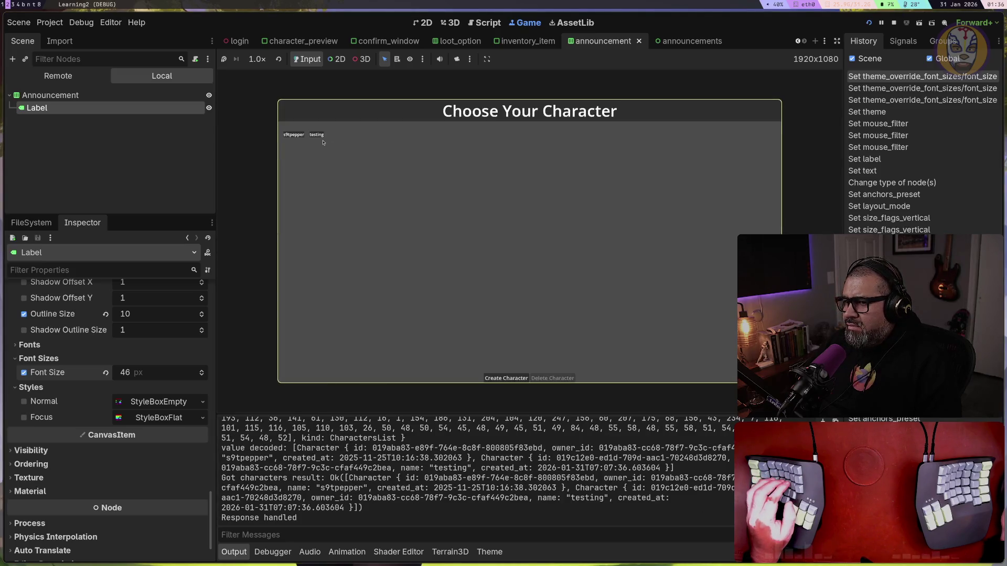
left_click(316, 138)
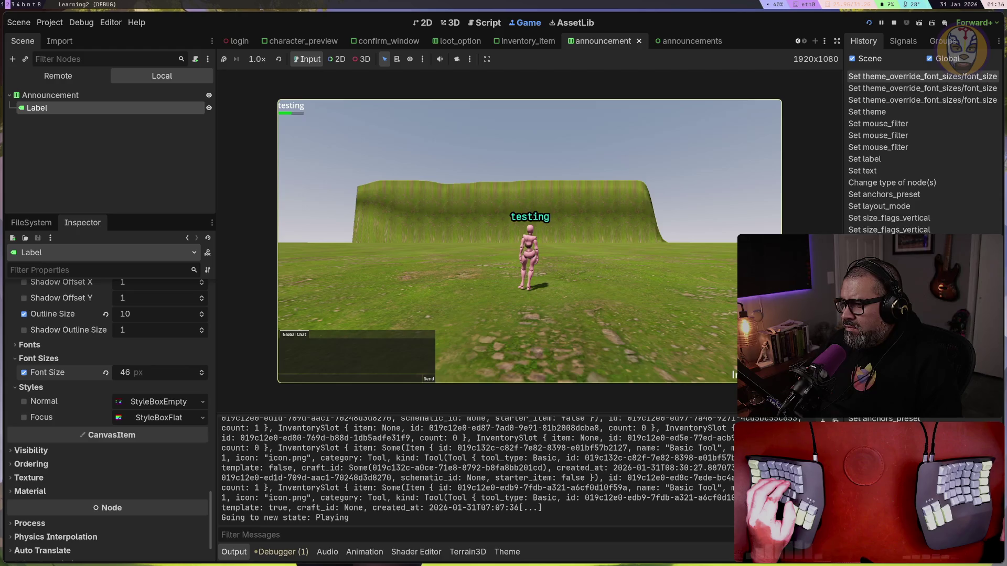
Use the Basic Tool from the inventory and drop Water into the schematic's Water slot
key("i")
left_click(492, 162)
left_click(508, 169)
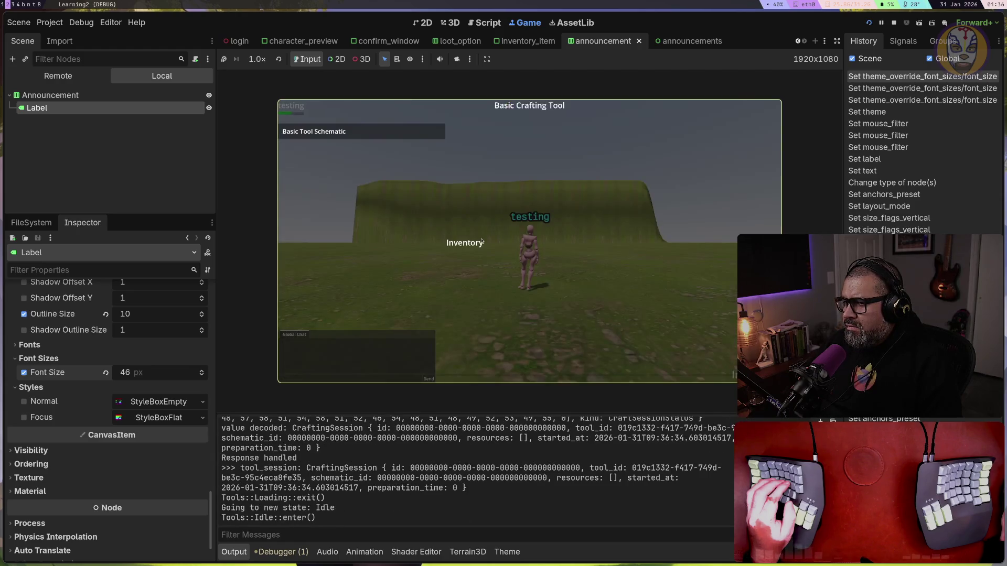
left_click(388, 131)
mouse_move(463, 283)
left_mouse_down()
mouse_move(638, 152)
mouse_move(632, 143)
left_mouse_up()
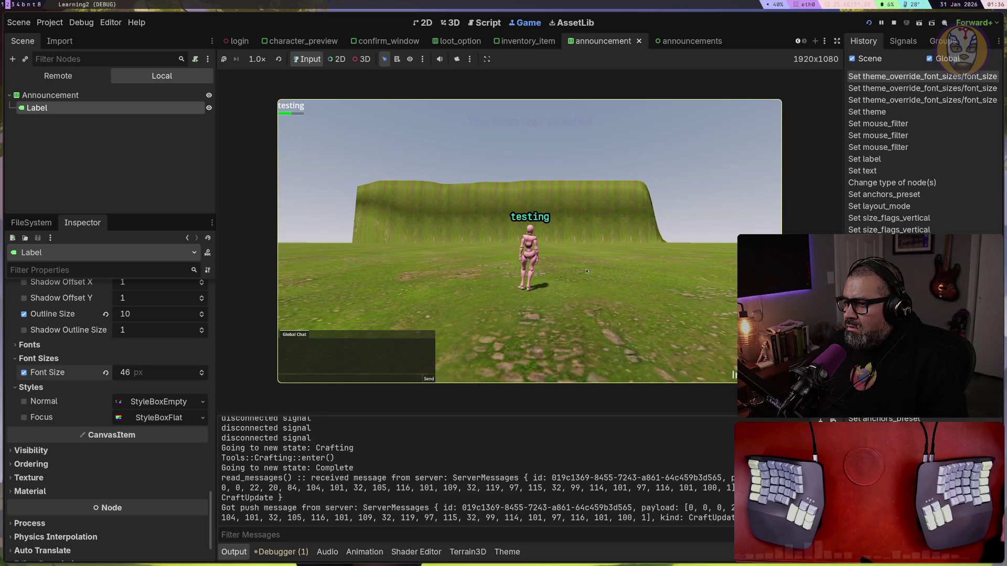
key("super+t")
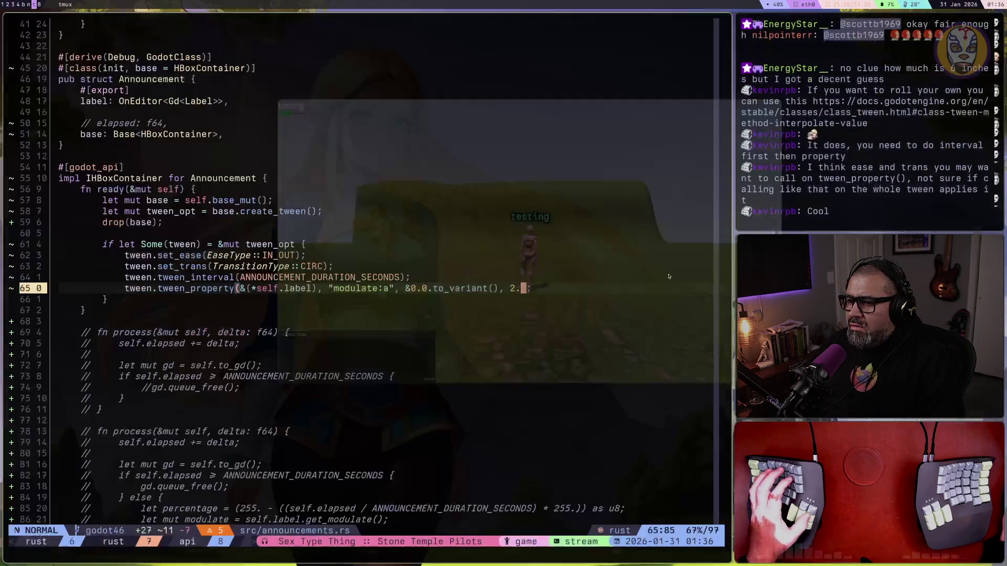
Change the tween transition type from CIRC to ELASTIC
key("j")
key("j")
key("j")
type("k")
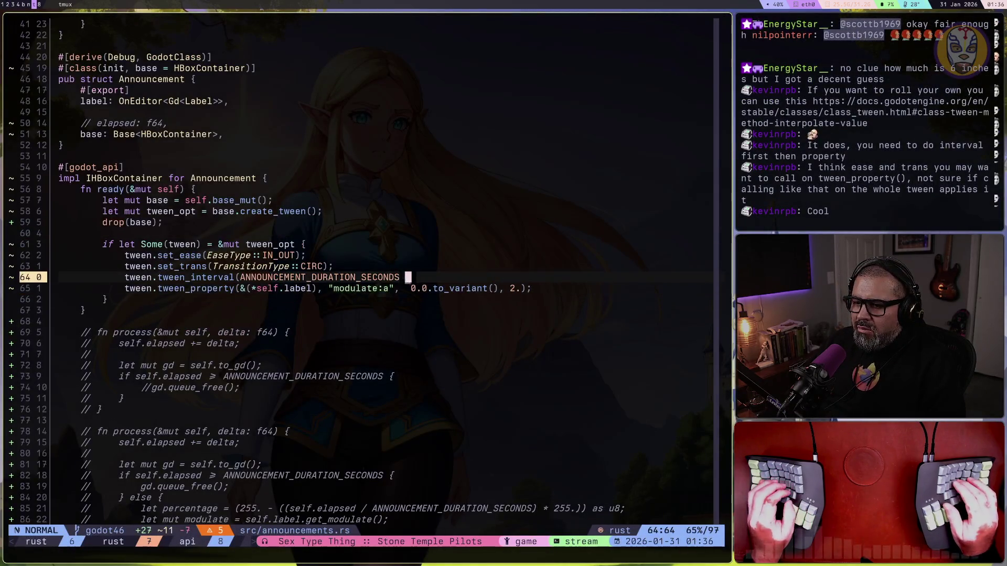
type("$hcbELASTI")
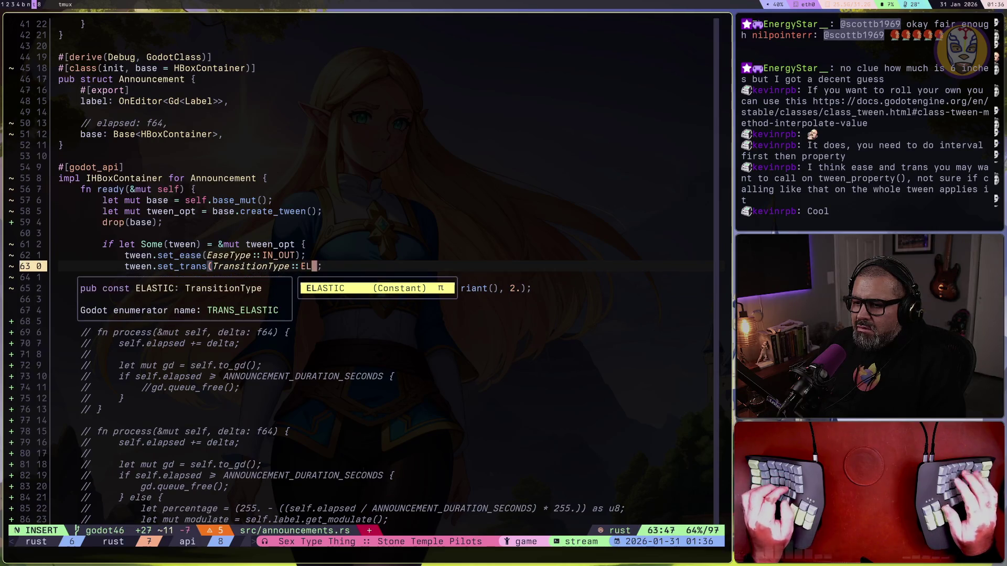
type("C")
key("Escape")
key("j")
Lengthen the fade duration from 2. to 5. seconds
key("f")
key("2")
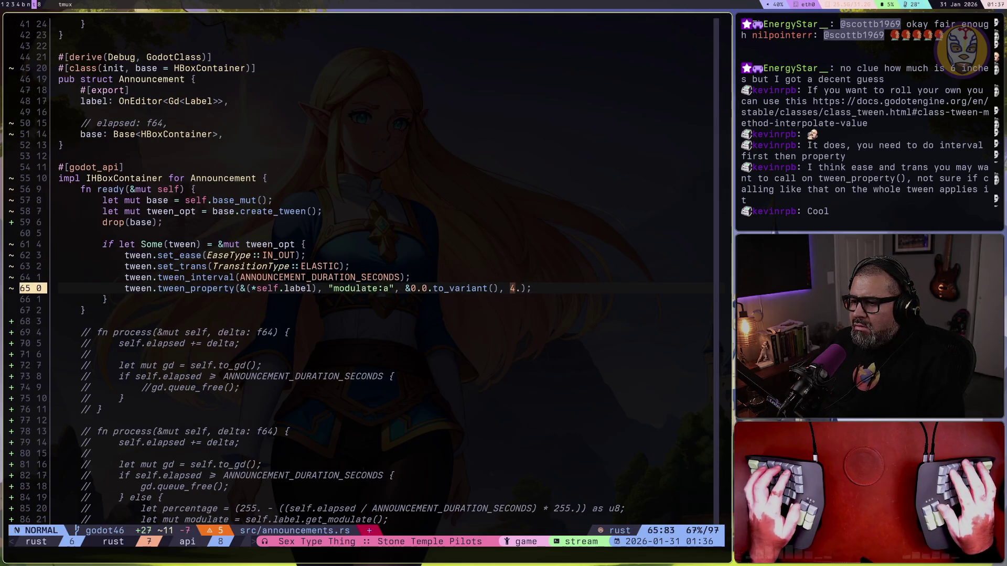
key("r")
key("1")
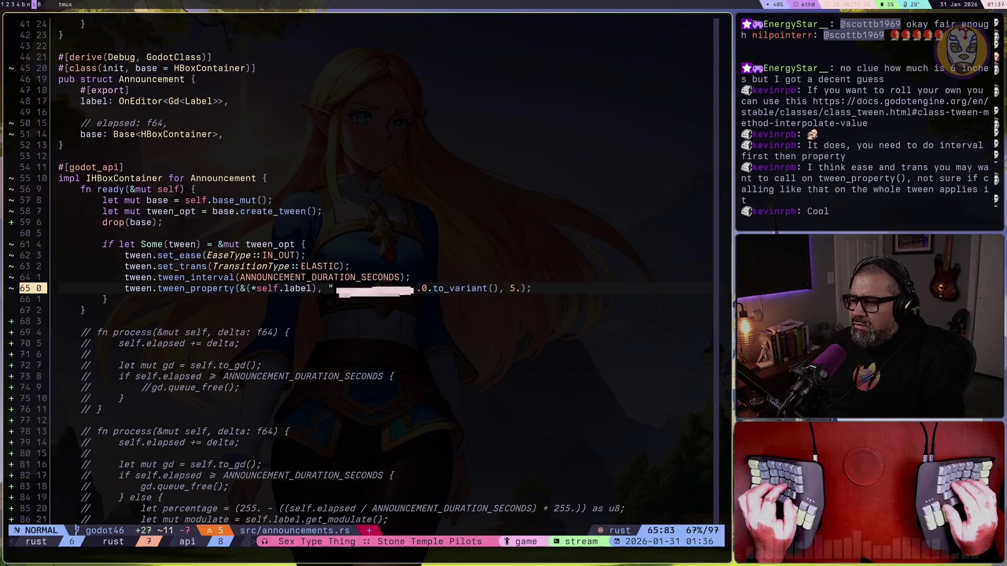
key("super+2")
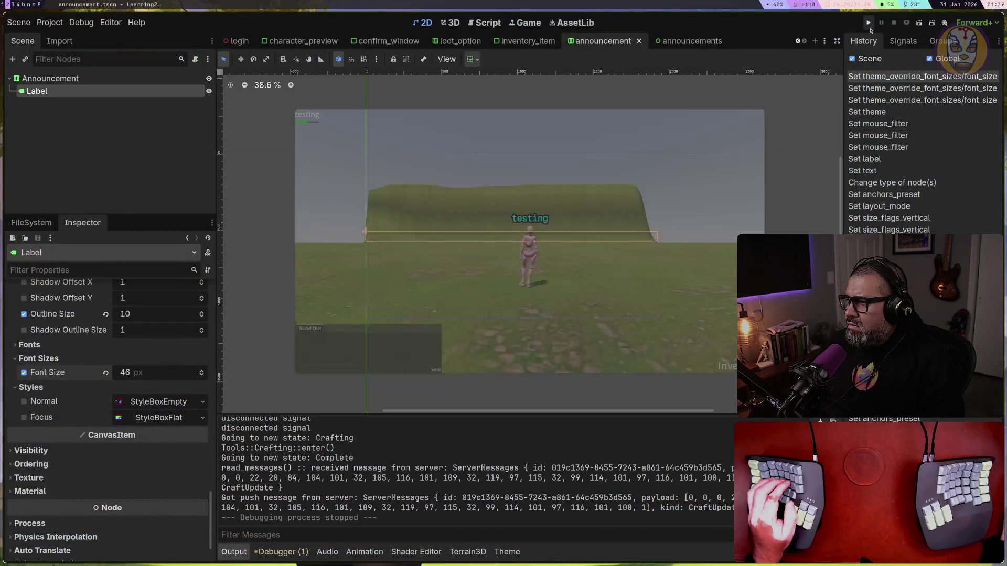
Run the game, enter as the testing character, and open the Basic Crafting Tool to watch the 5-second fade
left_click(869, 24)
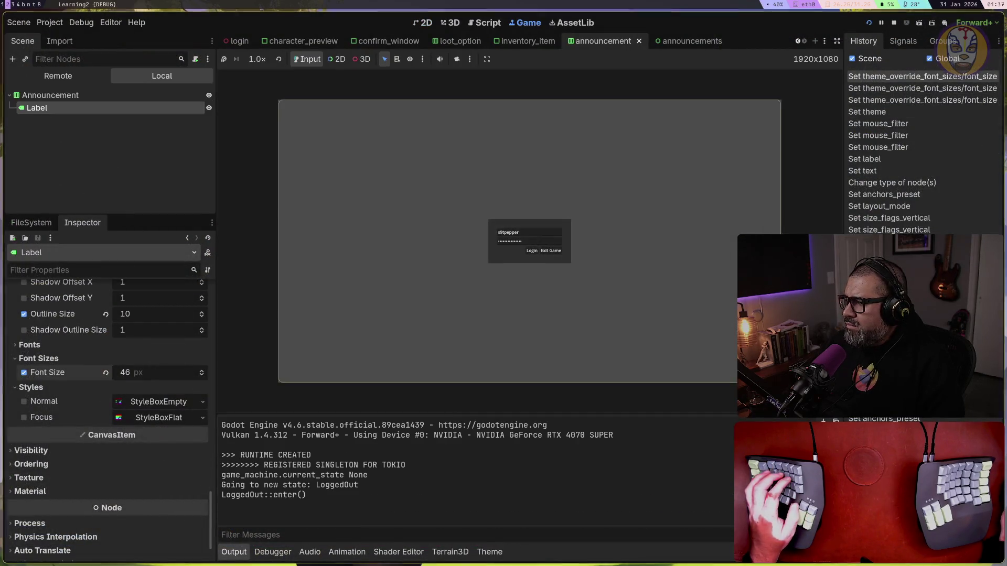
left_click(532, 252)
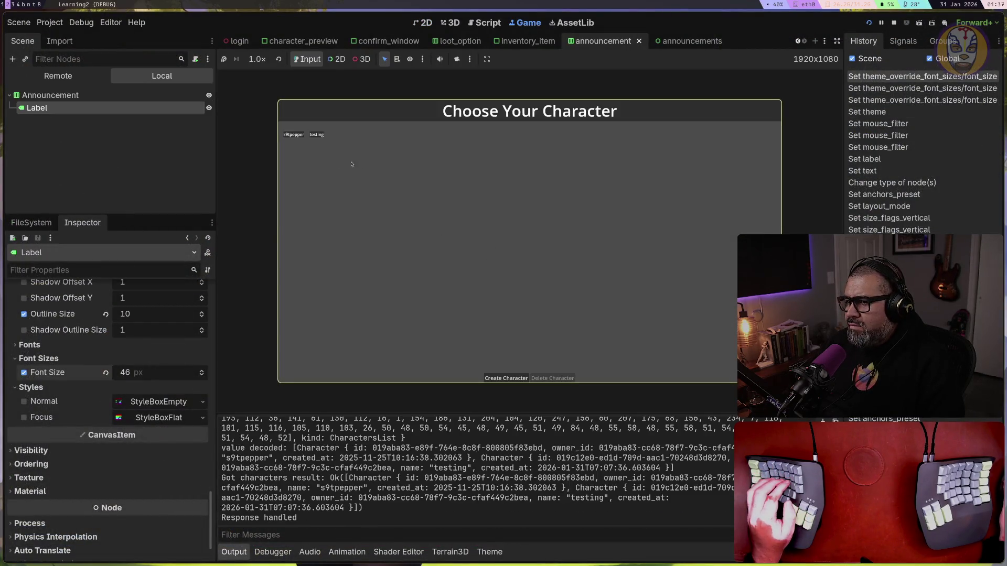
left_click(319, 136)
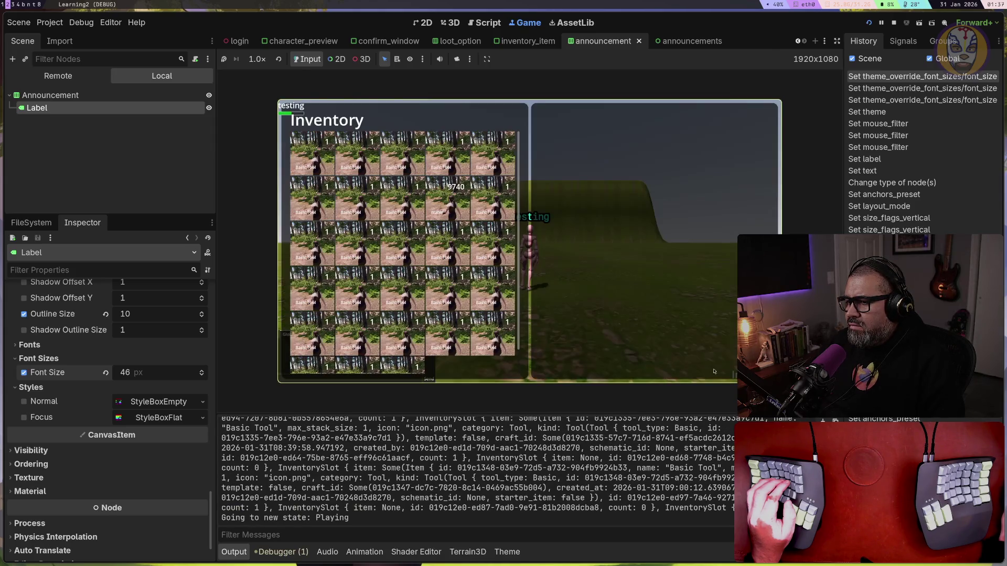
double_click(486, 208)
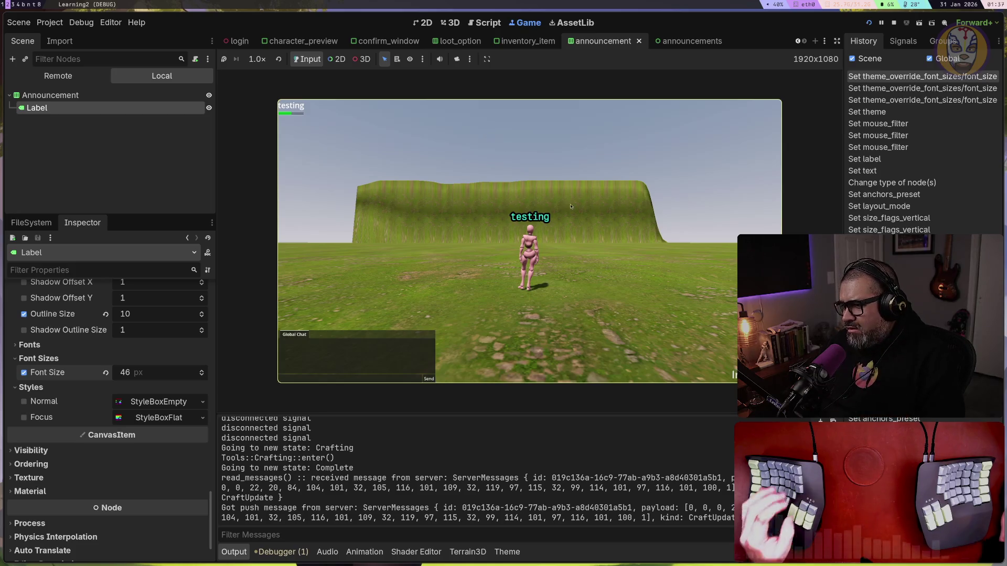
key("super+t")
left_click(471, 307)
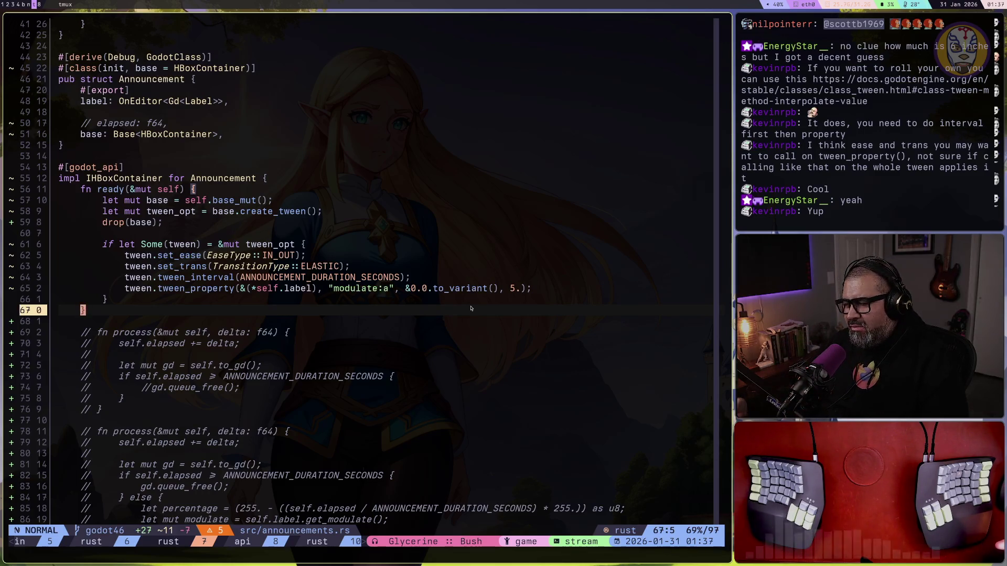
Replace the ELASTIC transition with CIRC using ciw
left_click(360, 285)
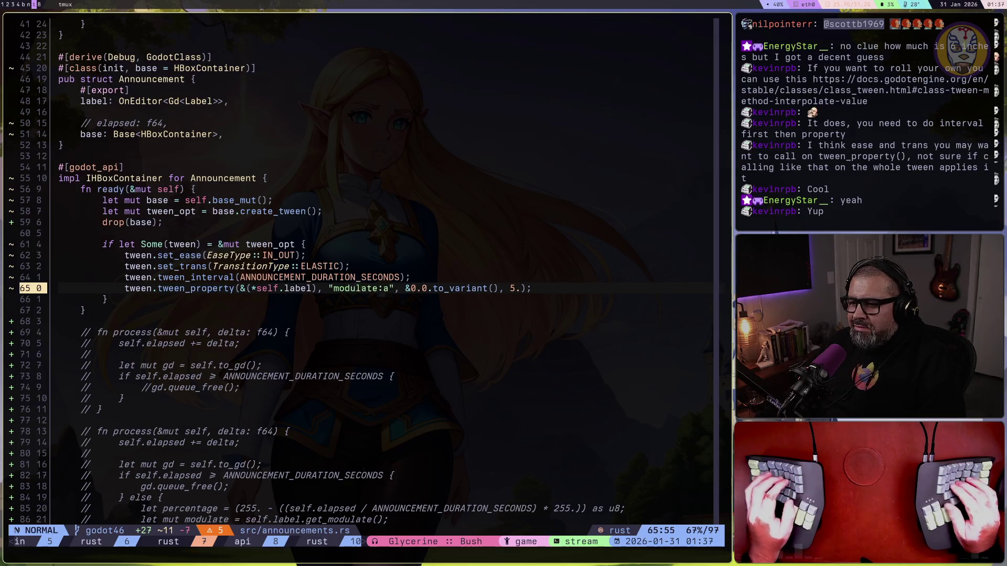
left_click(303, 266)
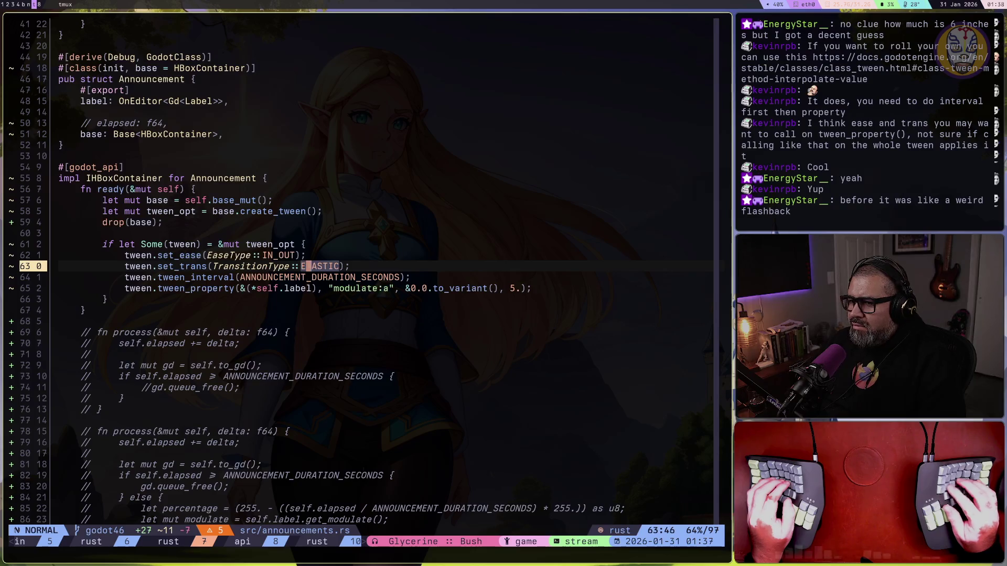
type("ciw")
type("CIRC")
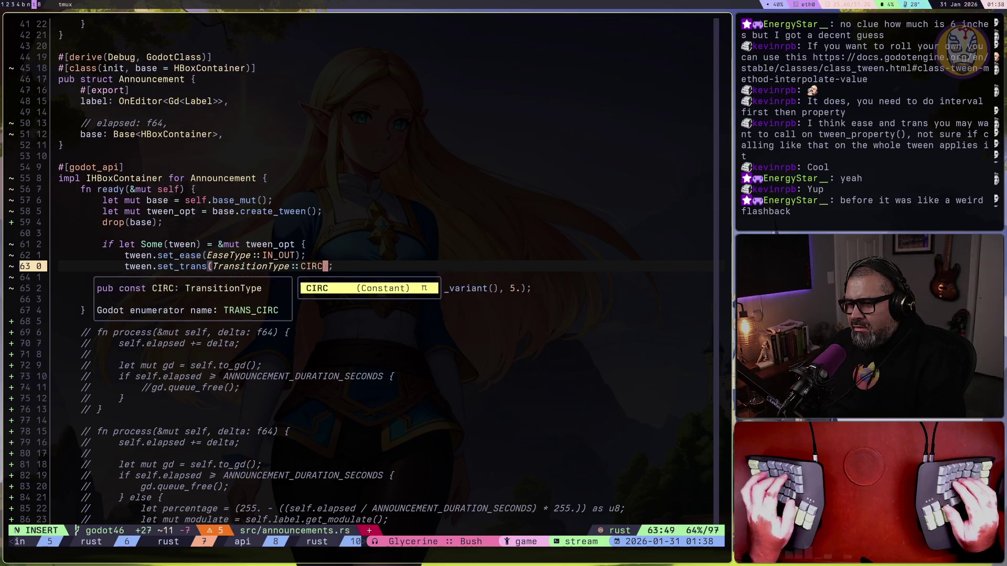
key("Escape")
Set the fade duration to 2.5, then stop and rerun the game in Godot
left_click(513, 287)
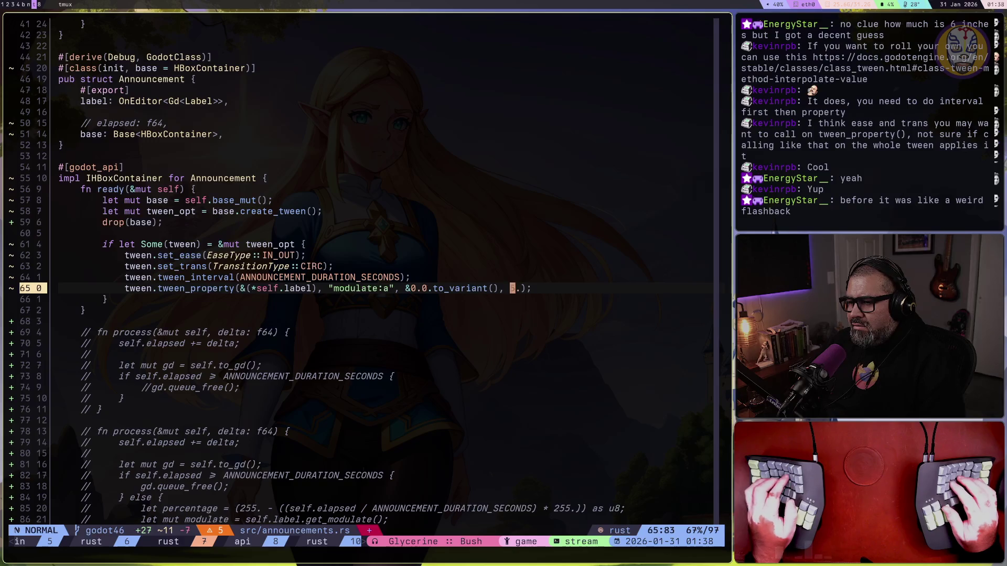
type("i1.")
key("Escape")
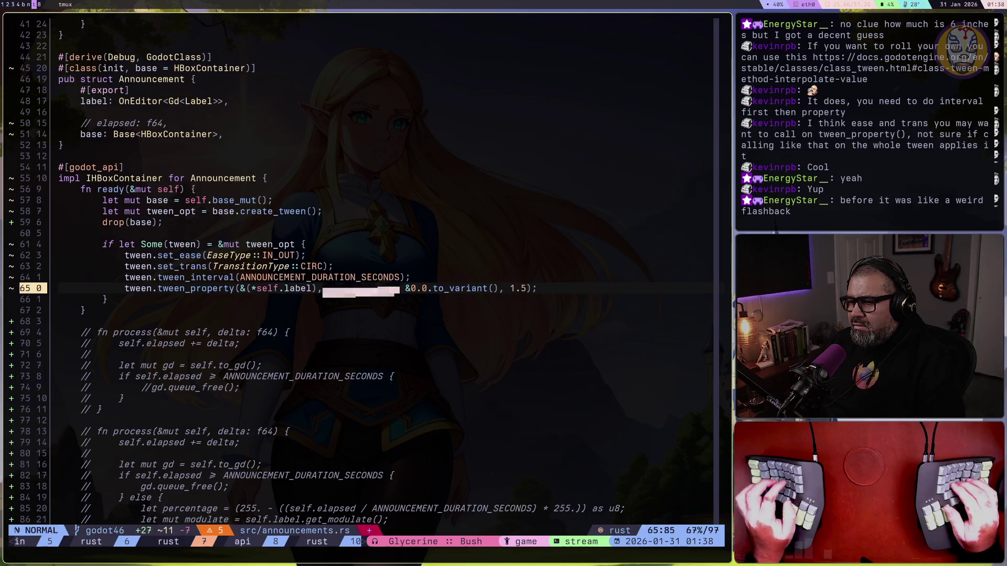
key("h")
key("h")
key("ctrl+a")
key("braceright")
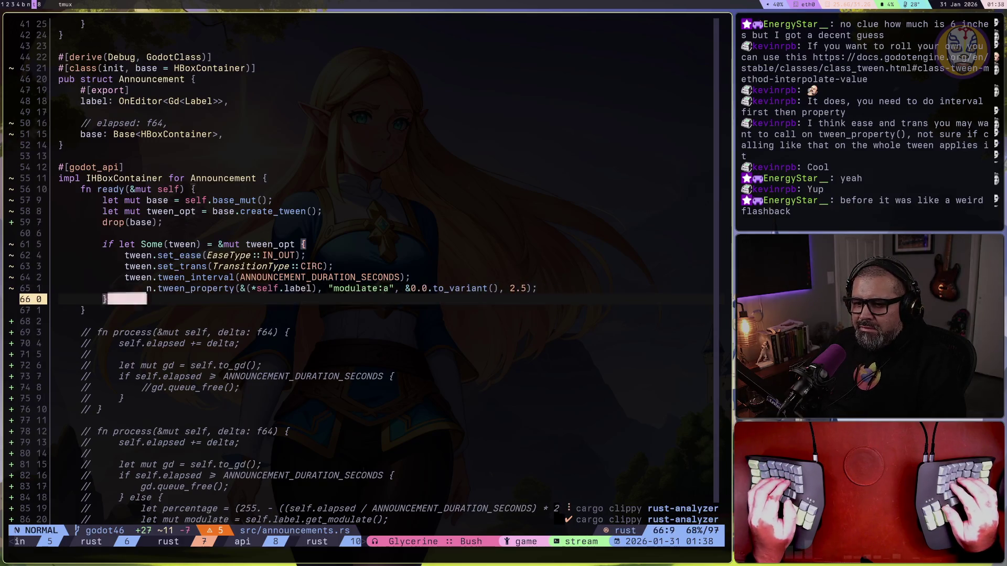
key("super+1")
key("F8")
left_click(869, 24)
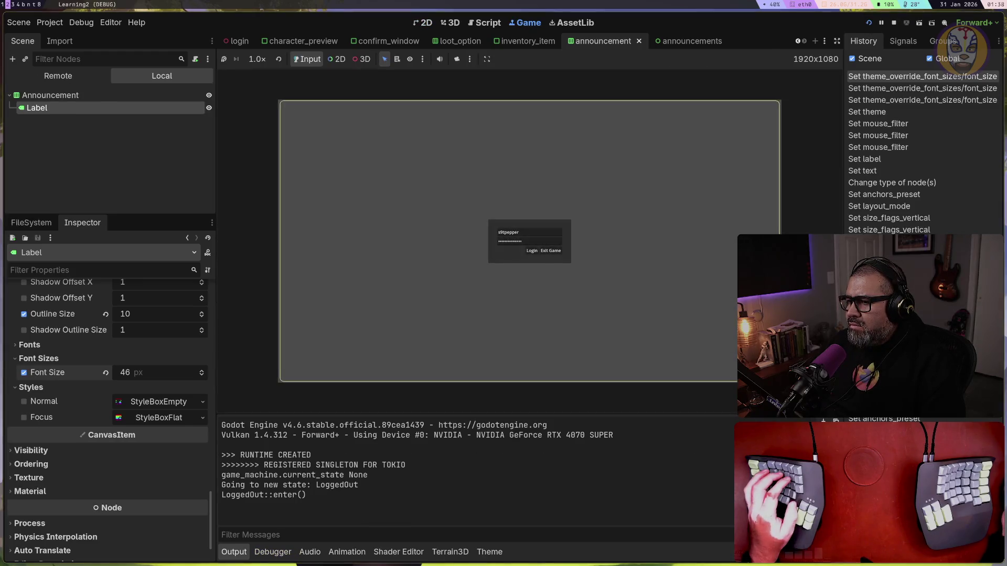
Log in, open the inventory, and open the Basic Tool Schematic to watch the 2.5-second fade
left_click(532, 251)
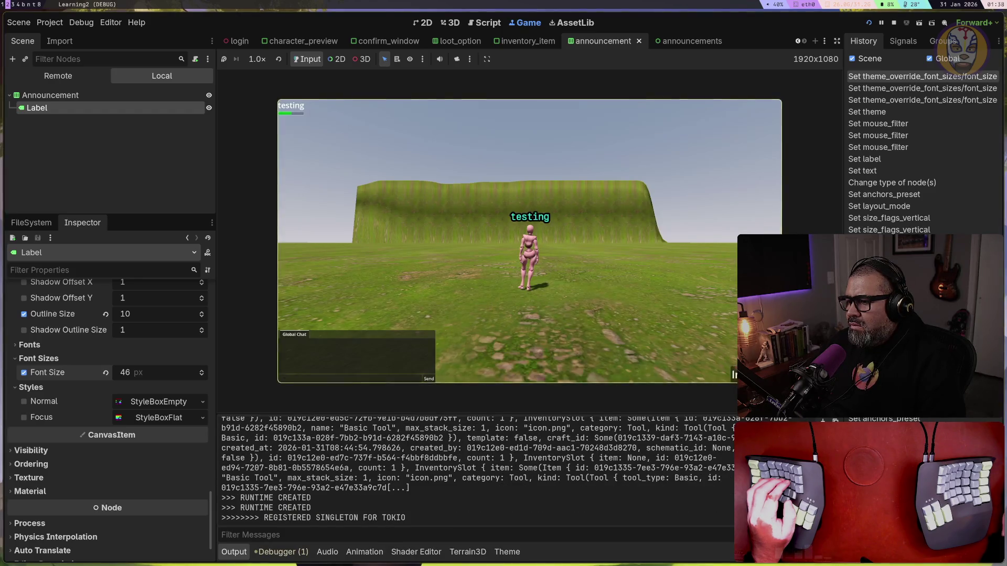
key("i")
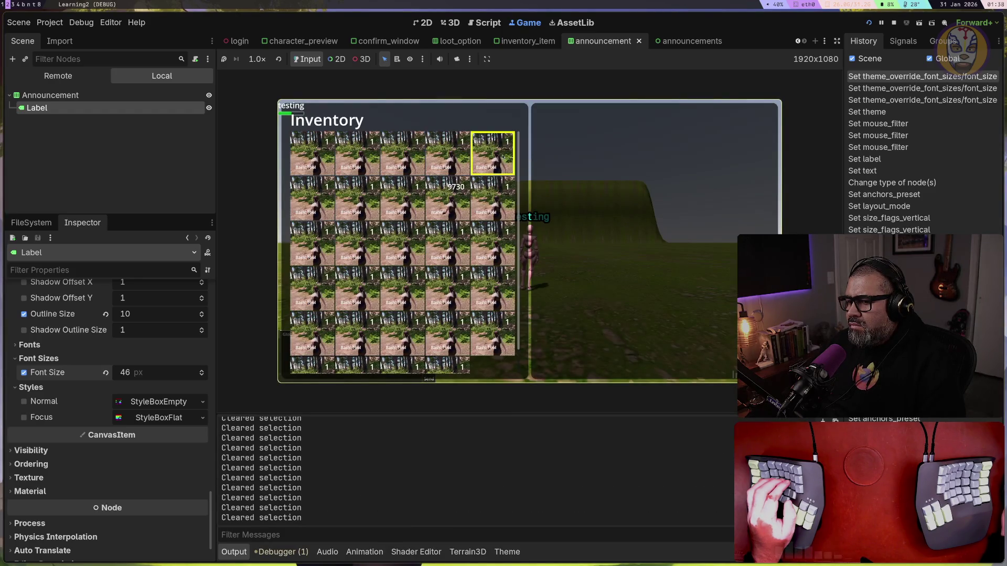
left_click(511, 159)
left_click(399, 142)
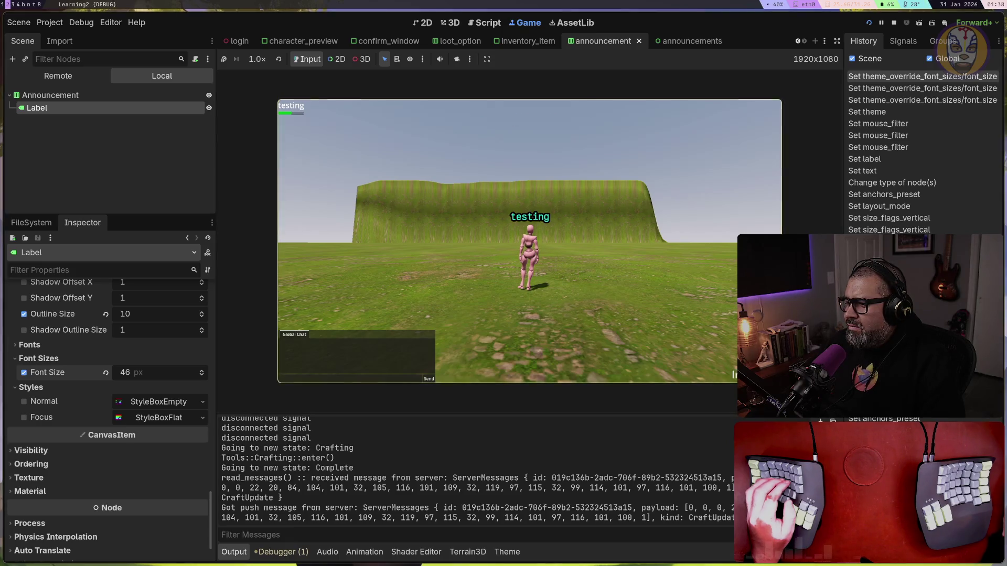
key("super+t")
Delete the commented-out process functions from announcements.rs and save the file
type(",")
key("Escape")
left_click(215, 380)
key("j")
key("j")
key("j")
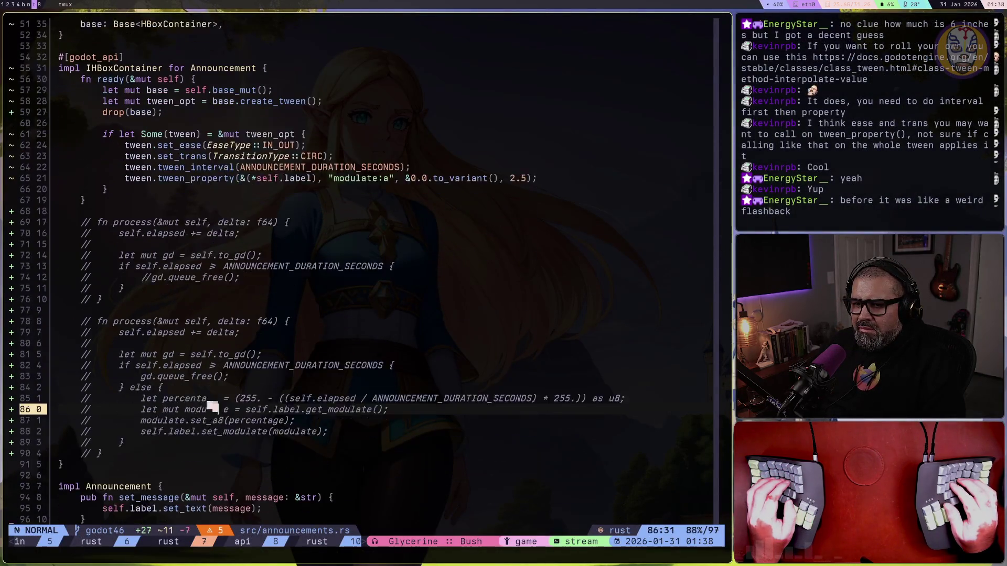
key("shift+v")
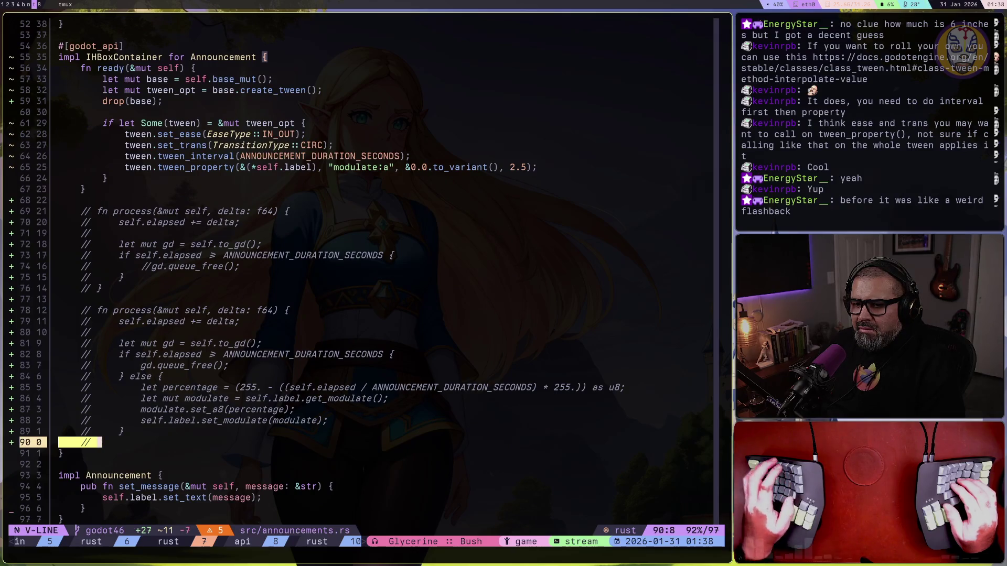
key("{")
key("{")
type("d")
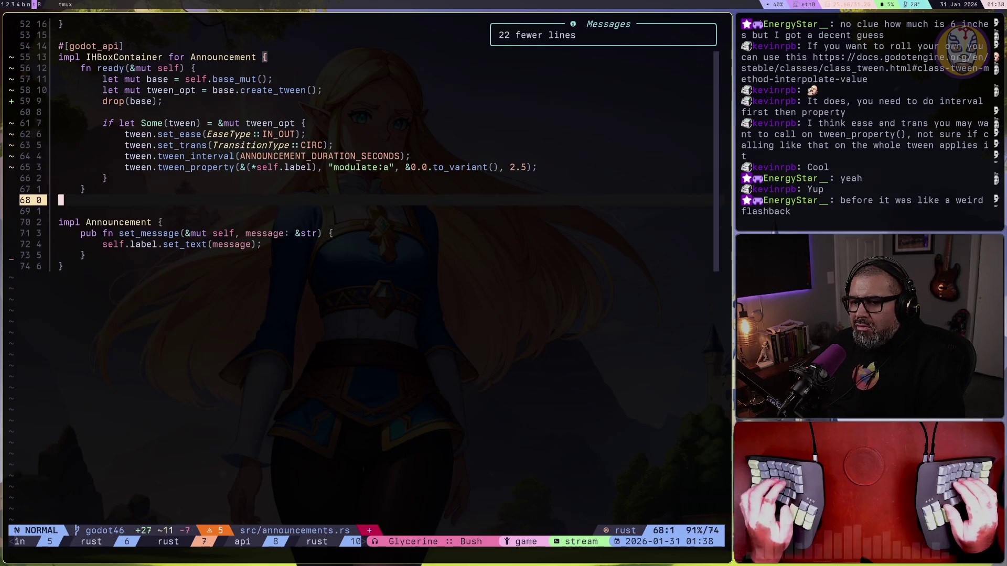
type(":w")
key("Return")
Remove the stray blank line in the Announcement struct, save, and add one below the label field
type("20k7k")
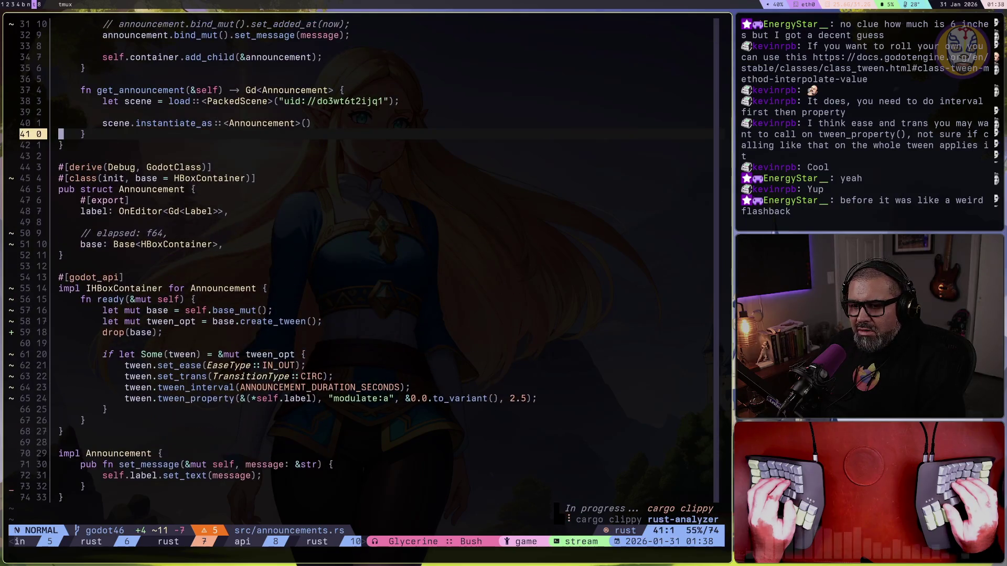
type("9jjkddkddk")
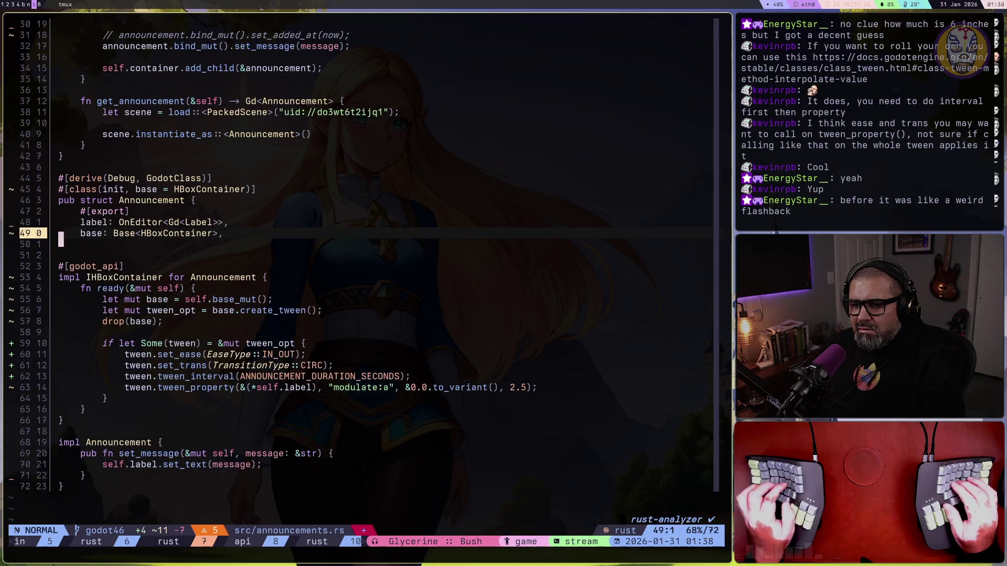
key("k")
key("k")
type(":w")
key("Return")
key("k")
key("k")
key("k")
key("j")
key("j")
key("j")
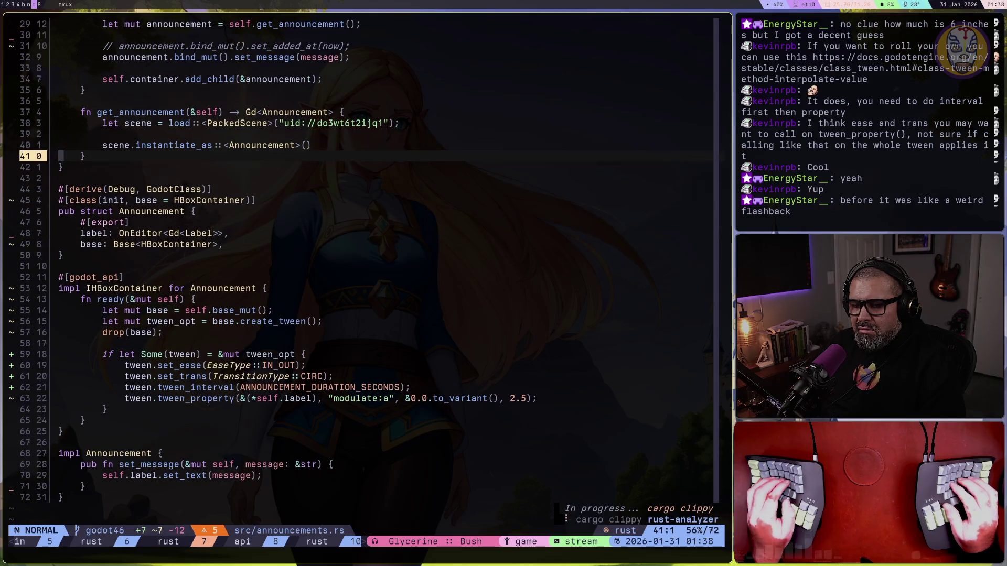
key("o")
key("Escape")
type("23k")
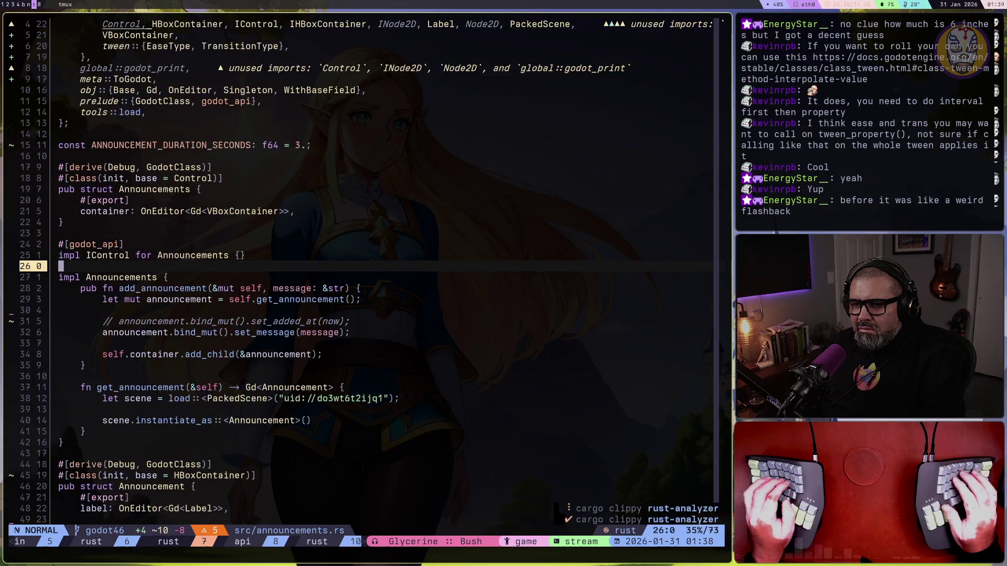
type("22kw")
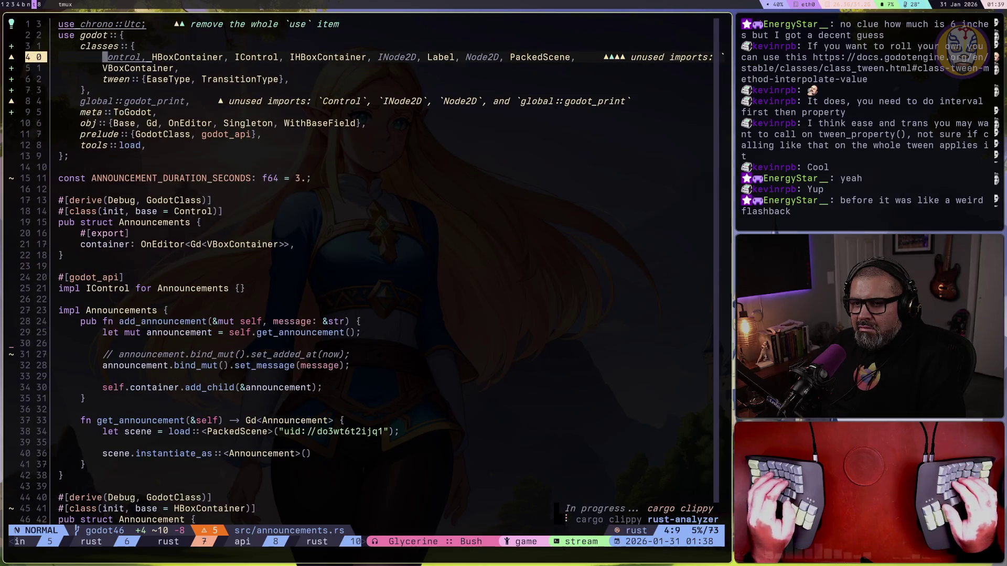
type("dw")
Remove the unused INode2D and Node2D imports and save
key("w")
key("w")
key("w")
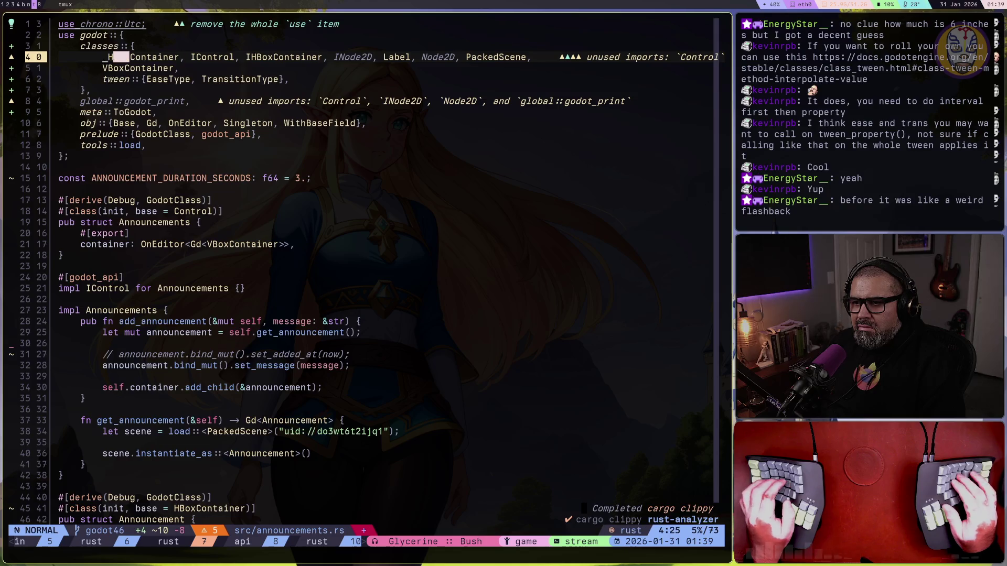
key("w")
key("w")
key("w")
key("w")
type("dW")
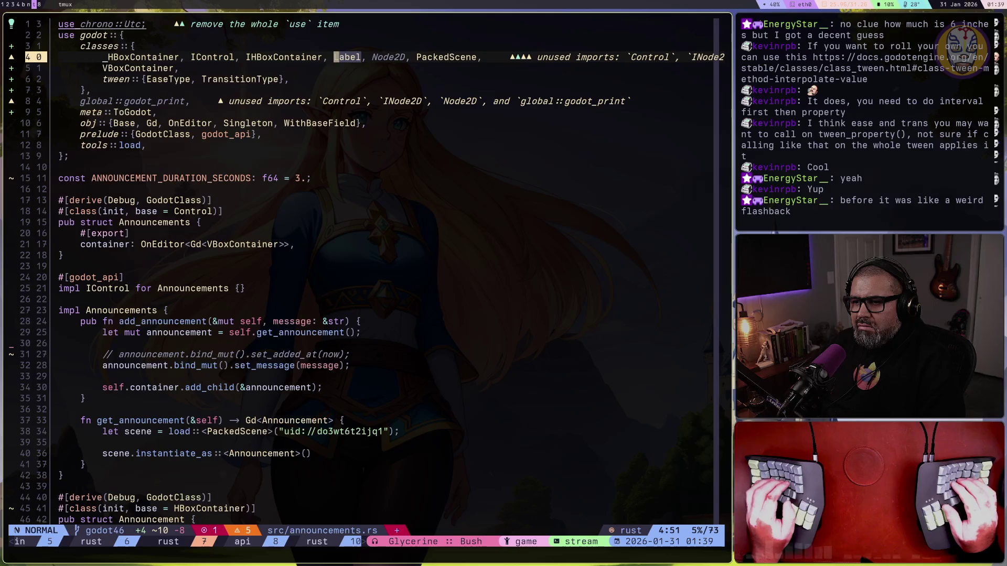
key("w")
key("w")
type("dW:w")
key("Return")
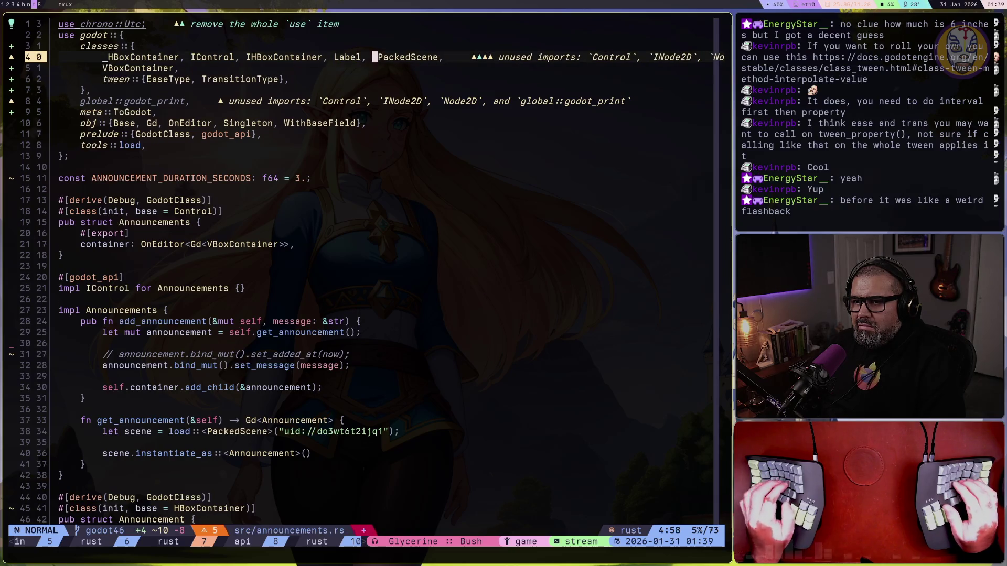
Delete the unused chrono Utc and godot_print import lines and save
key("k")
key("k")
type("dd")
key("j")
key("j")
key("j")
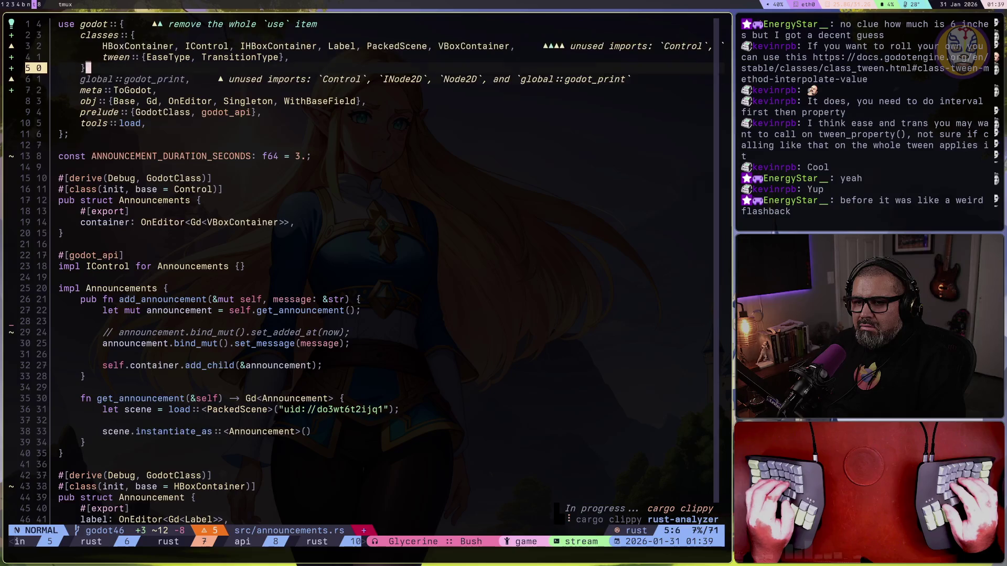
type("ddj")
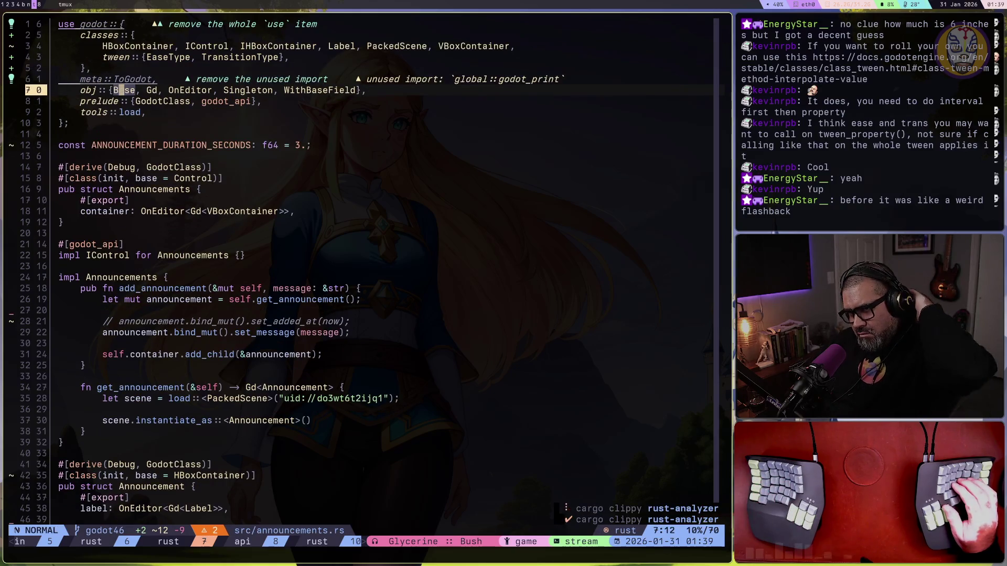
type(":w")
key("Return")
Delete the commented-out set_added_at line and save
key("j")
key("j")
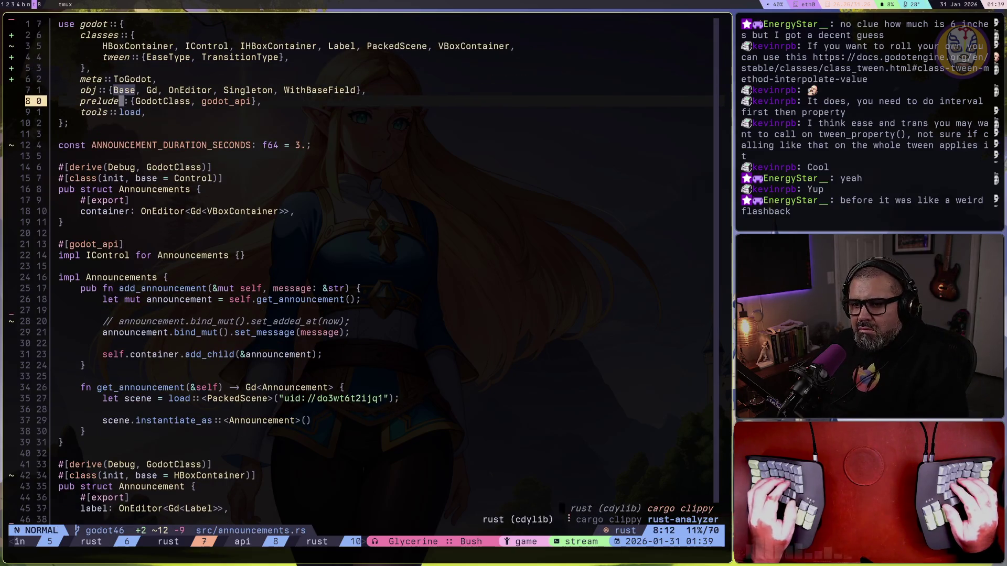
key("j")
key("j")
key("j")
type("dd")
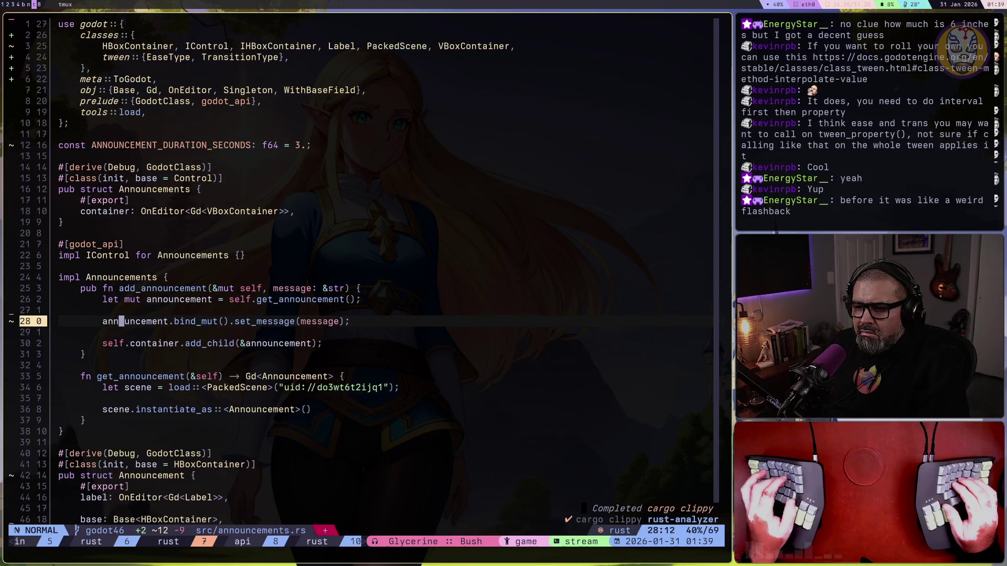
type(":w")
key("Return")
Look over the rest of the file down to the base field and bring up lazygit
key("j")
key("j")
key("j")
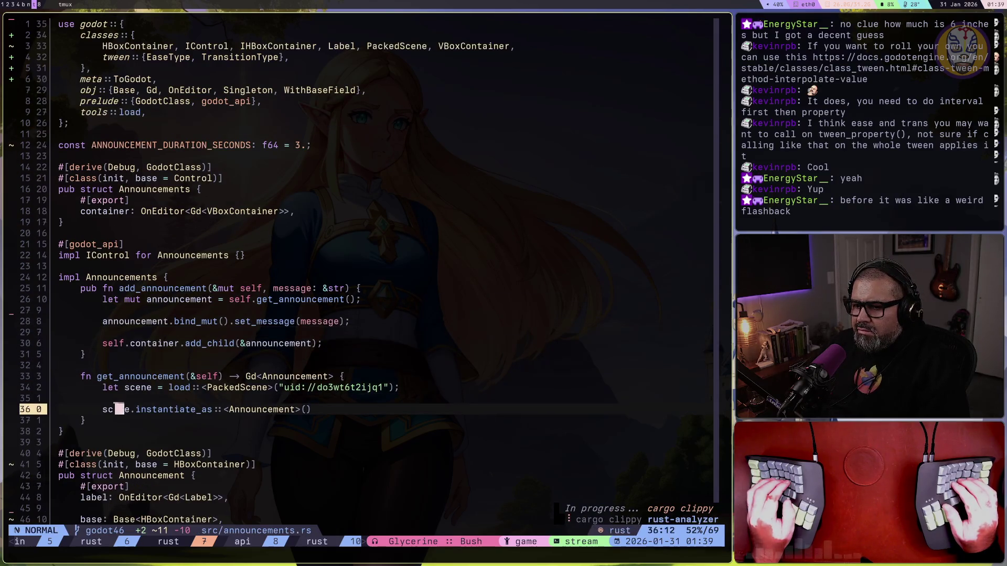
key("j")
key("j")
key("j")
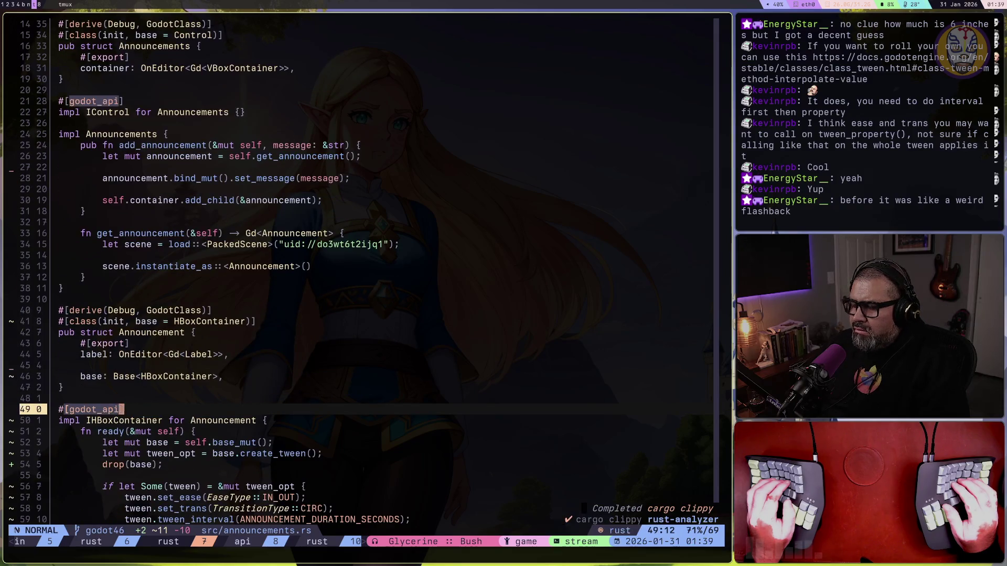
key("ctrl+d")
key("ctrl+u")
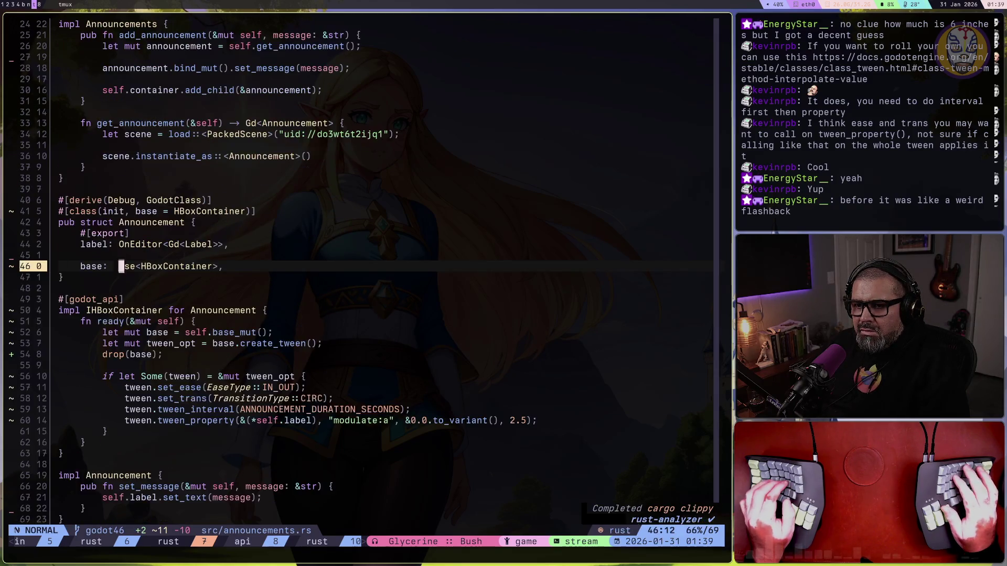
key("space")
Review the diffs and stage announcement.tscn and announcements.rs
key("g")
key("g")
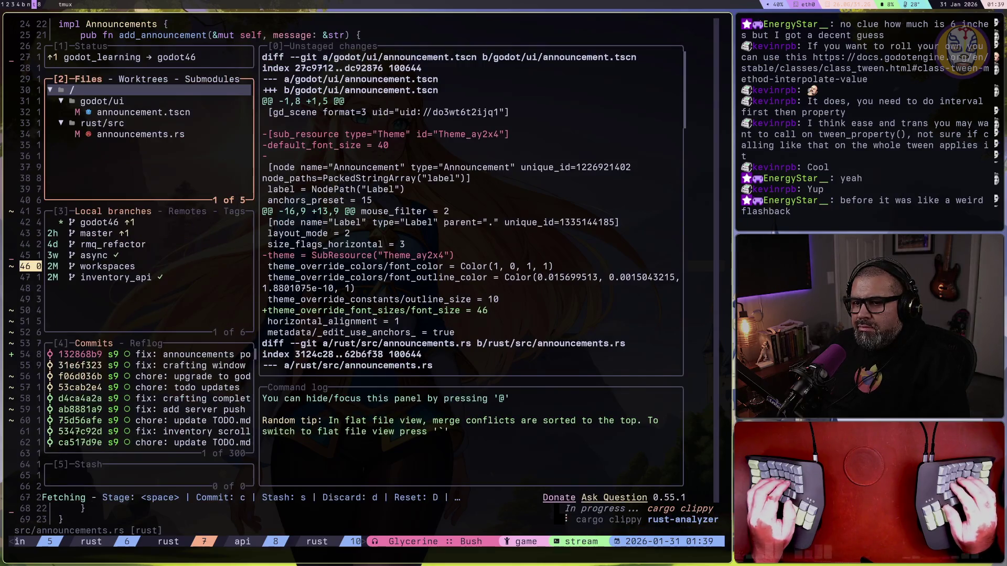
key("j")
key("j")
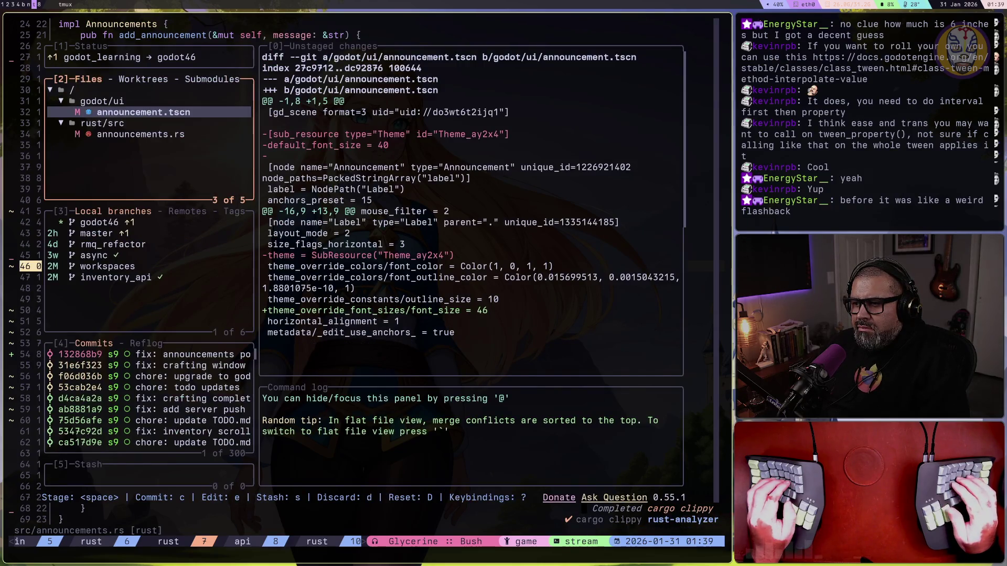
key("space")
key("j")
key("j")
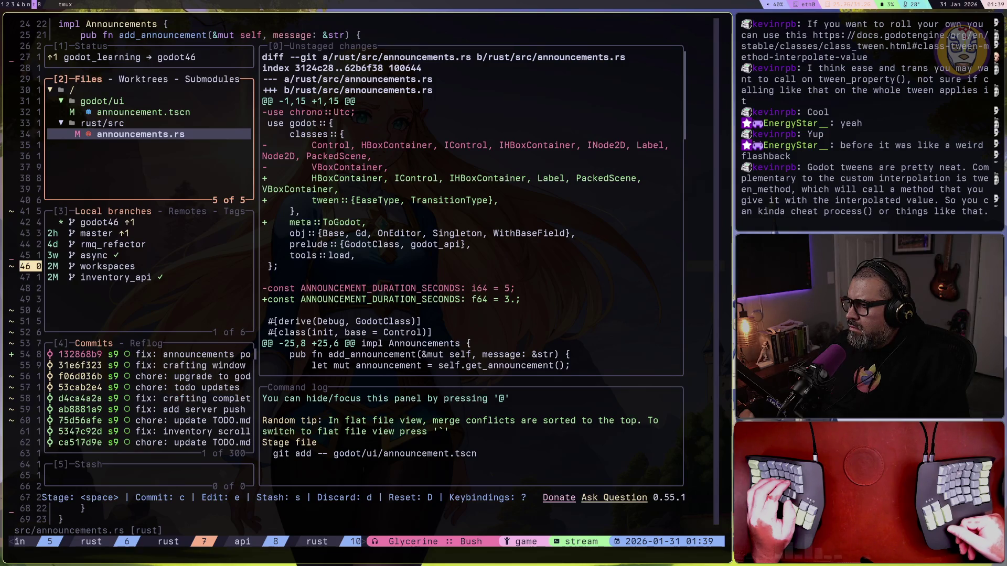
key("space")
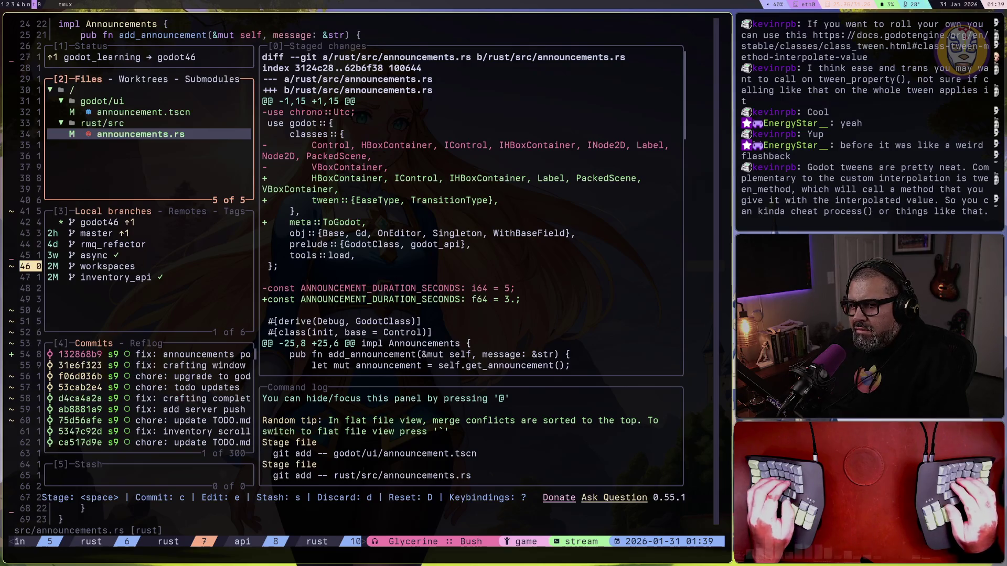
Commit the staged files as 'fix: animation for announcements' and push
key("c")
type("fix: ani")
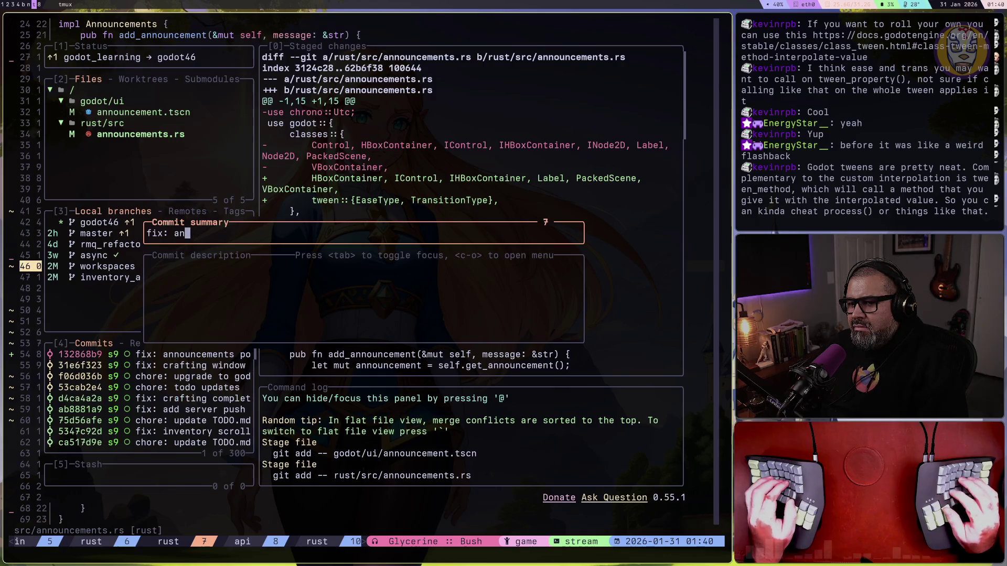
type("mation for announcements")
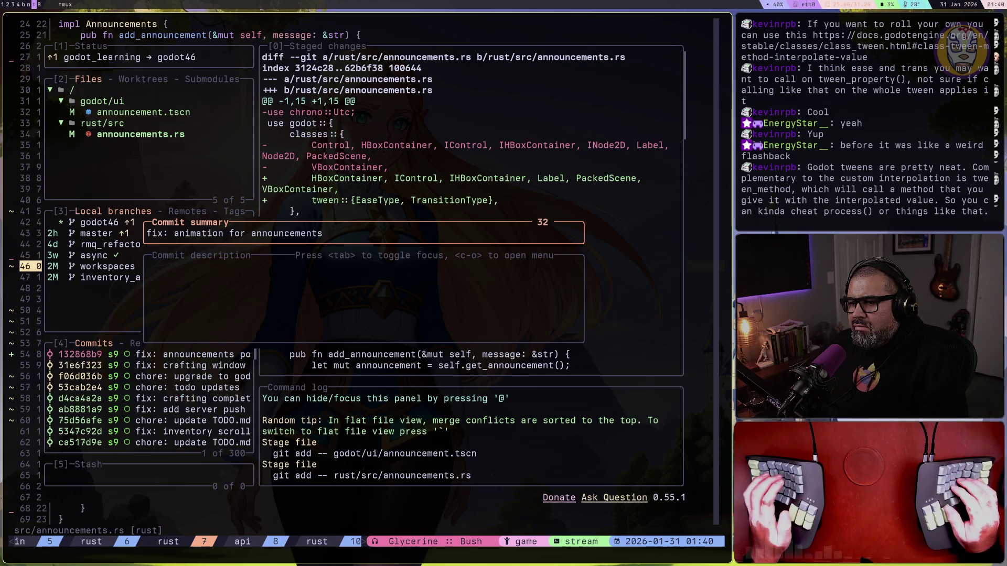
key("Return")
key("shift+p")
Close lazygit and review announcements.rs from the tween setup and imports to the end
key("q")
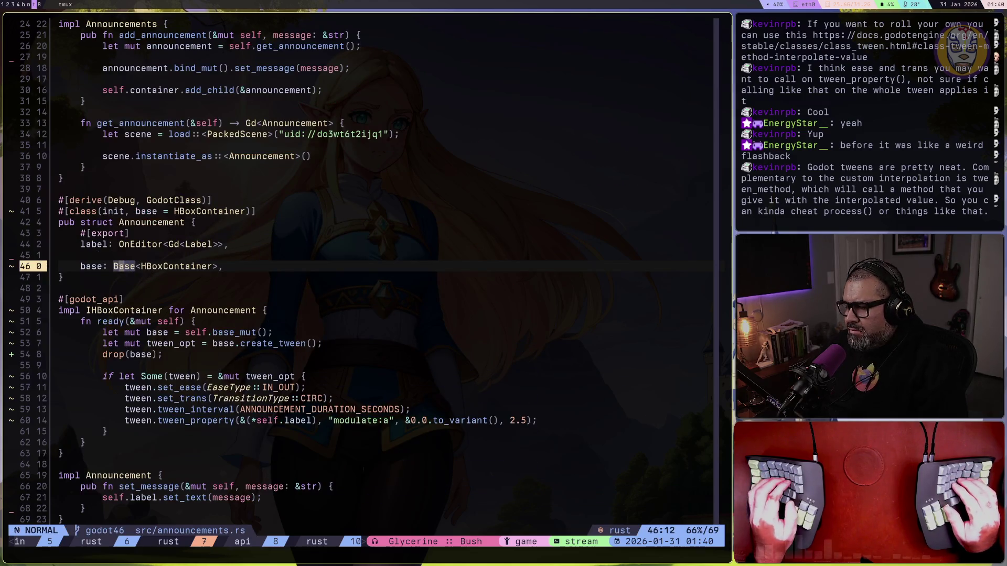
key("1")
key("2")
key("j")
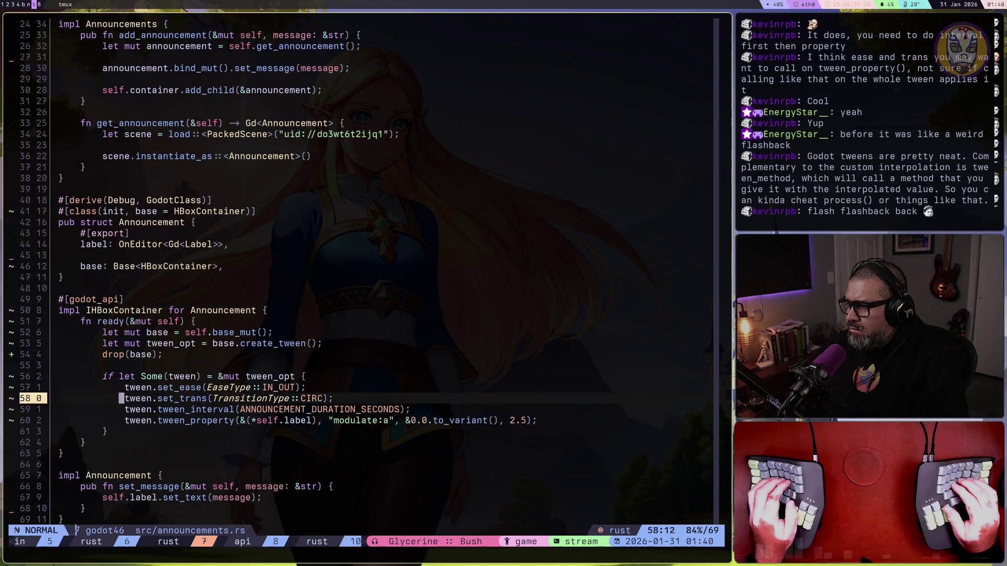
key("j")
key("j")
key("j")
key("k")
key("k")
key("k")
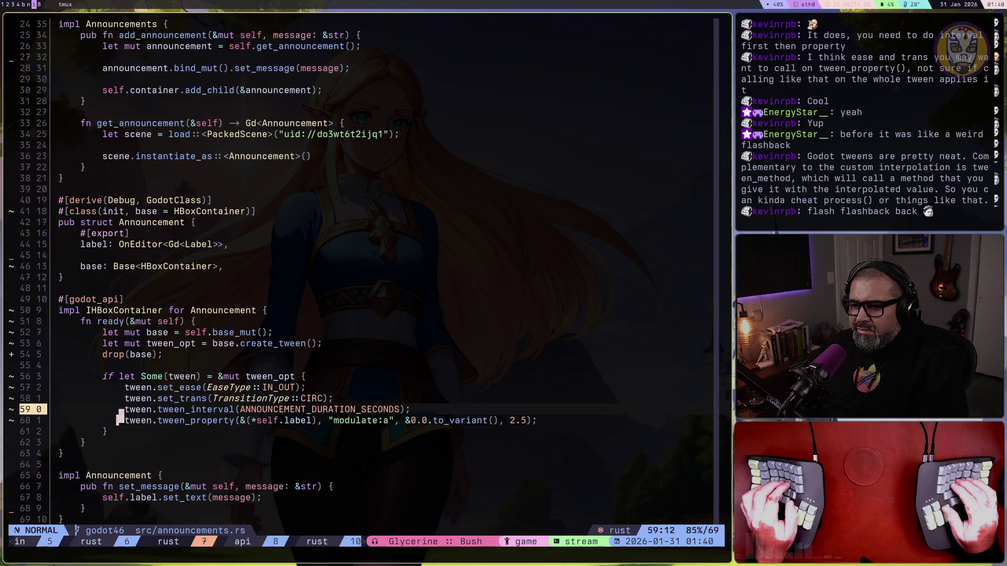
key("ctrl+u")
key("ctrl+u")
key("k")
key("percent")
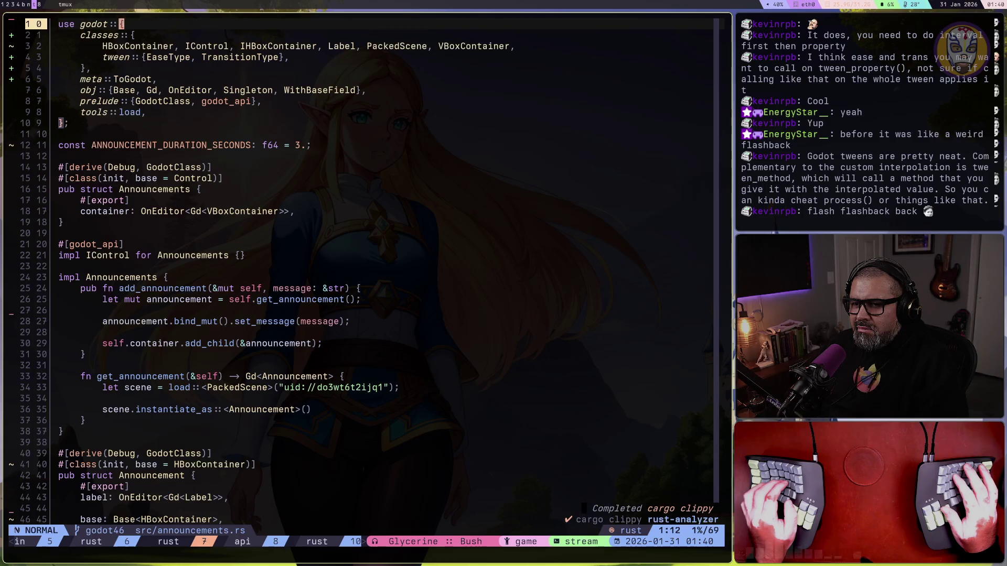
key("shift+g")
Restore the function name from 'read' to 'ready', then switch to the browser
key("ctrl+u")
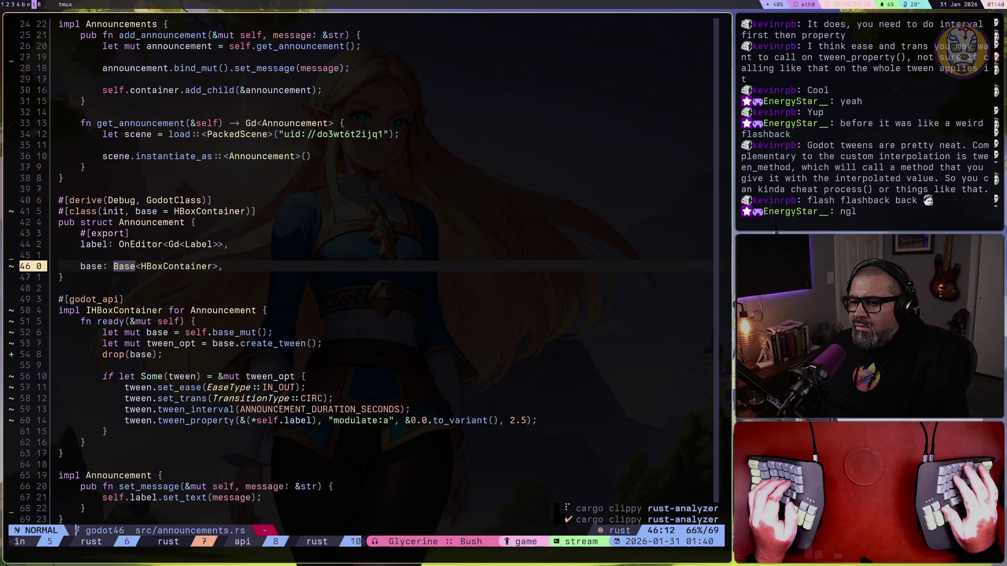
key("5")
key("j")
key("f")
key("y")
key("j")
key("j")
key("j")
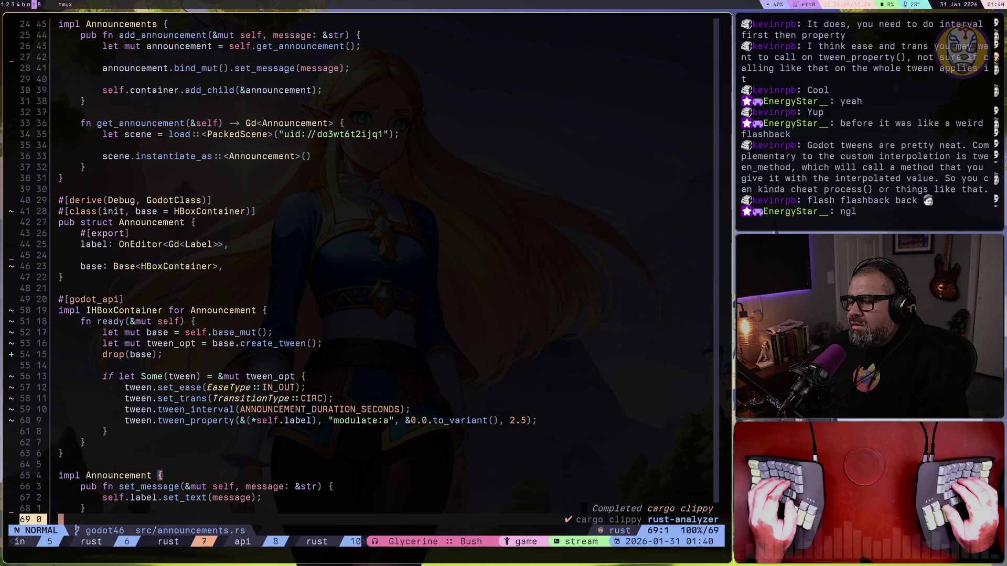
key("k")
key("z")
key("z")
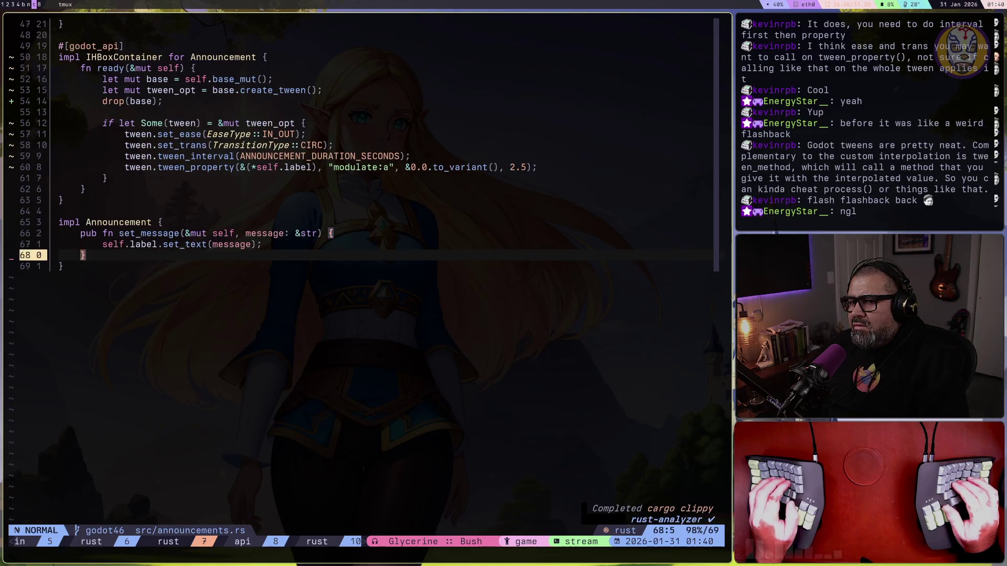
key("k")
key("k")
key("k")
key("u")
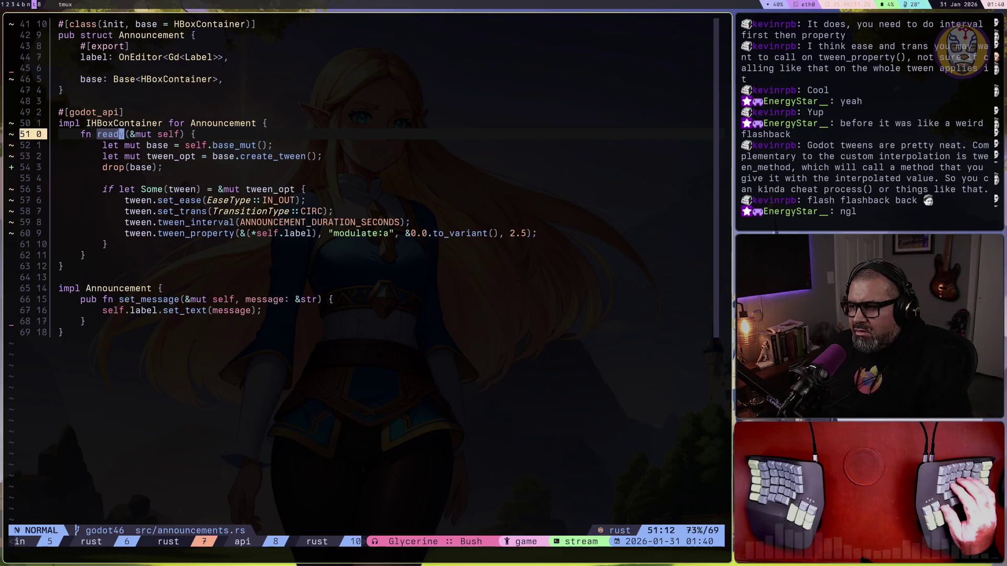
type("iy")
key("Escape")
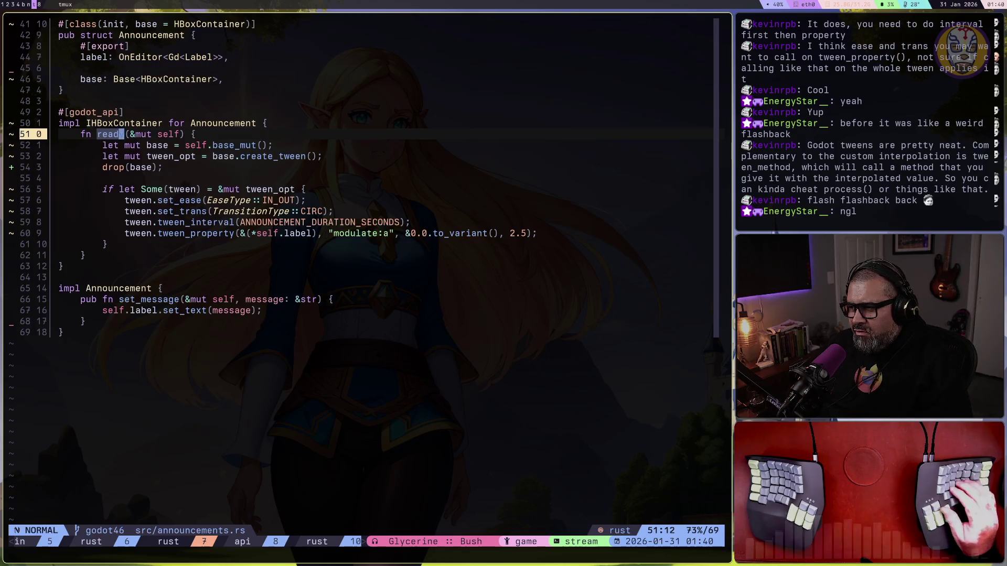
key("super+b")
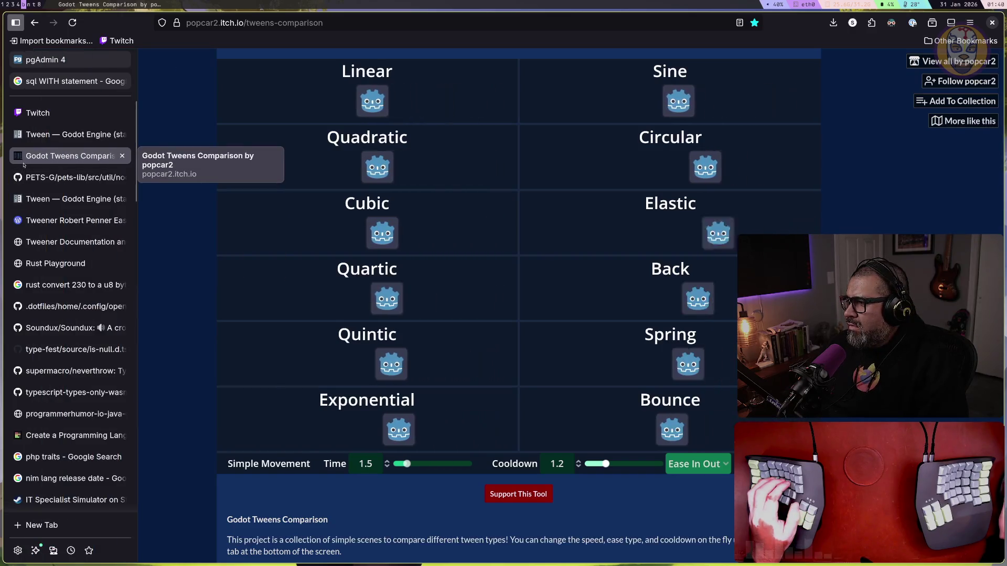
Go to the GitHub node_stuff.rs tab and run a web search for 'greensock'
left_click(52, 177)
key("ctrl+l")
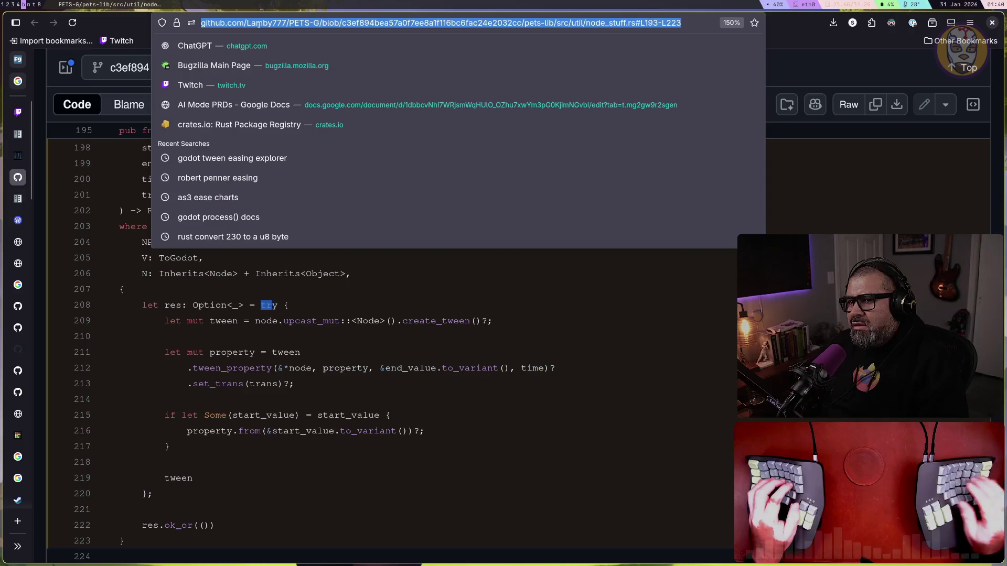
type("greensock")
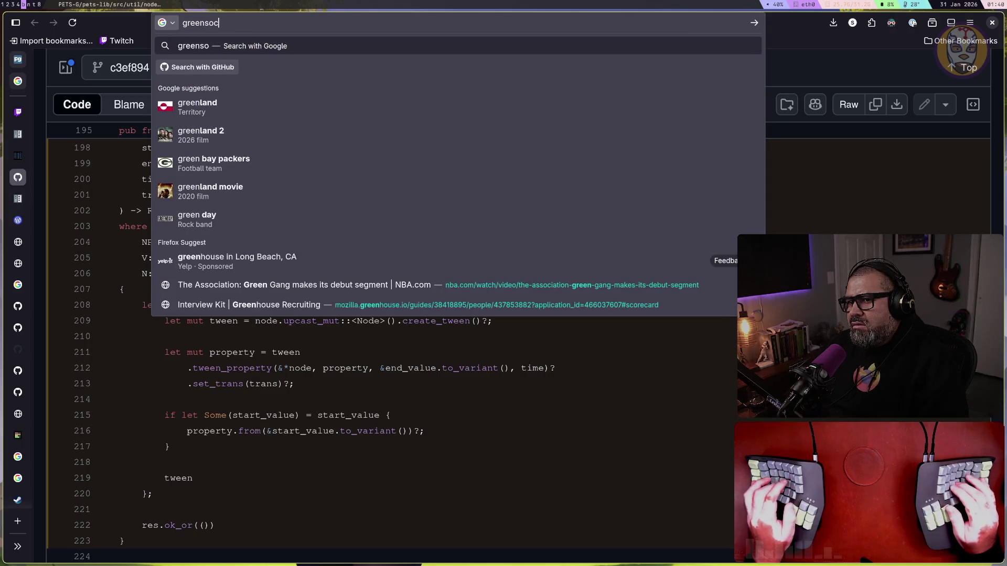
key("Return")
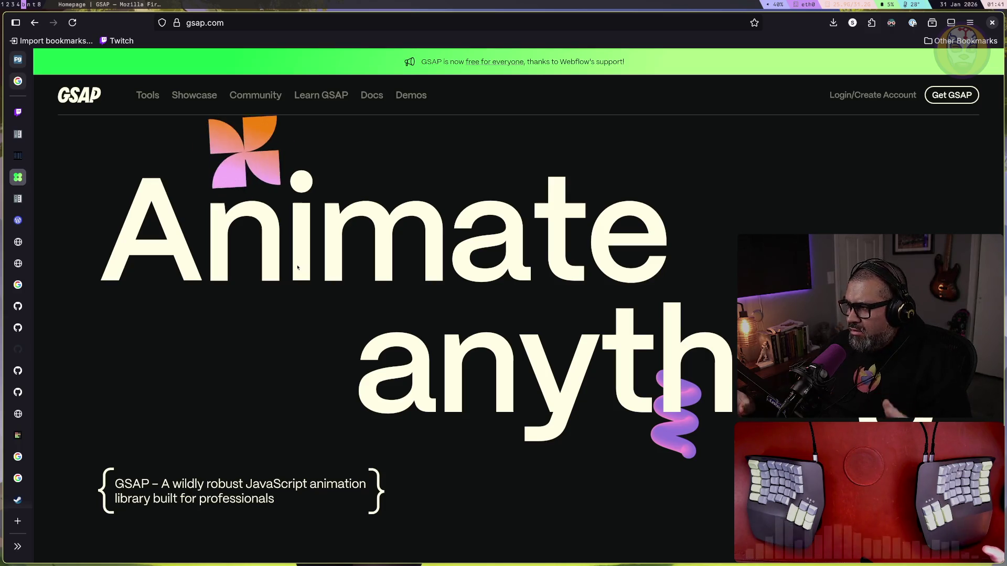
Watch the GSAP Showcase showreel, then go to the Learn GSAP resources page
key("ctrl+alt+z")
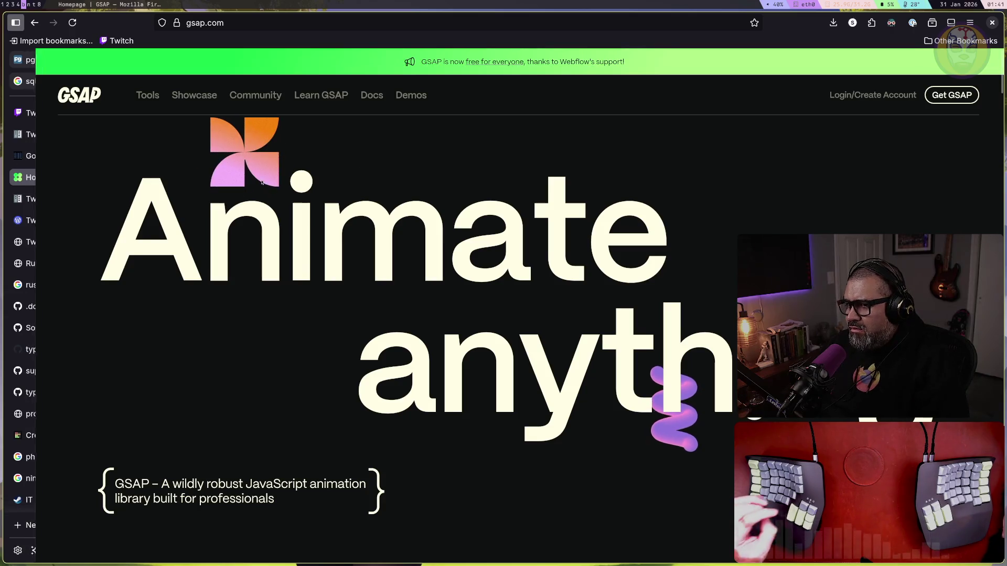
key("ctrl+alt+z")
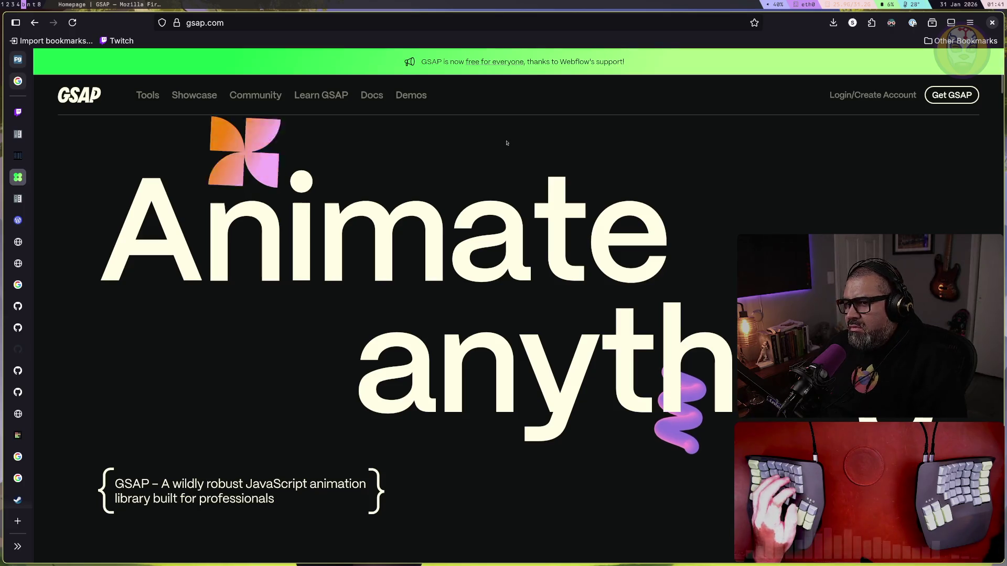
left_click(188, 99)
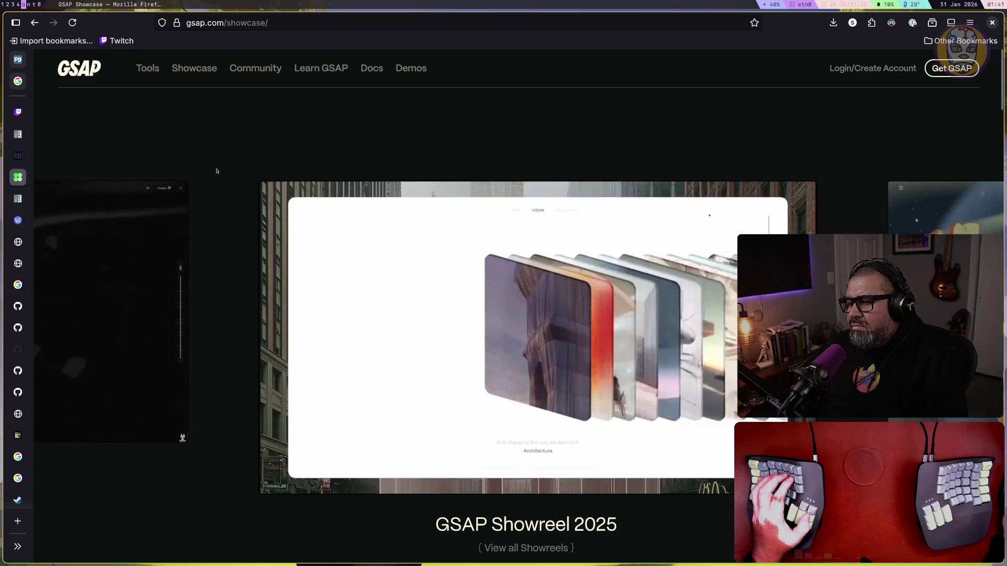
mouse_move(144, 70)
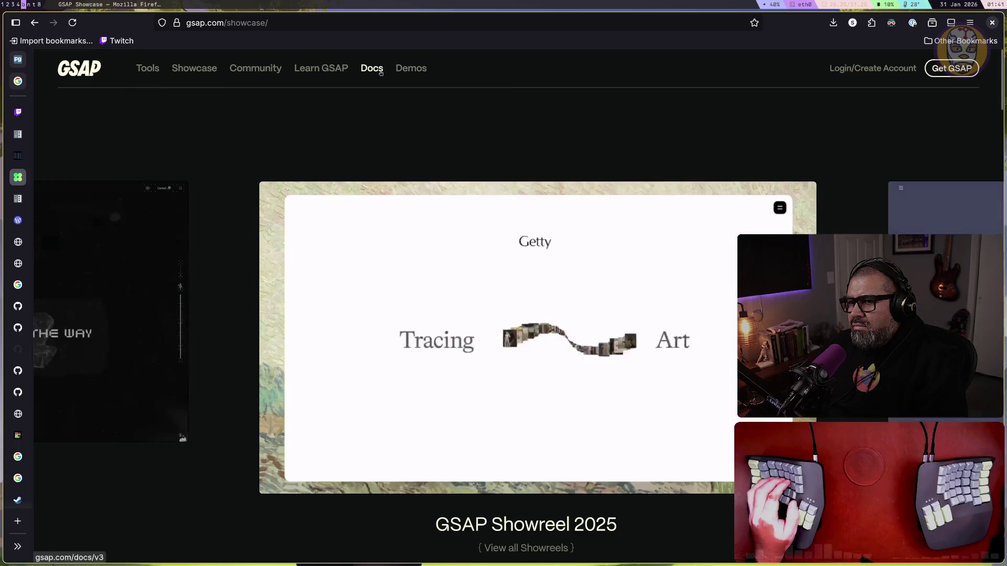
left_click(297, 70)
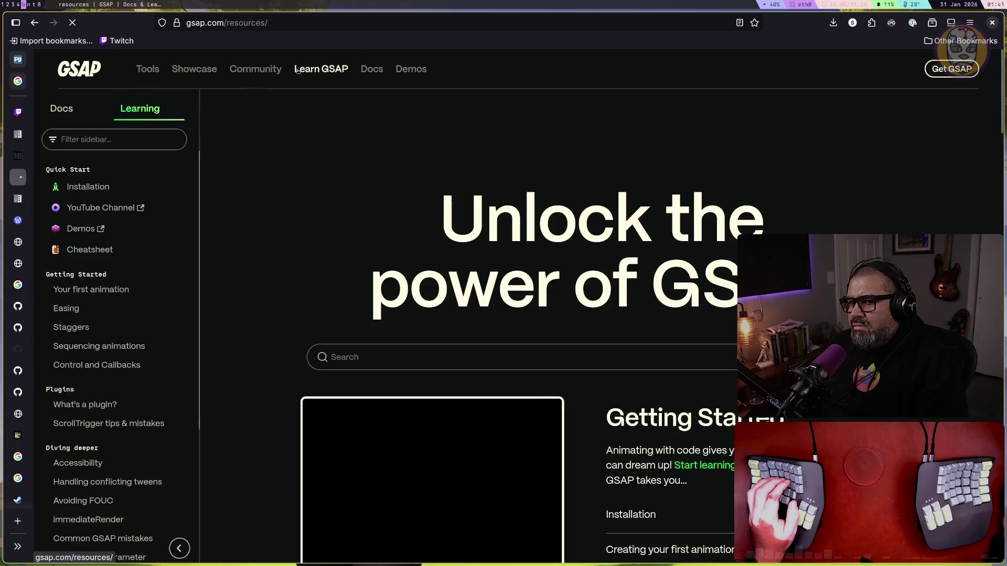
Open the GSAP with React guide and scroll through it
scroll(143, 215, "down", 4)
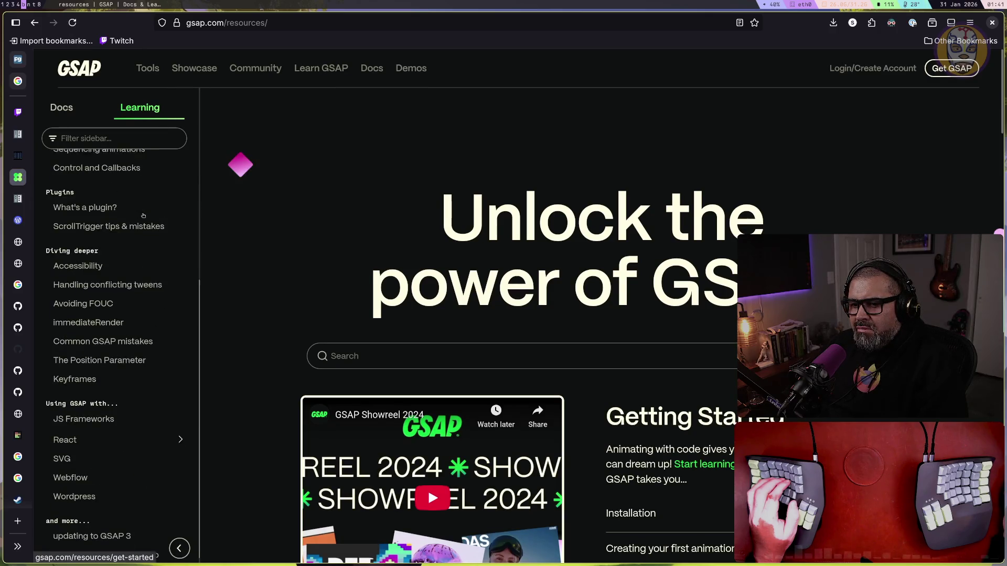
scroll(143, 216, "down", 2)
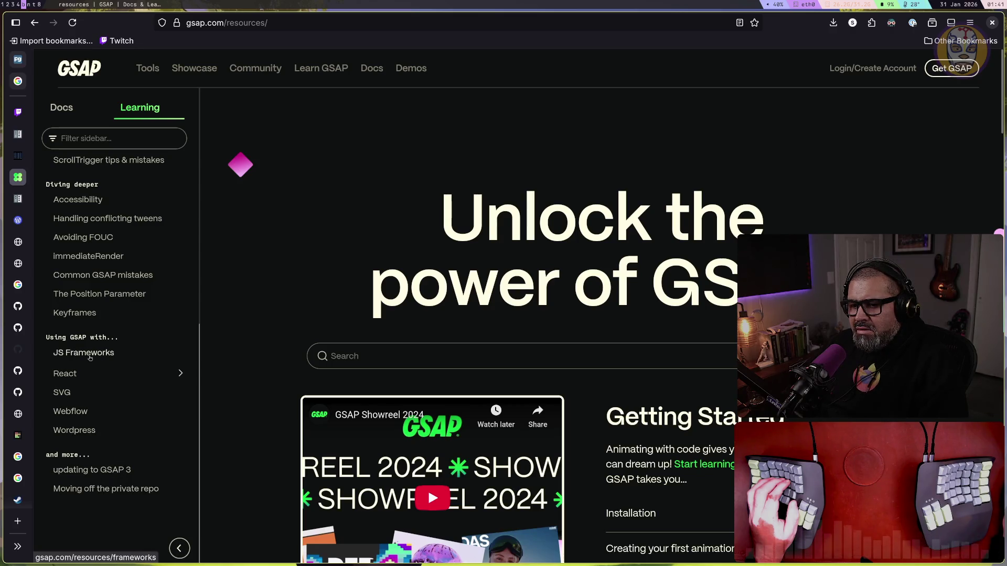
left_click(168, 374)
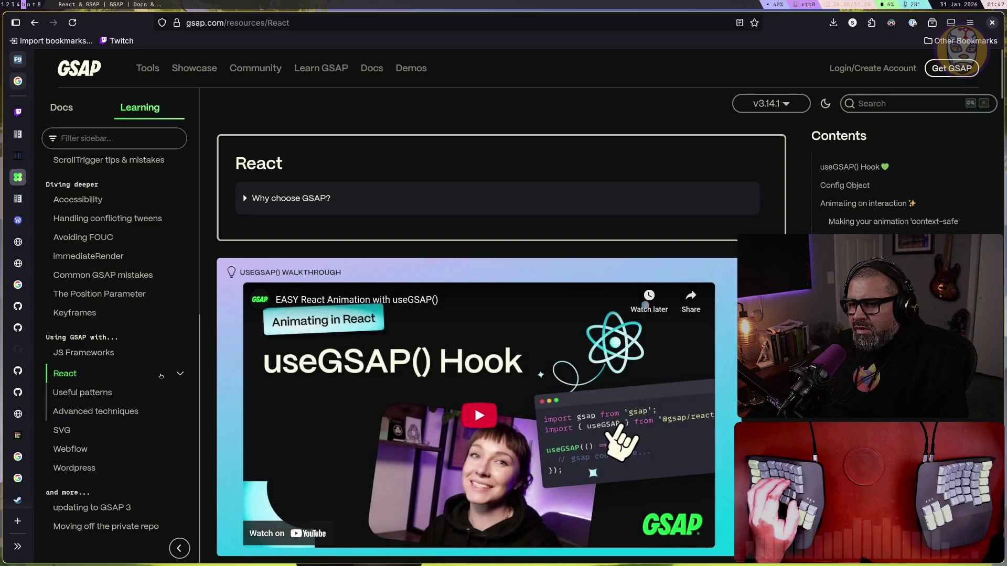
scroll(394, 362, "down", 4)
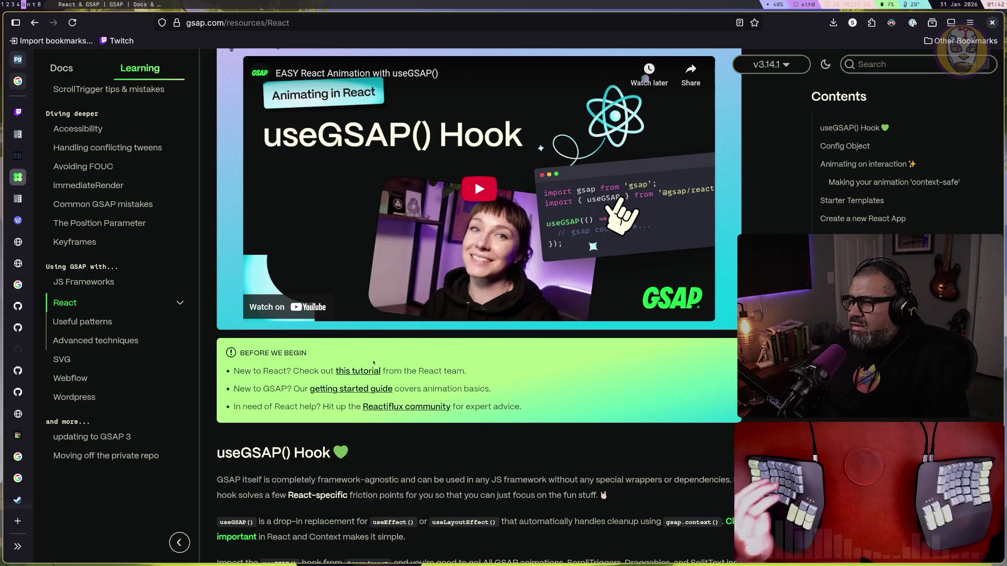
scroll(373, 362, "up", 4)
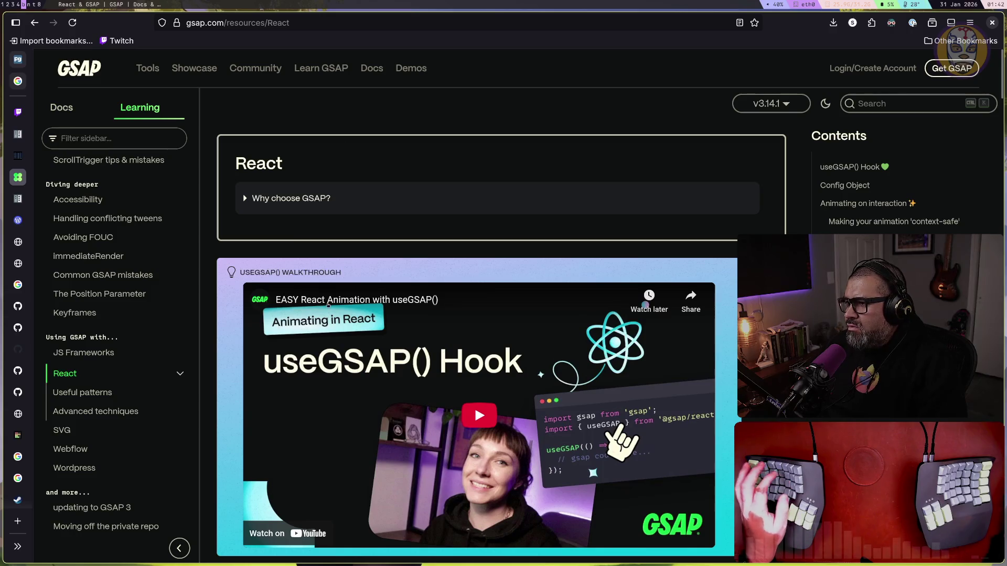
scroll(322, 308, "down", 1)
scroll(109, 311, "up", 2)
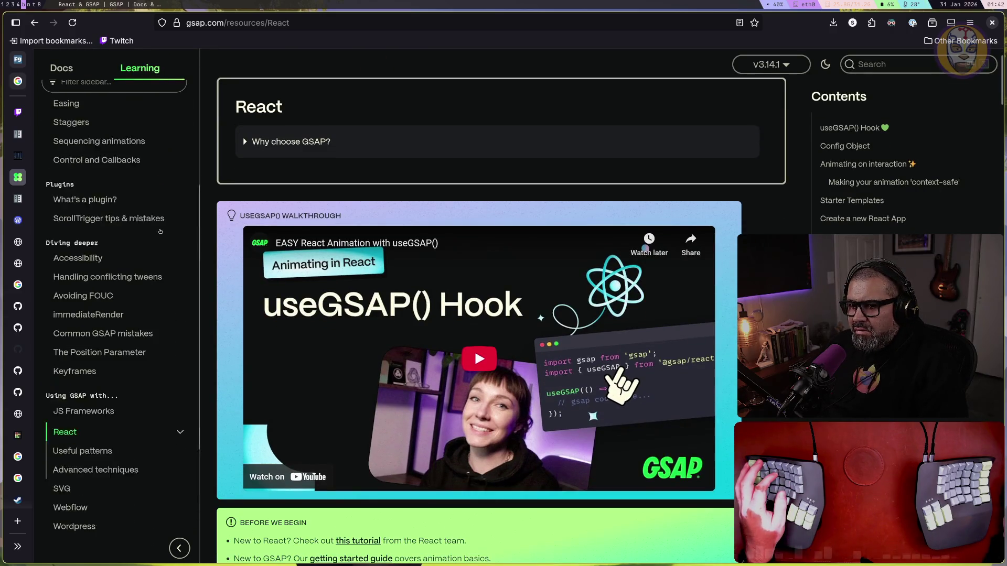
scroll(108, 312, "up", 3)
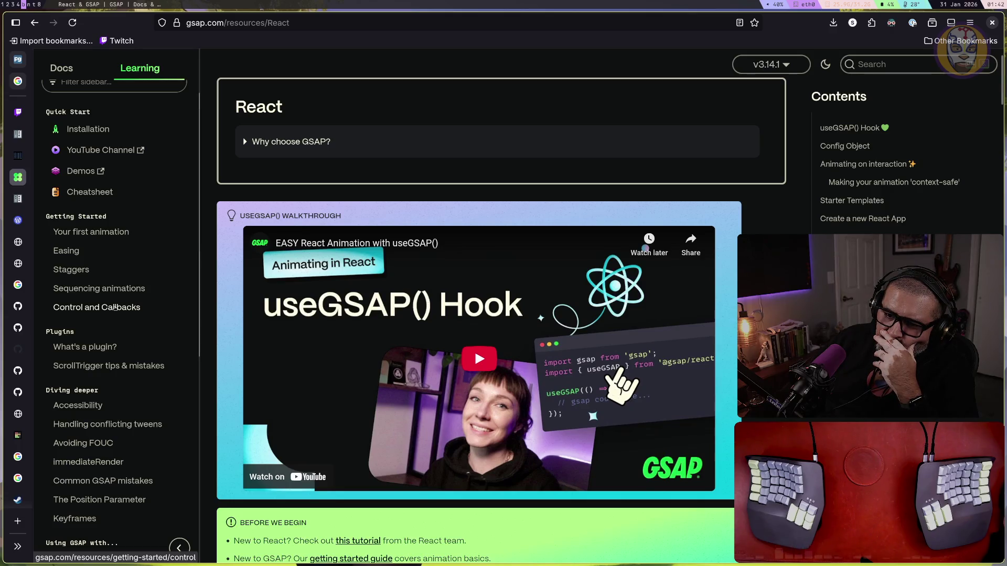
Open the Staggers lesson, then the Timelines guide on sequencing animations
left_click(74, 270)
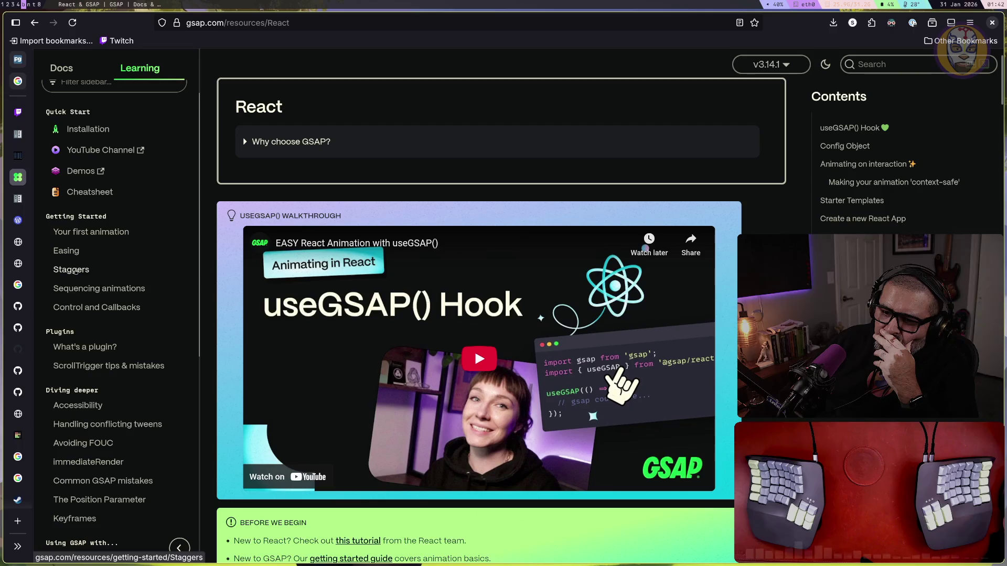
scroll(119, 212, "down", 3)
left_click(119, 212)
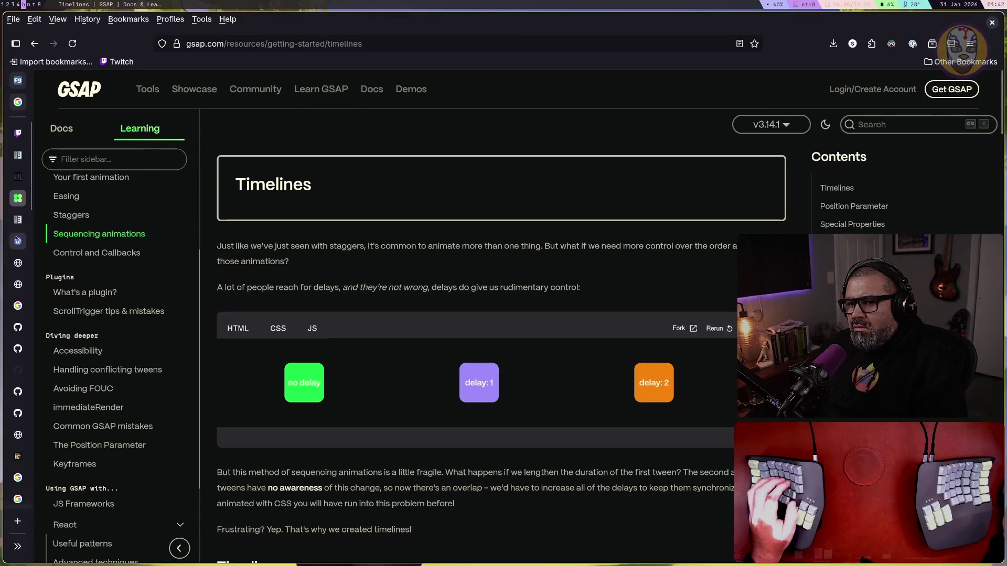
left_click(47, 198)
Search for 'godot AnimationPlayer' and open the official class reference
key("ctrl+l")
type("go")
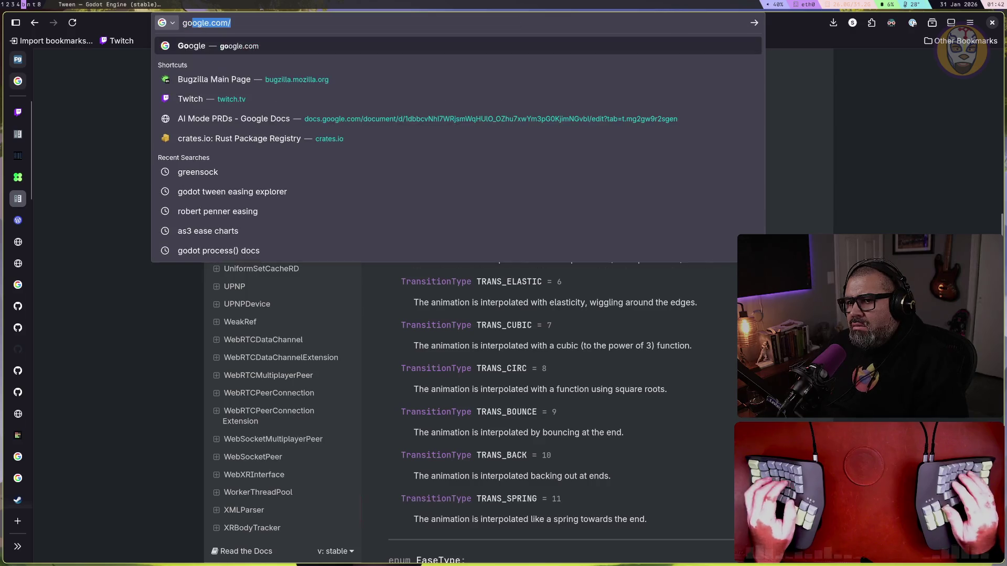
type("dot AnimationPlayer")
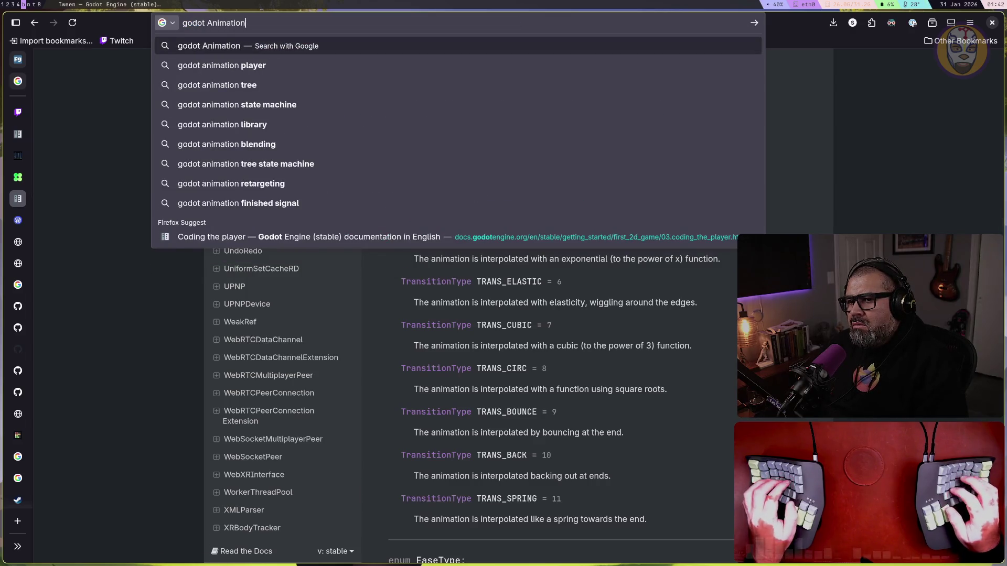
key("Return")
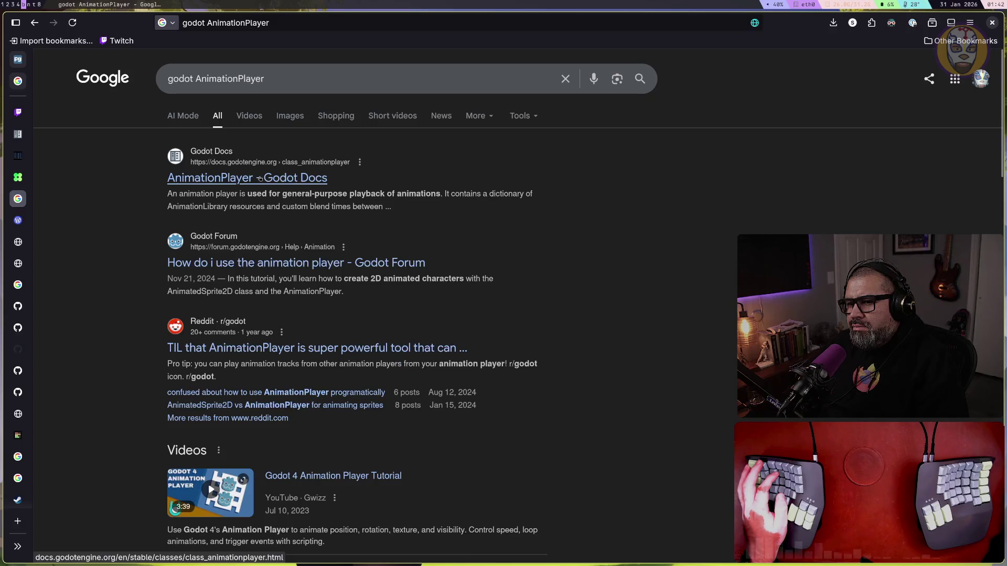
left_click(283, 178)
Scroll through the AnimationPlayer Methods table, then return to the GSAP Timelines guide
scroll(648, 297, "down", 4)
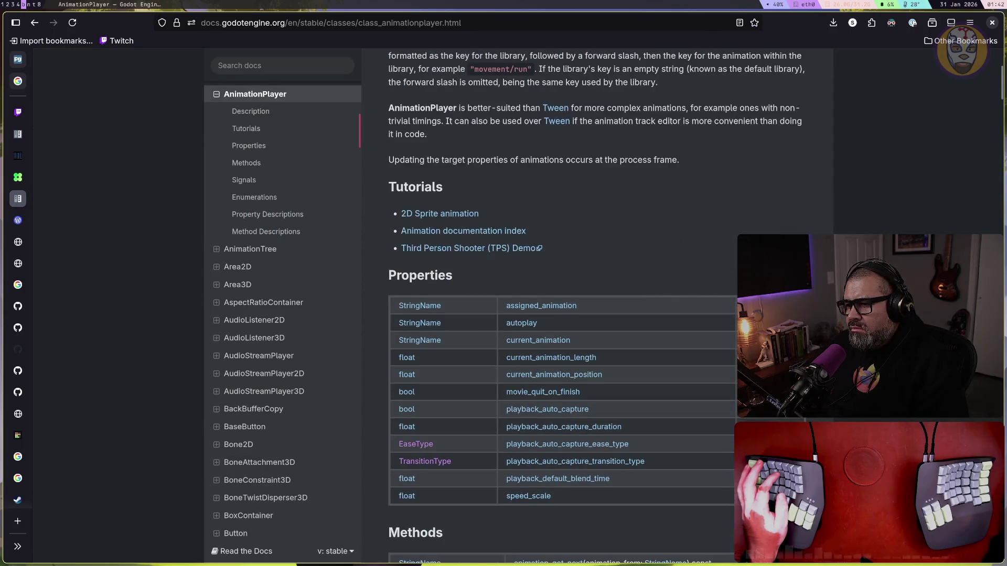
scroll(648, 297, "down", 2)
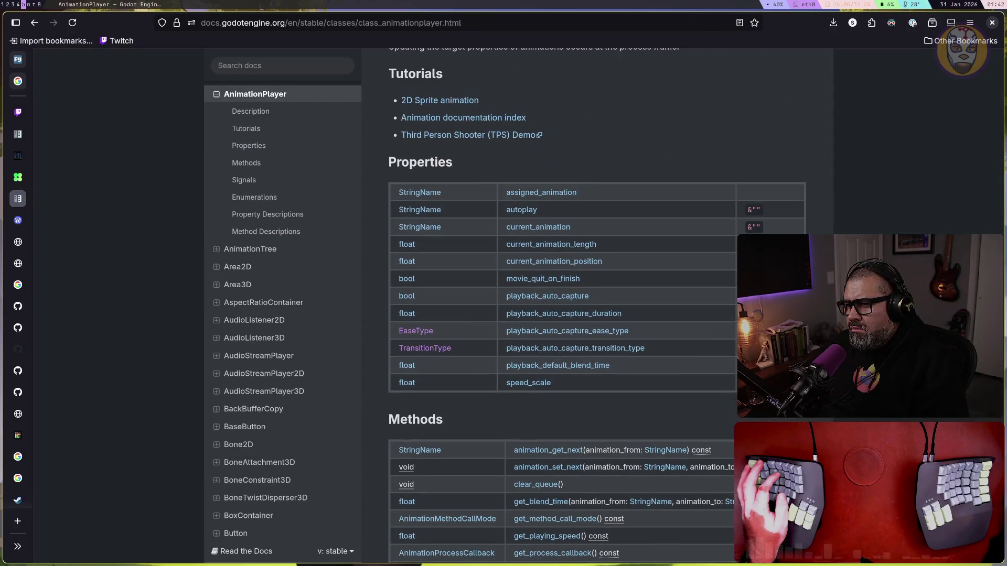
scroll(598, 305, "down", 3)
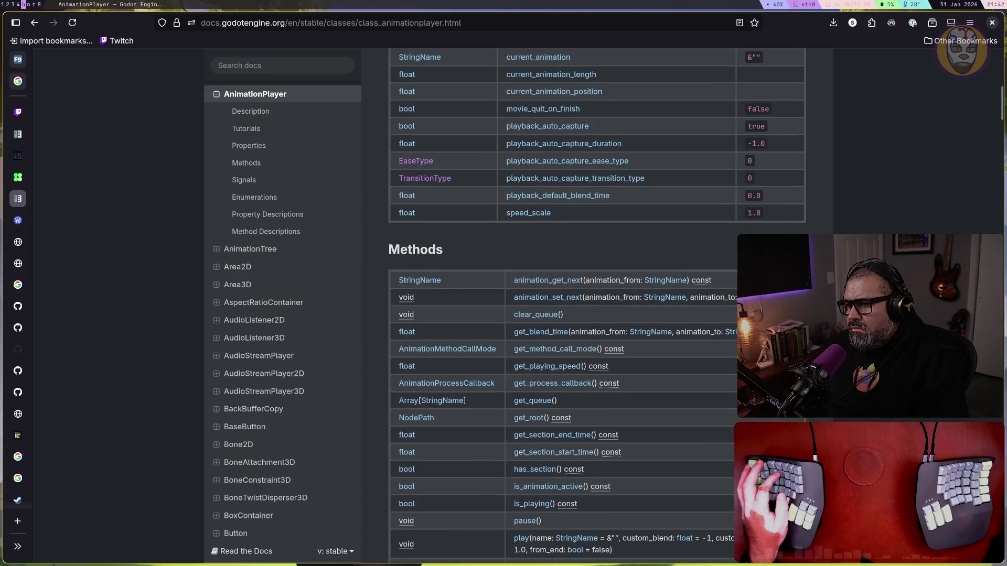
scroll(598, 304, "down", 2)
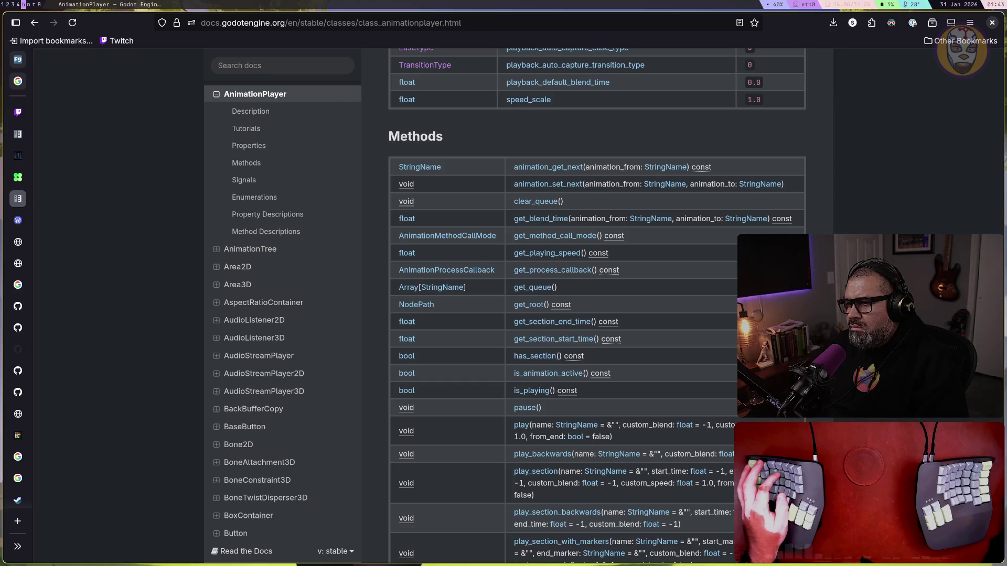
scroll(596, 305, "down", 3)
scroll(597, 305, "down", 3)
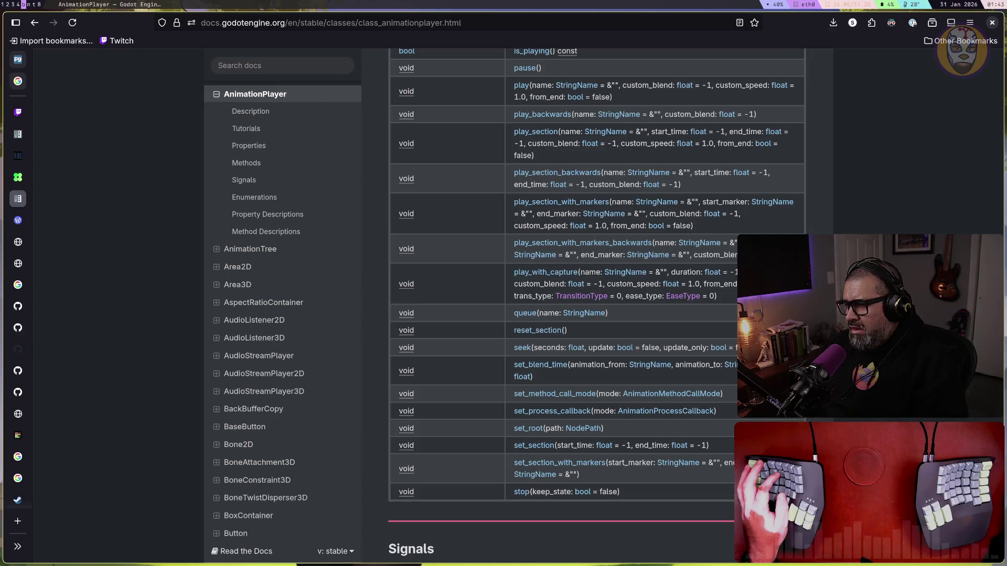
scroll(597, 304, "down", 1)
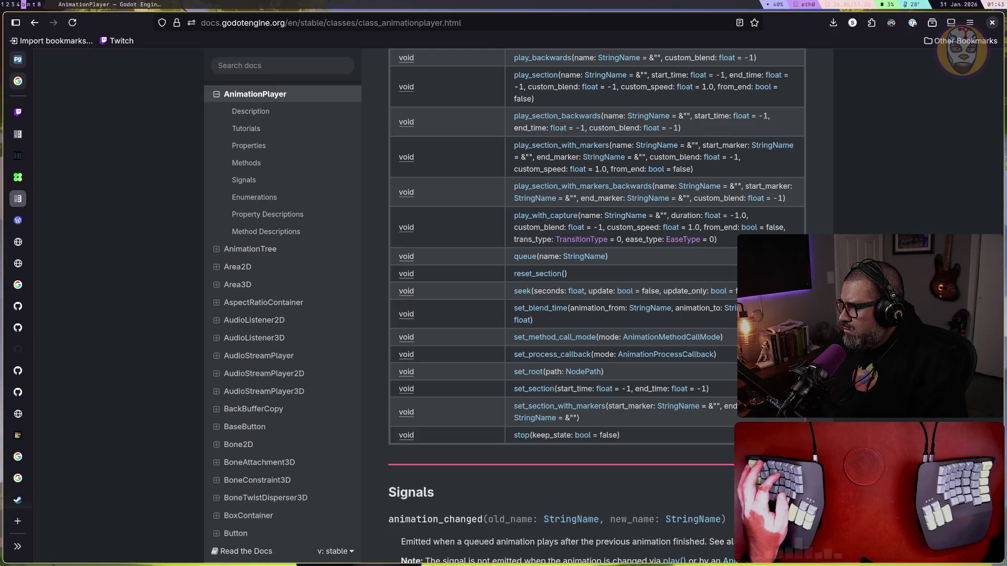
scroll(596, 304, "up", 1)
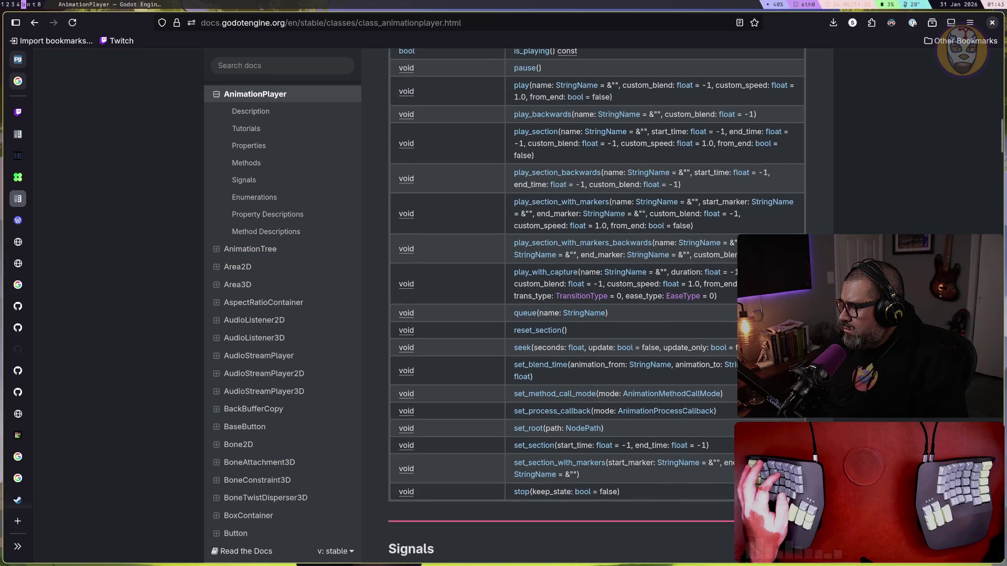
scroll(597, 304, "up", 3)
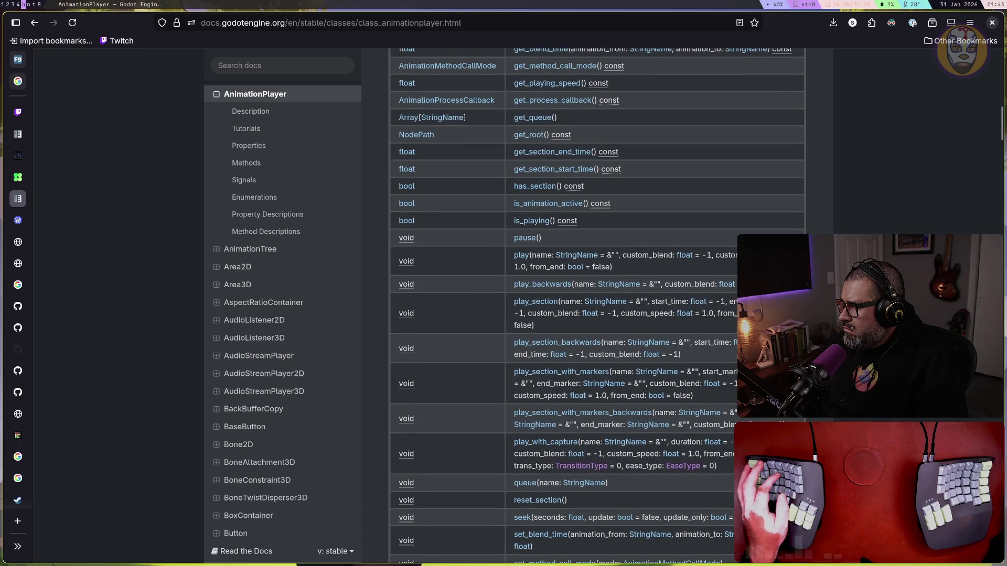
scroll(596, 304, "up", 2)
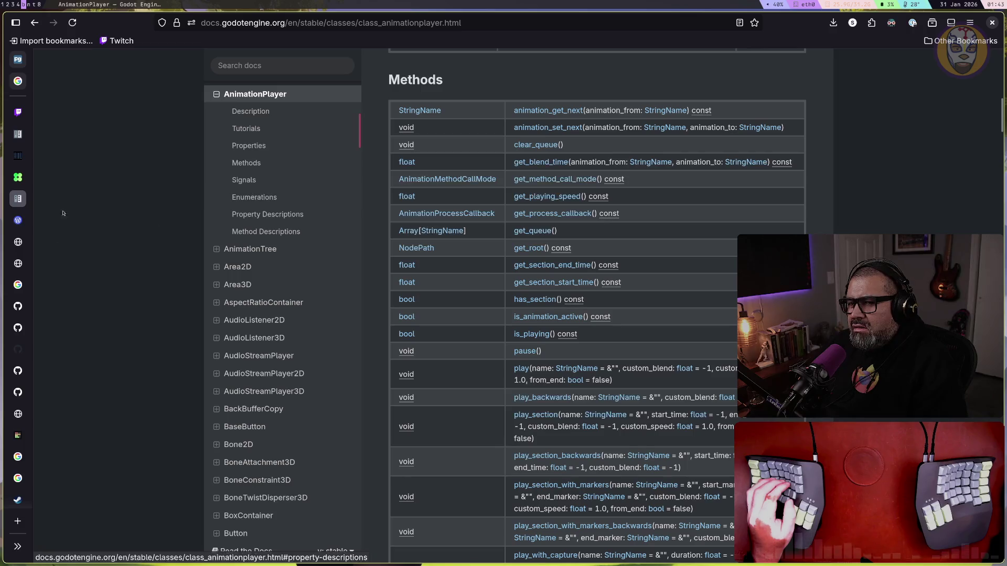
left_click(102, 178)
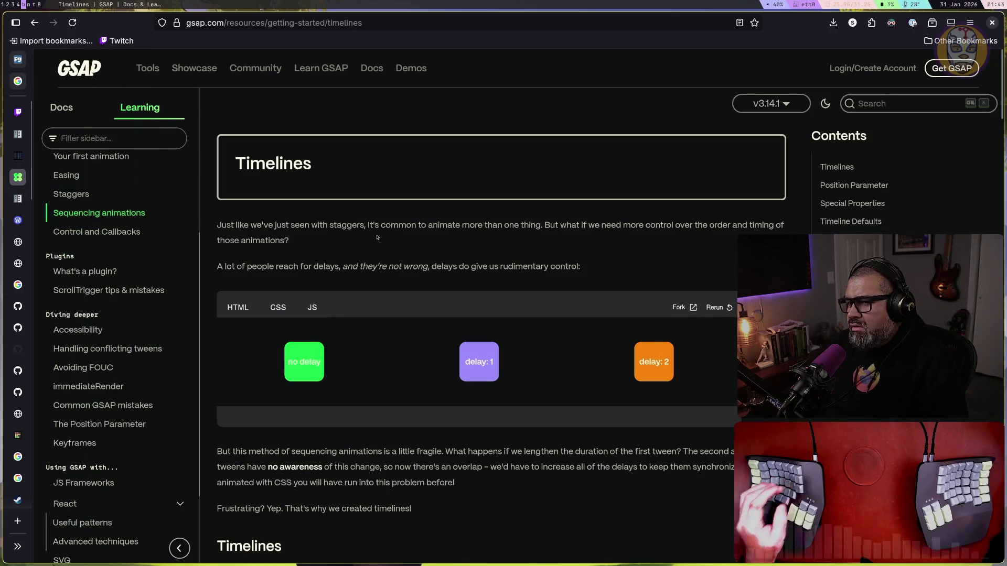
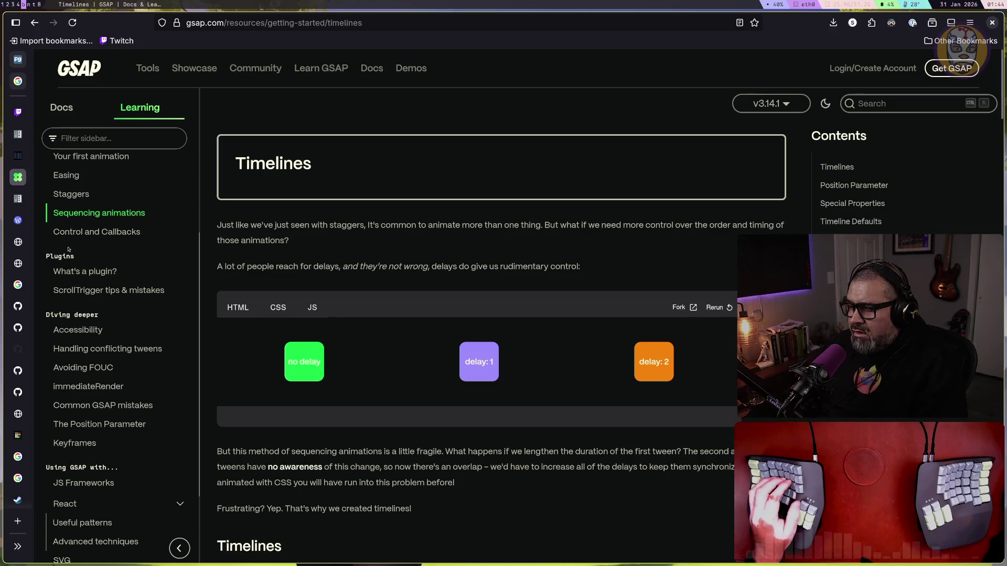
Leave the GSAP Timelines guide for the GSAP cheat sheet page
scroll(125, 271, "down", 3)
scroll(127, 263, "down", 1)
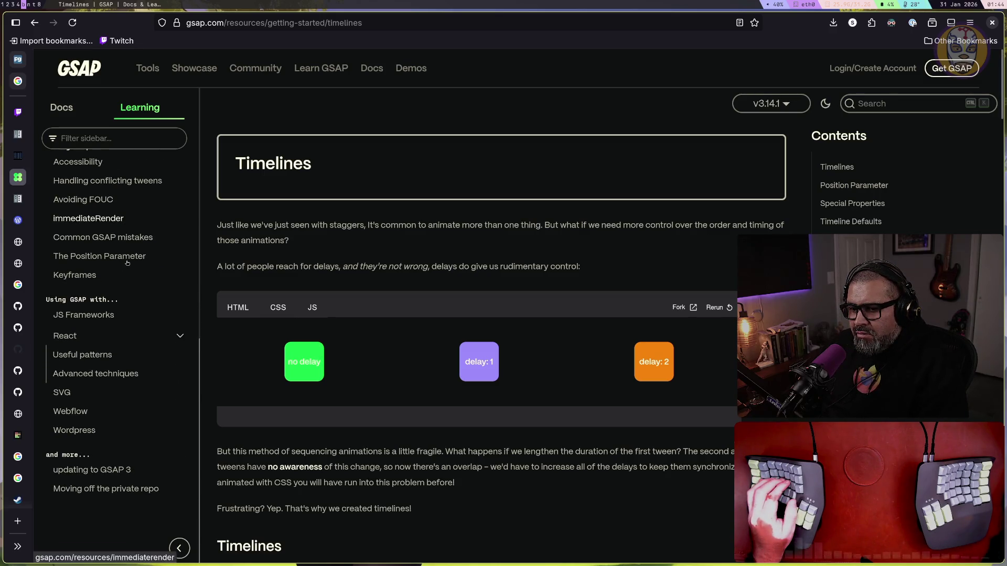
scroll(105, 251, "up", 5)
left_click(100, 248)
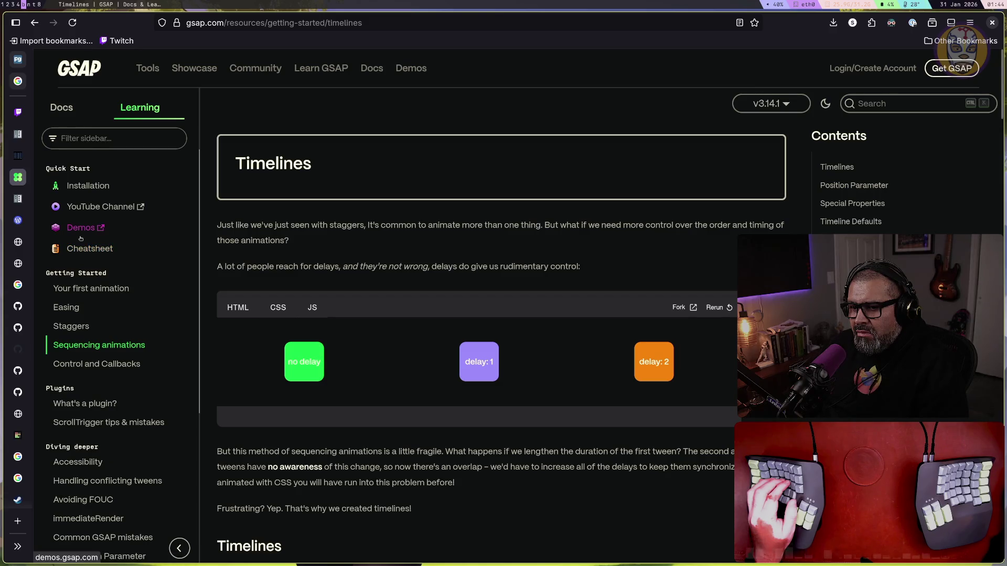
scroll(131, 255, "down", 5)
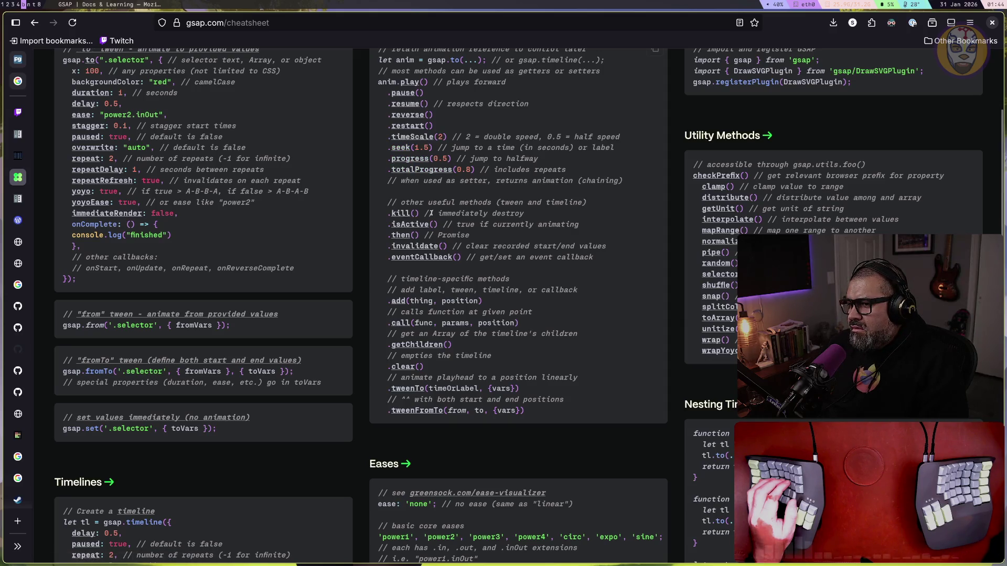
Read the cheat sheet's control methods, highlighting .progress(0.5), then its eases and ScrollTrigger sections
left_click_drag(530, 158, 381, 160)
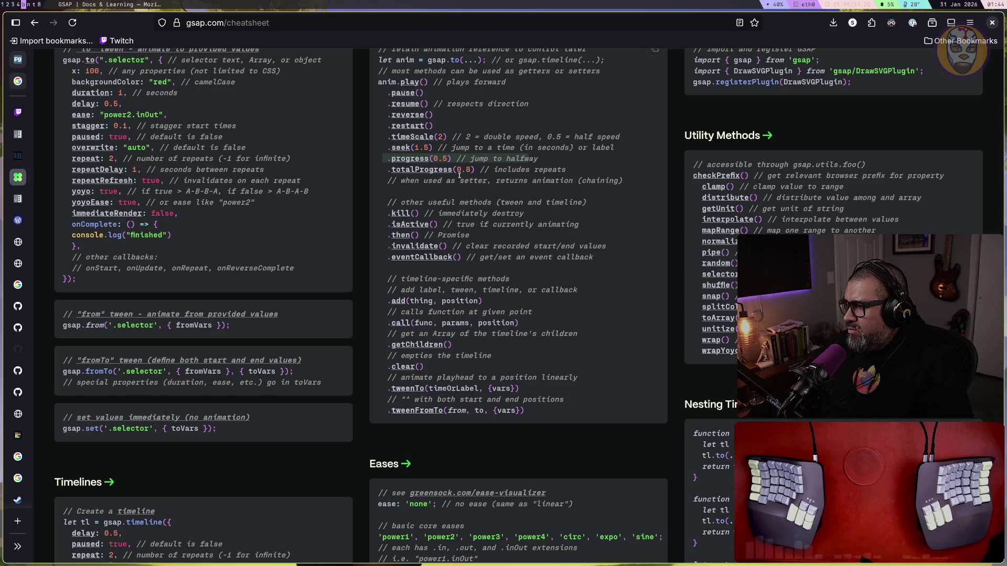
scroll(459, 175, "up", 2)
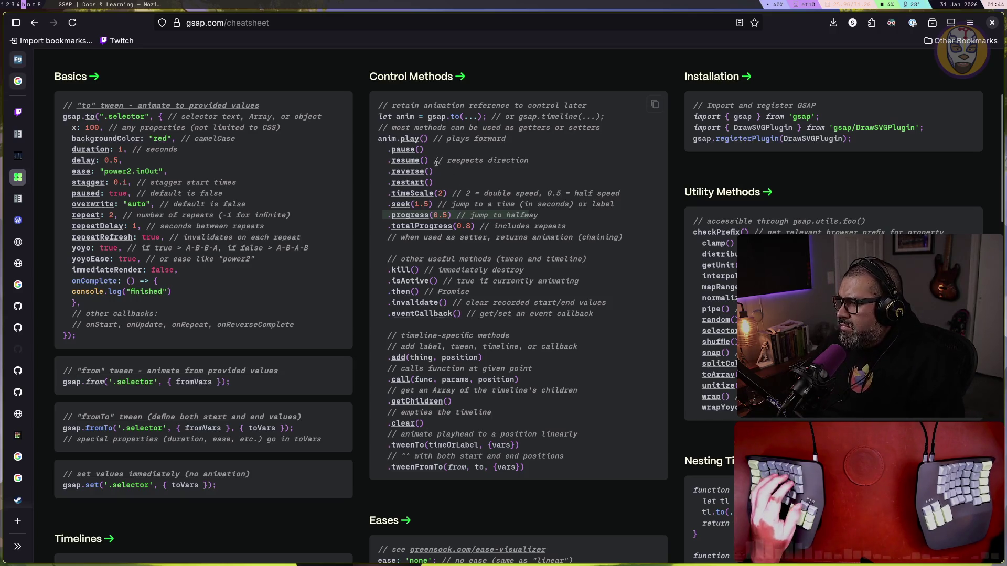
scroll(423, 160, "down", 6)
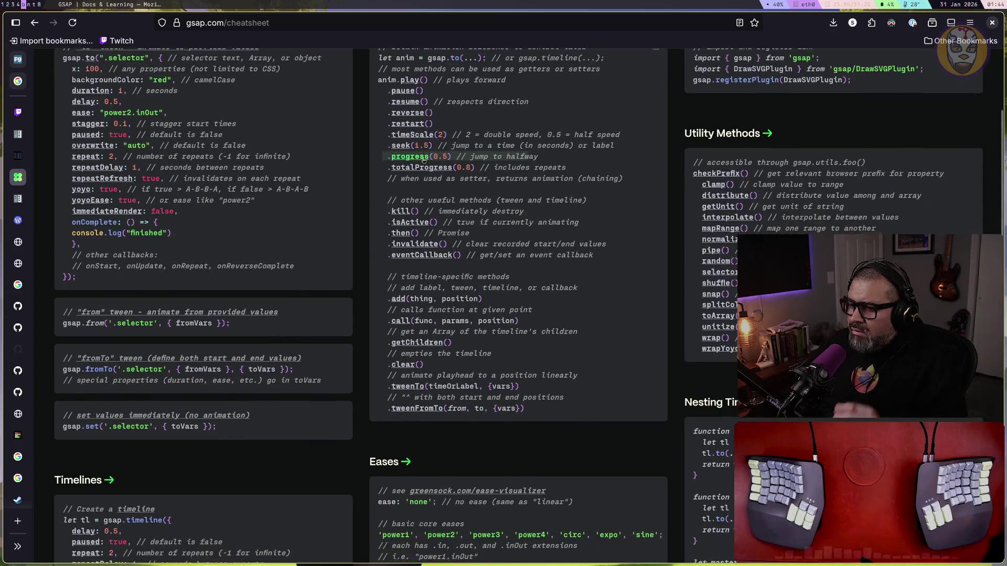
scroll(422, 173, "down", 2)
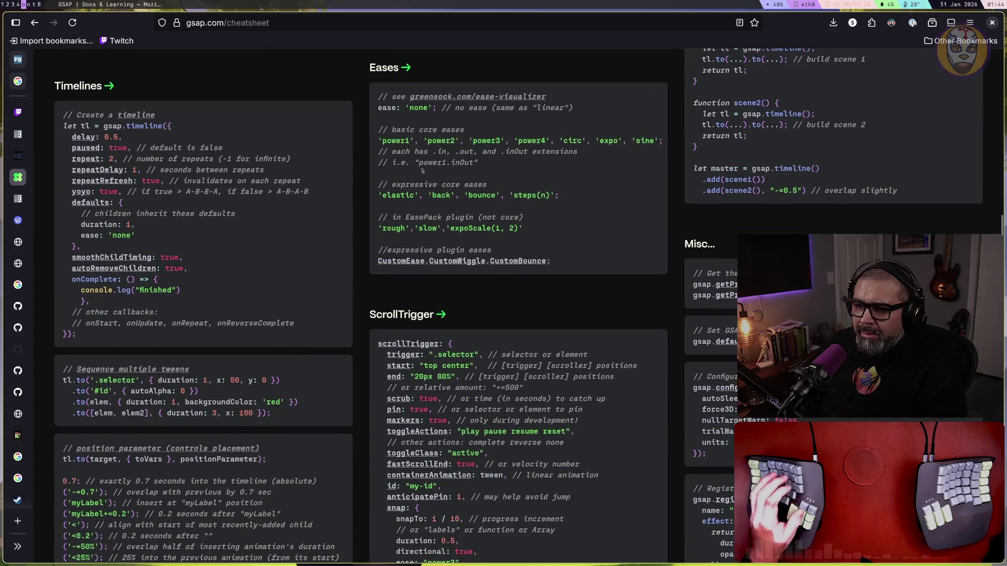
scroll(423, 170, "down", 8)
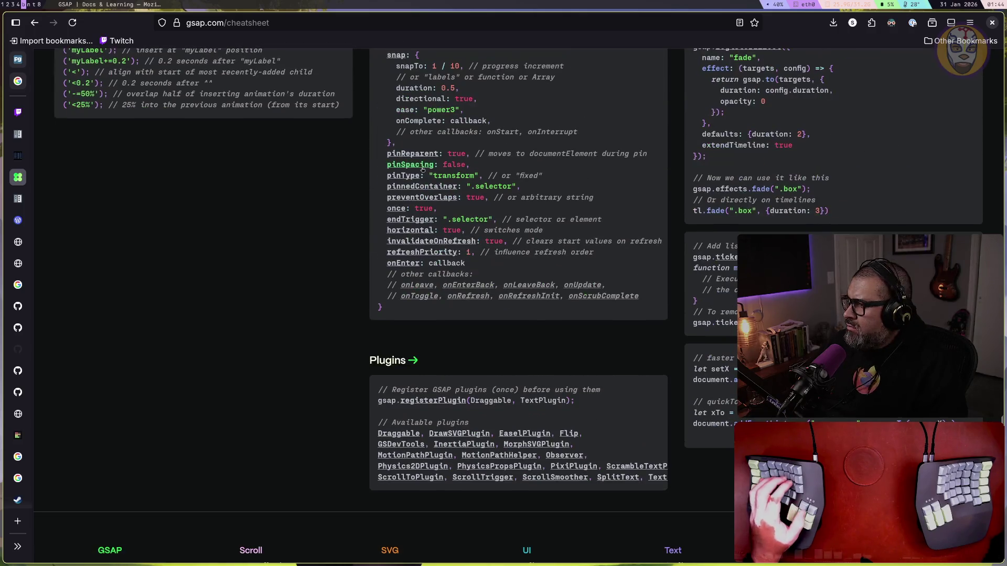
key("super+7")
left_click(328, 156)
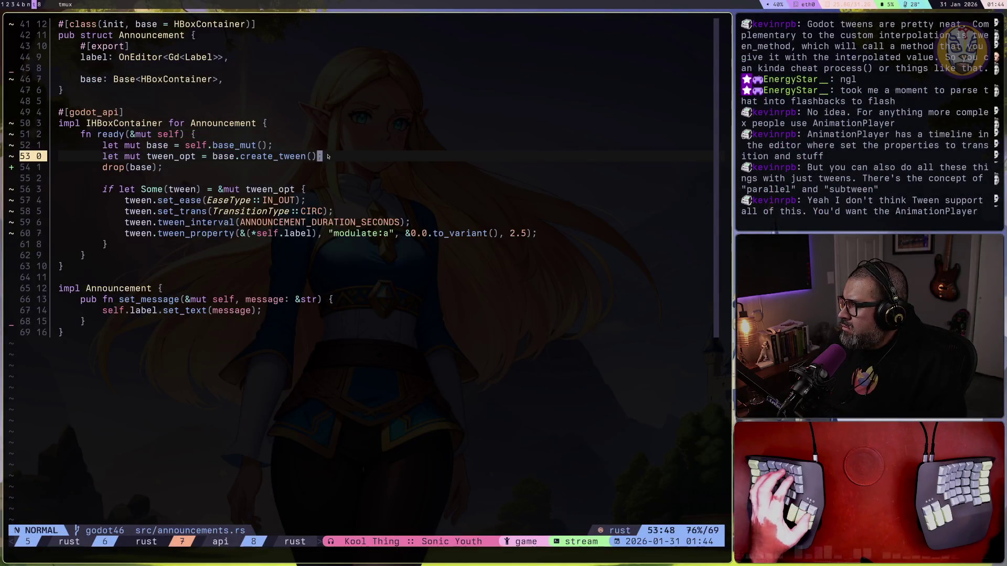
Jump through announcements.rs between the tween block, the ready function and the scene uid on line 34
key("j")
key("j")
key("j")
key("j")
key("j")
key("j")
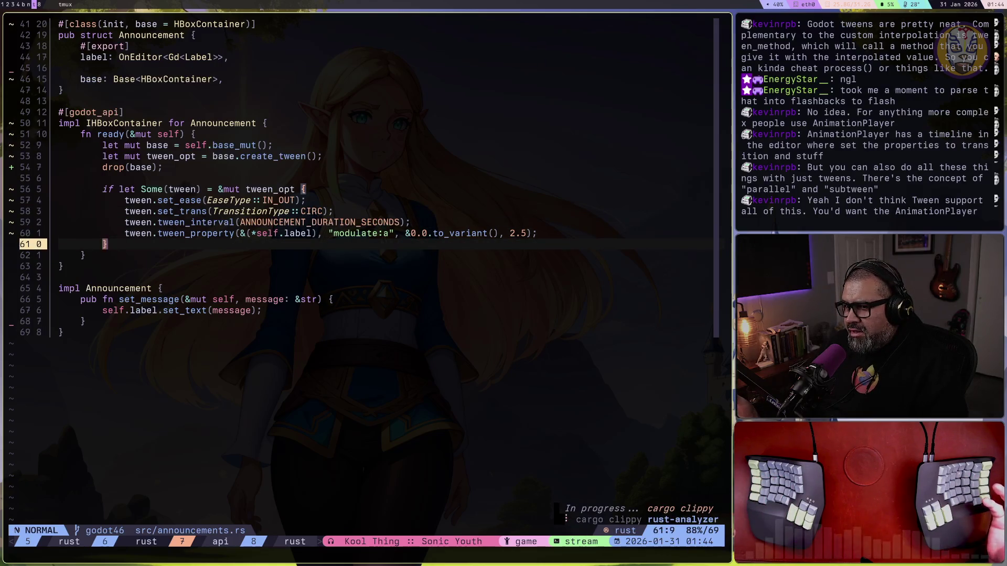
key("k")
key("k")
key("k")
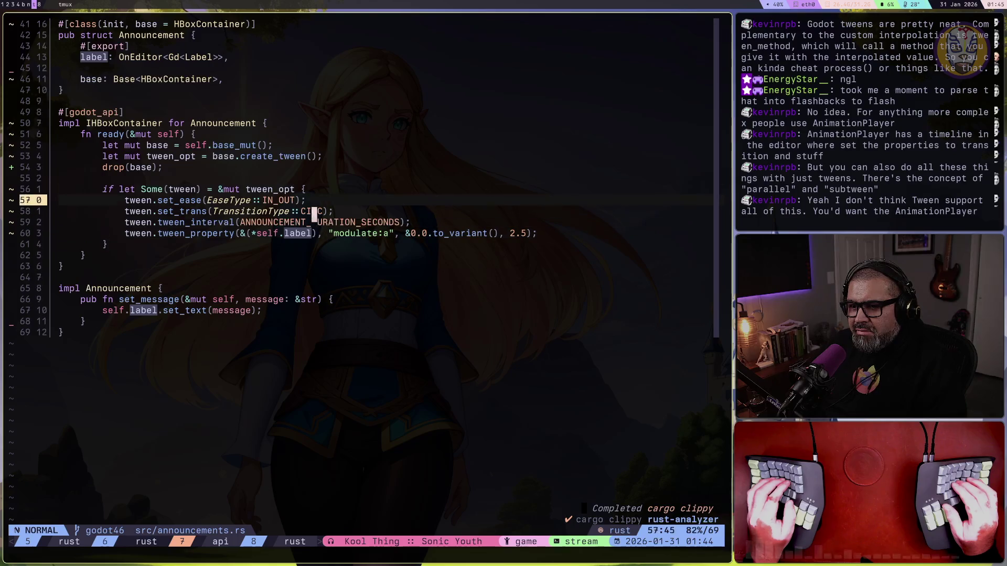
key("ctrl+o")
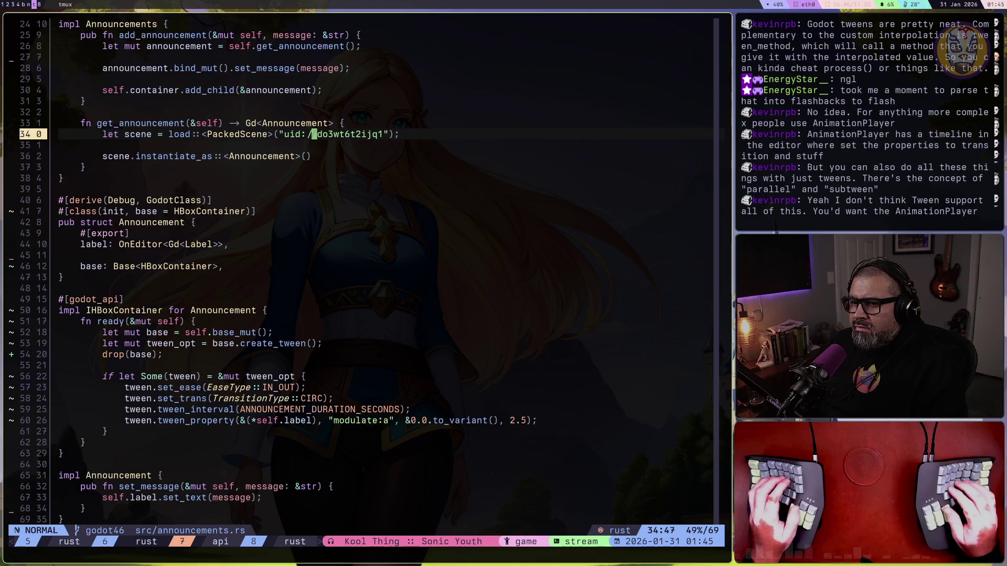
key("space")
Open TODO.md from the file tree and move to the announcement opacity task
key("e")
key("G")
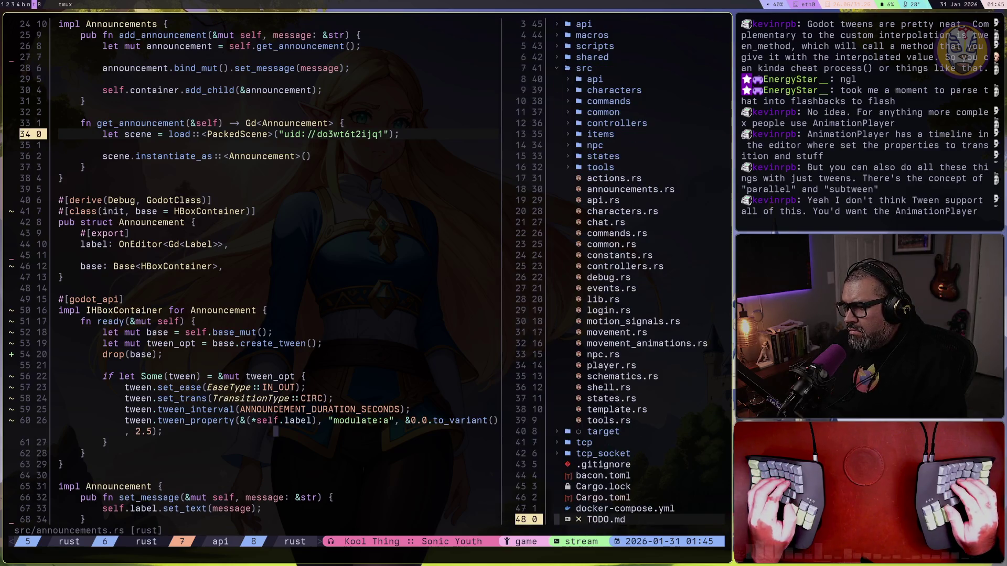
key("Return")
key("k")
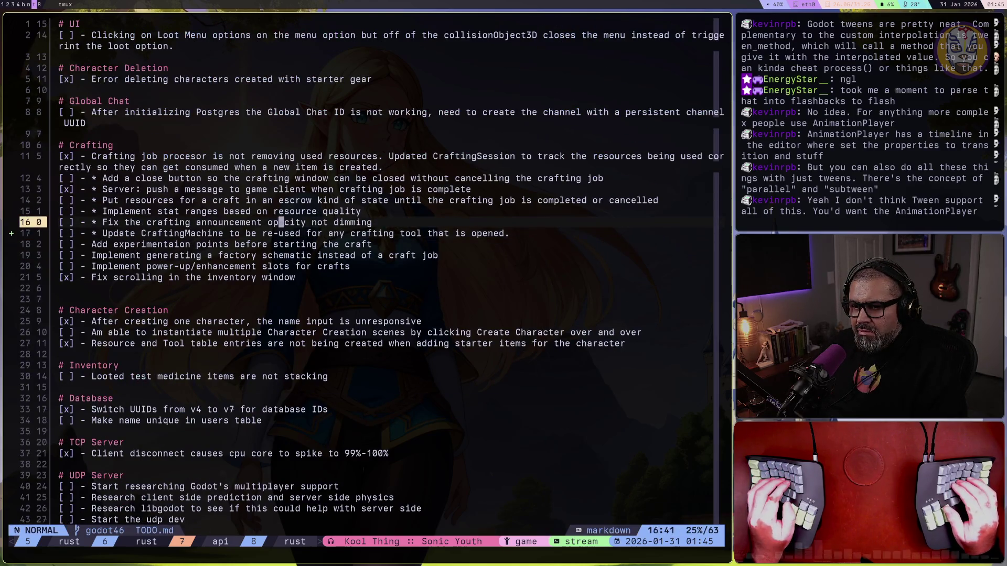
key("k")
key("k")
key("j")
key("0")
key("l")
key("l")
key("j")
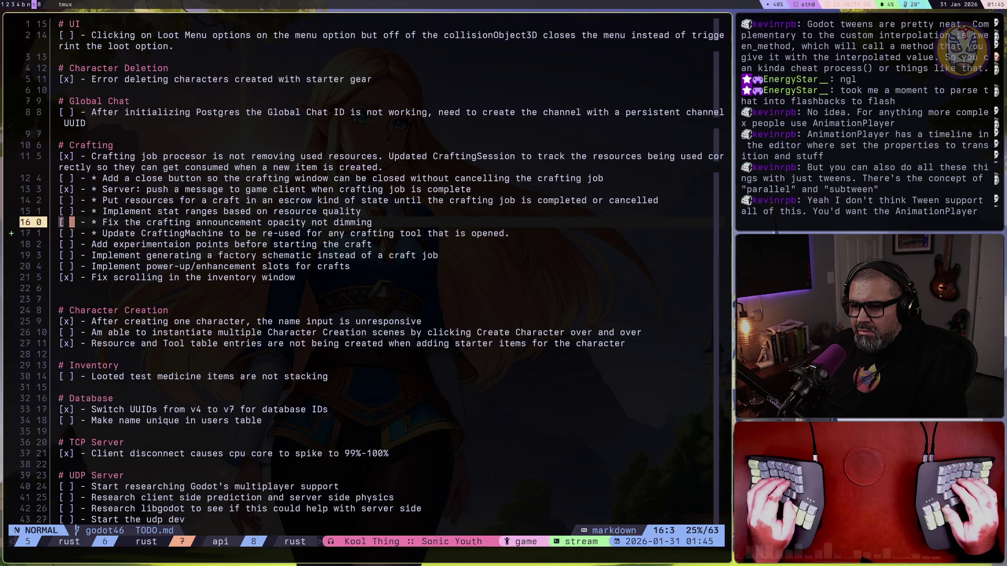
Tick 'Fix the crafting announcement opacity not dimming' as [x] and save TODO.md
key("r")
key("x")
key("j")
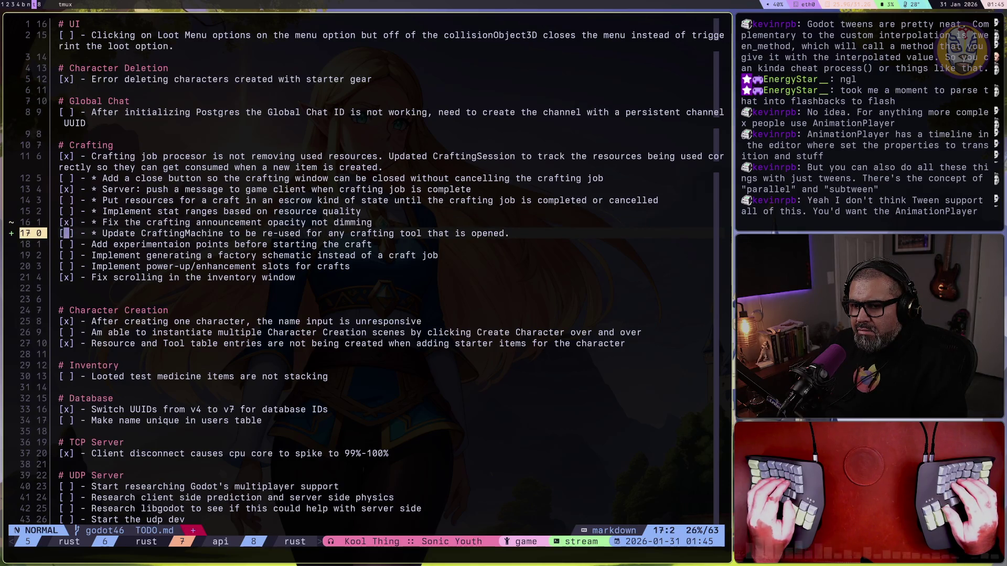
key("k")
key("k")
key("k")
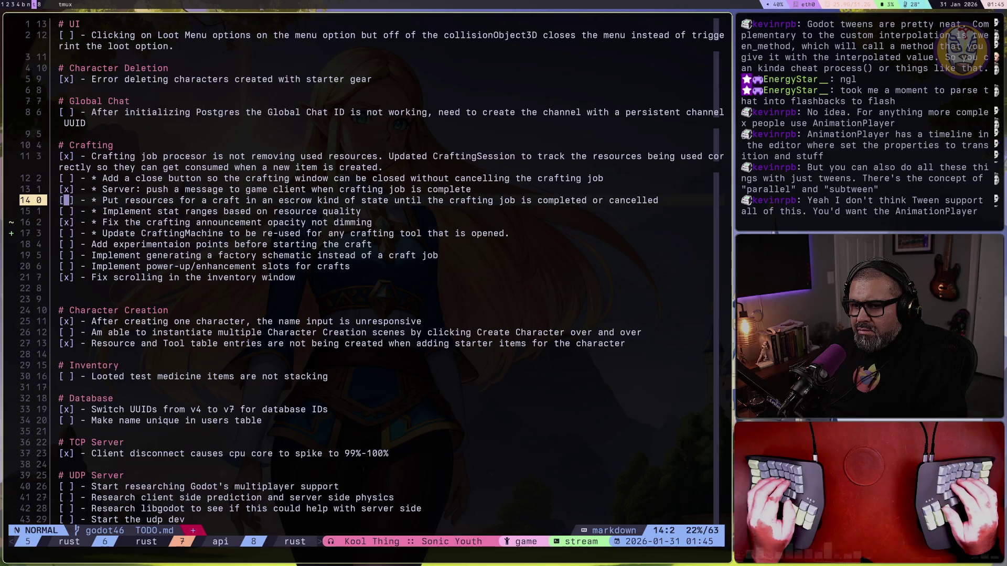
key("j")
key("k")
key("k")
key("k")
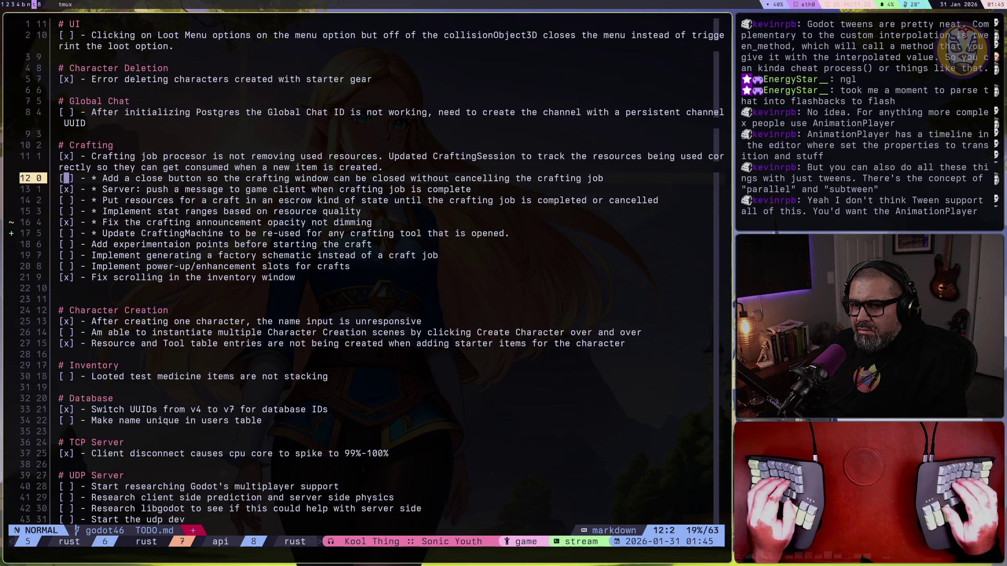
key("ctrl+s")
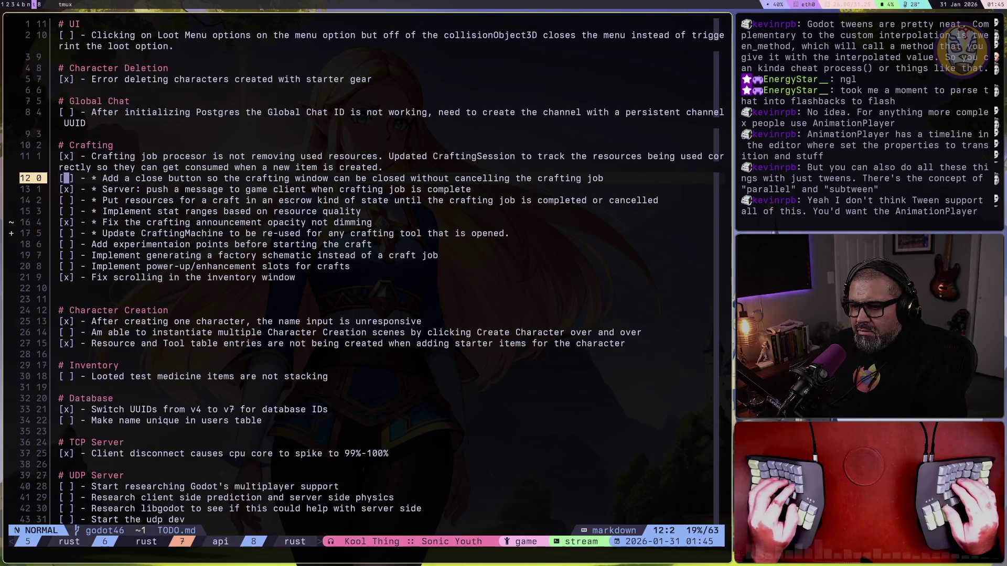
key("space")
Stage TODO.md in lazygit, commit it as 'chore: update todo.md', and push
key("g")
key("g")
key("j")
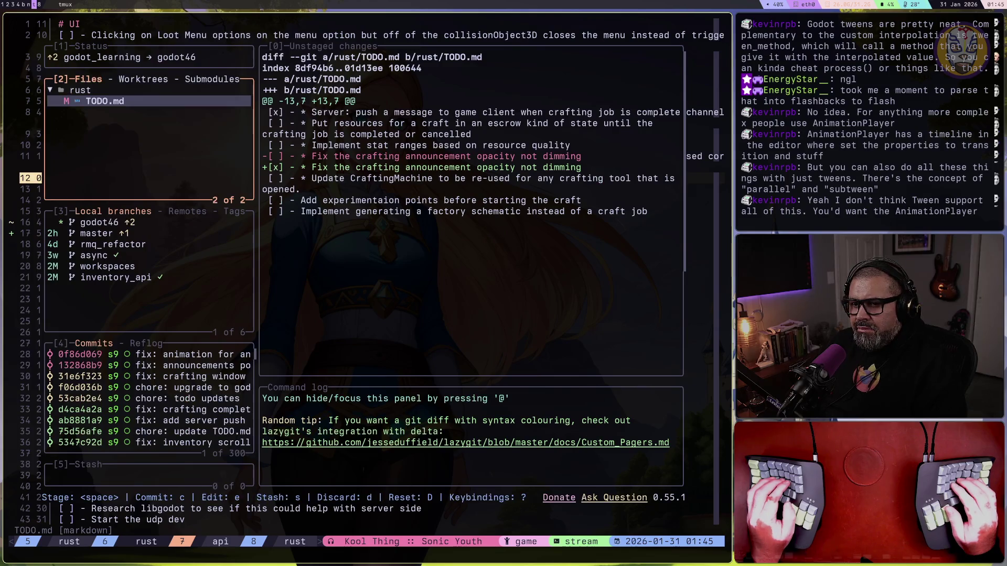
key("space")
type("cchore: u")
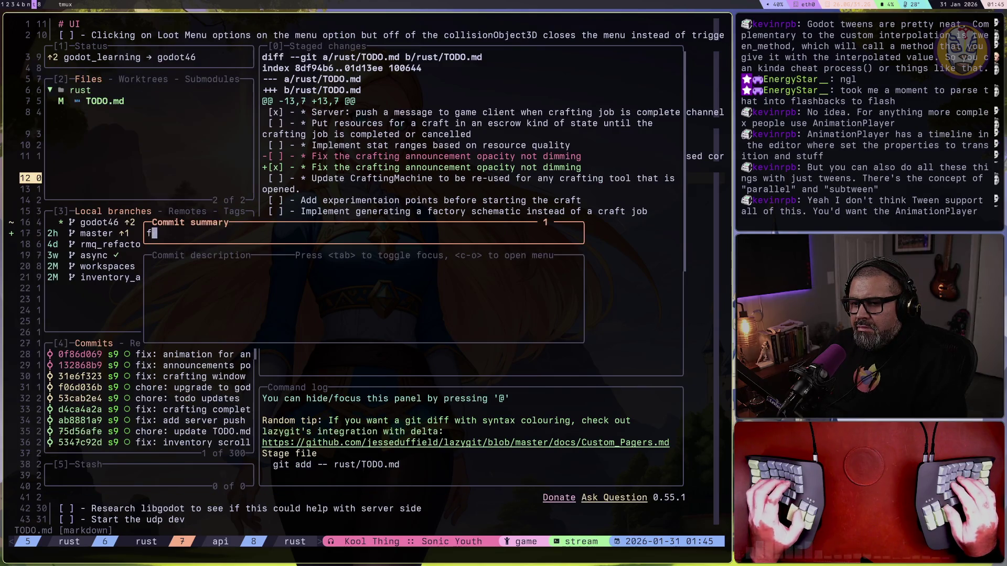
type("pdate todo.md")
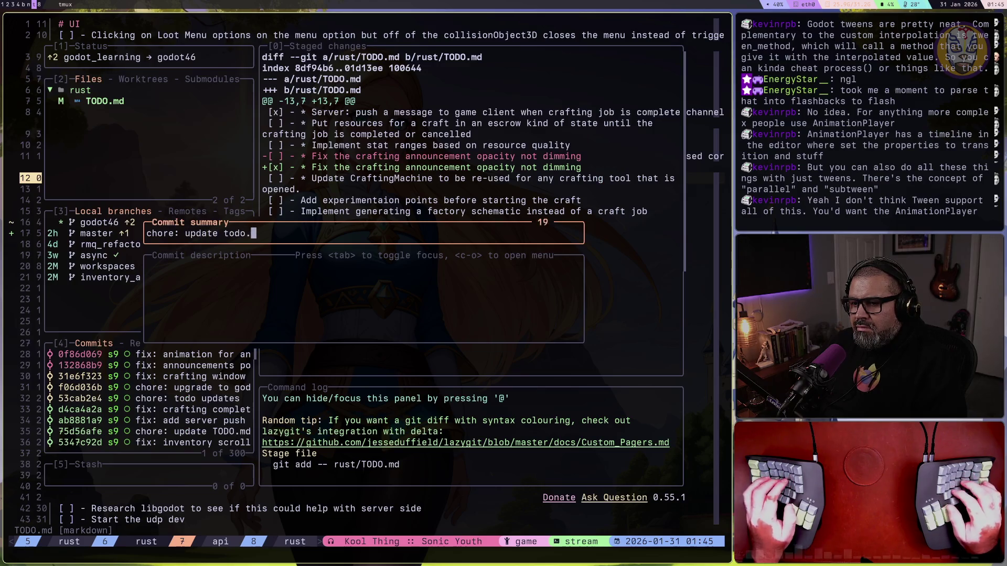
key("Return")
key("P")
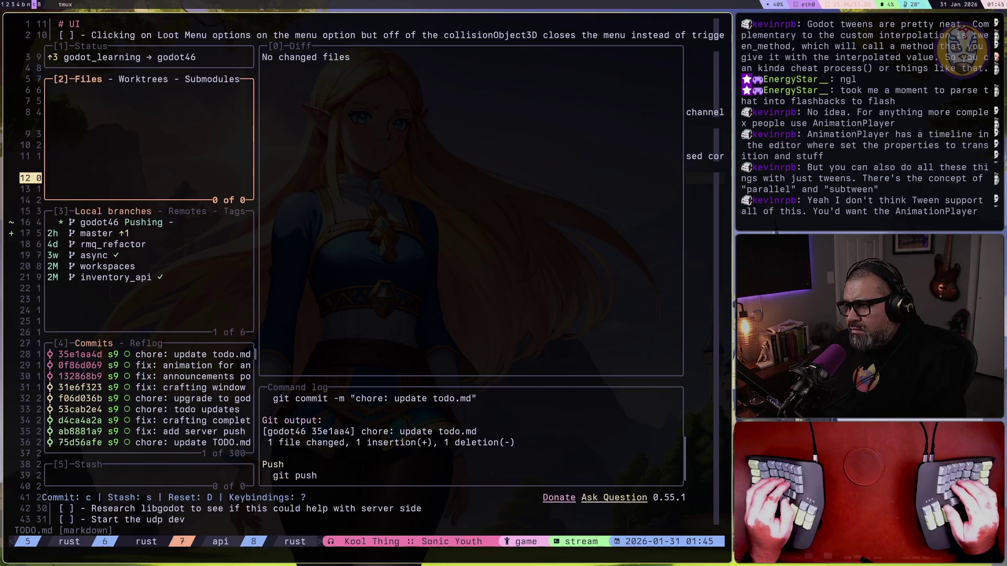
Close lazygit, browse TODO.md's task list, and return to announcements.rs
key("q")
key("j")
key("j")
key("j")
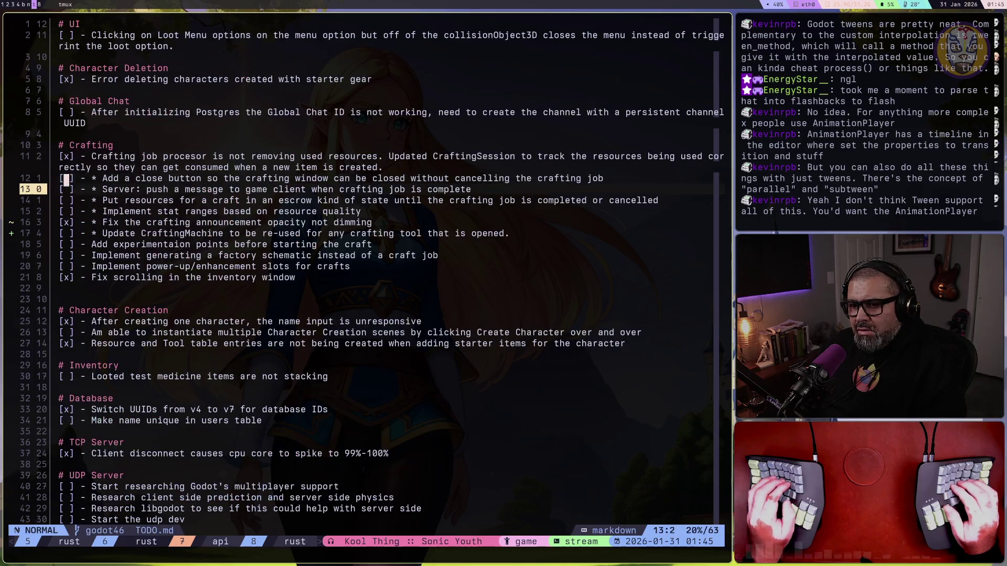
key("j")
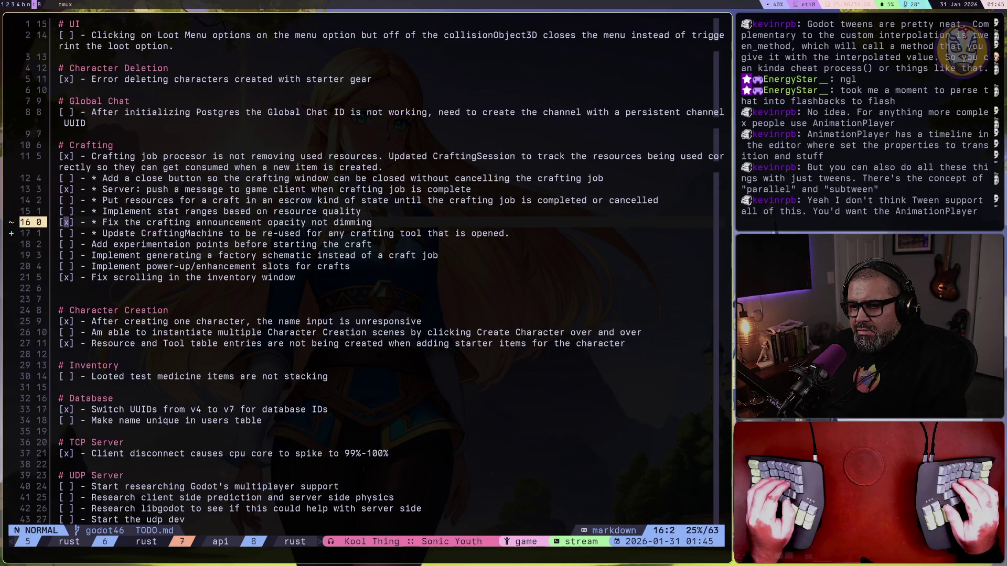
key("k")
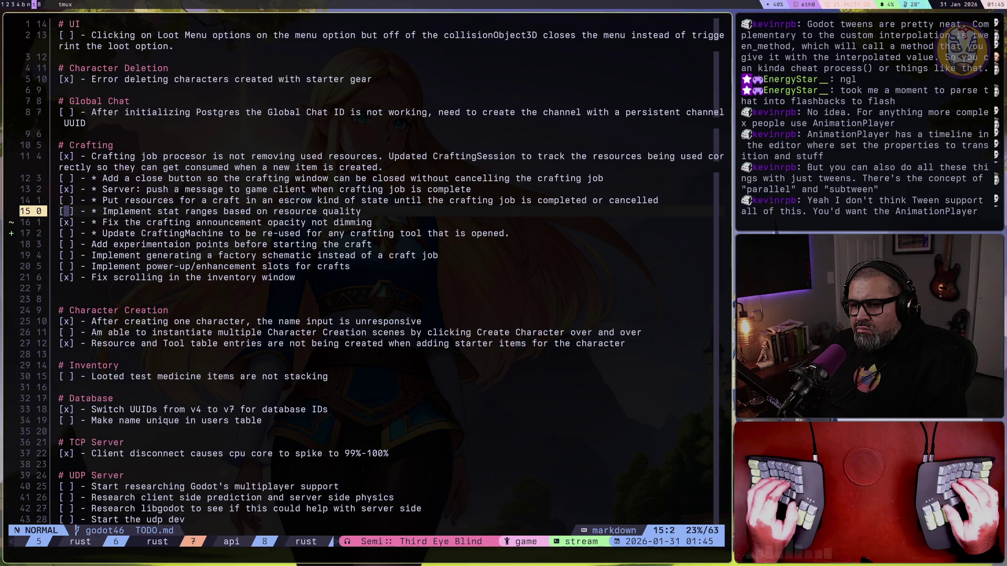
key("k")
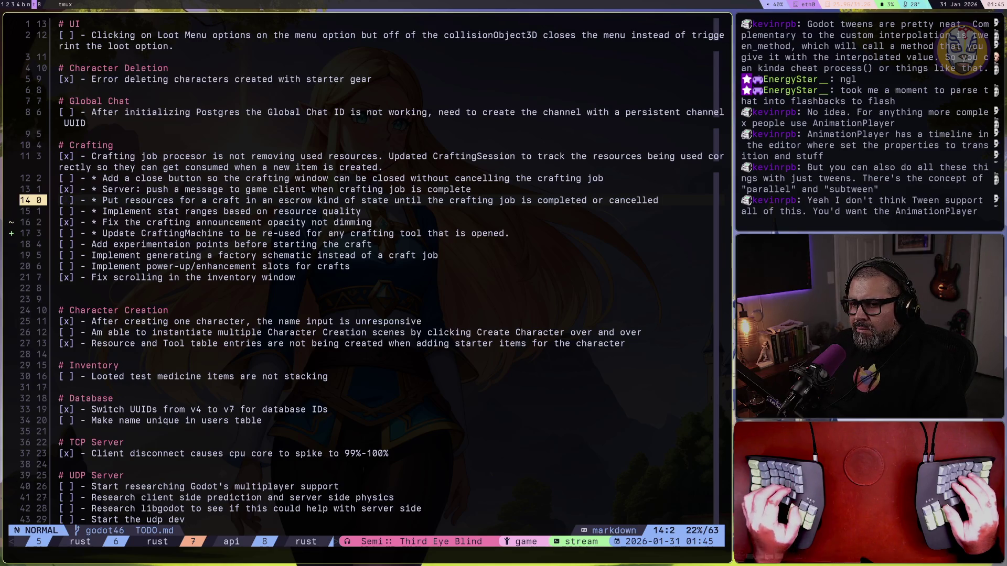
key("ctrl+o")
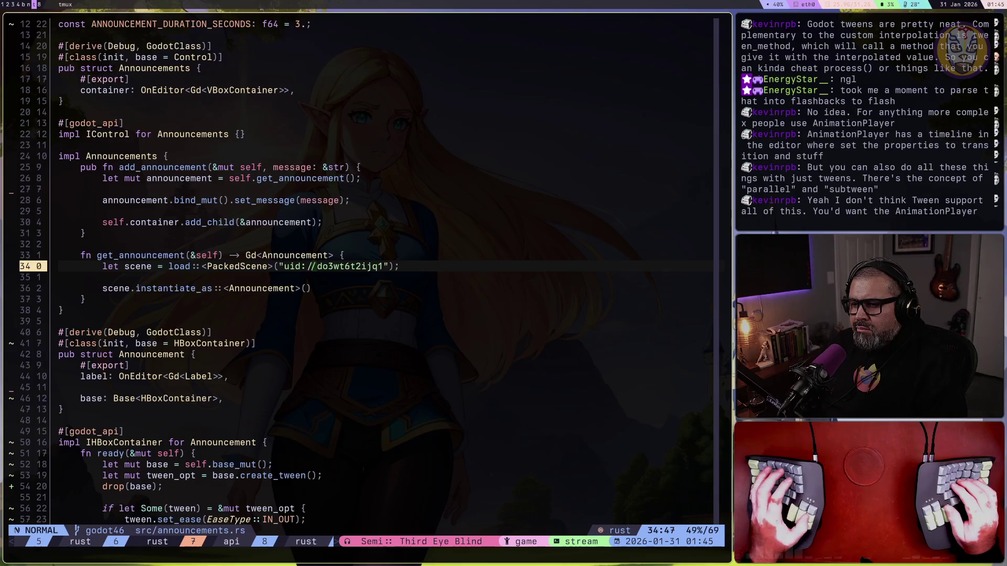
key("super+1")
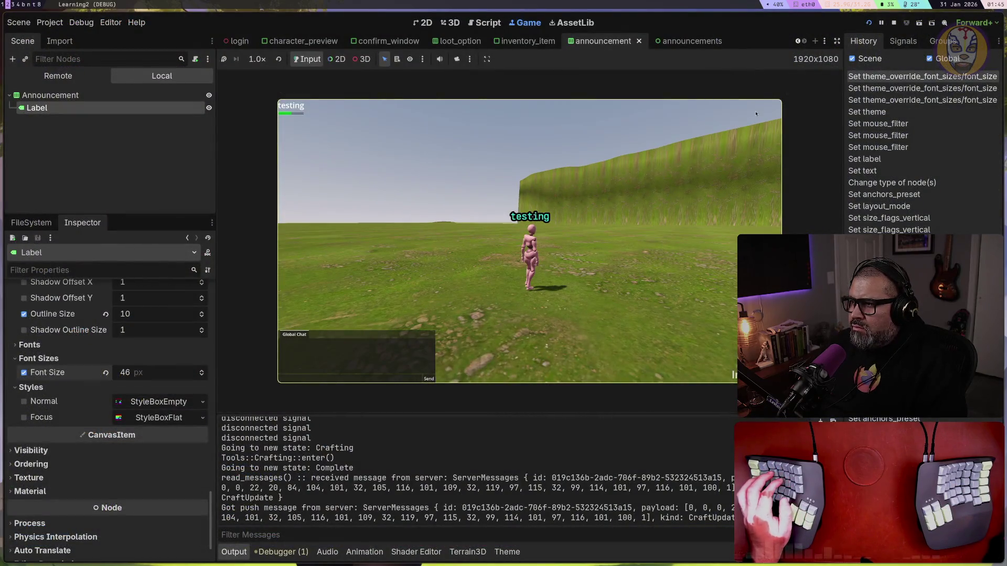
Restart the game, log in, enter with the character and open the Basic Tool's crafting window
left_click(895, 22)
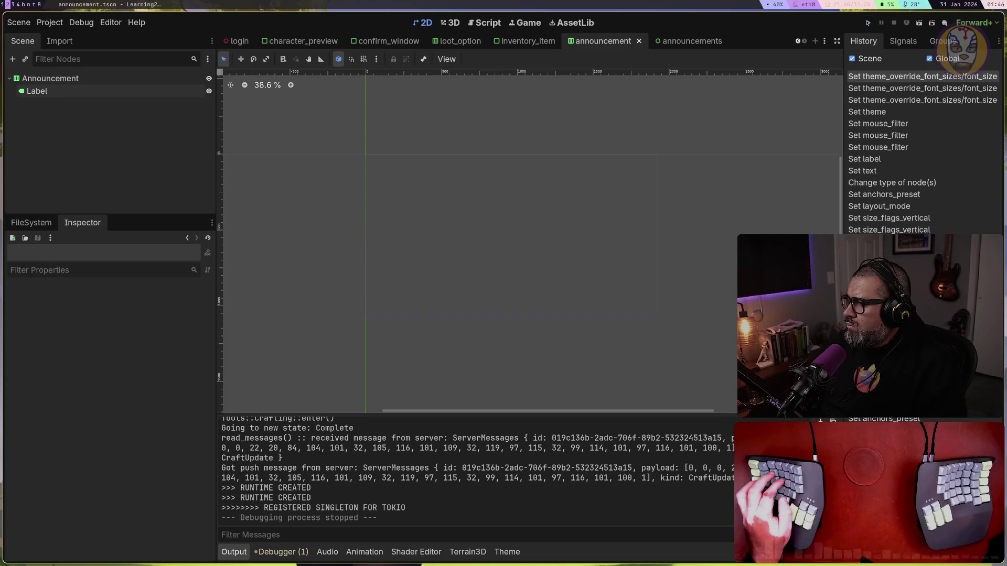
left_click(868, 22)
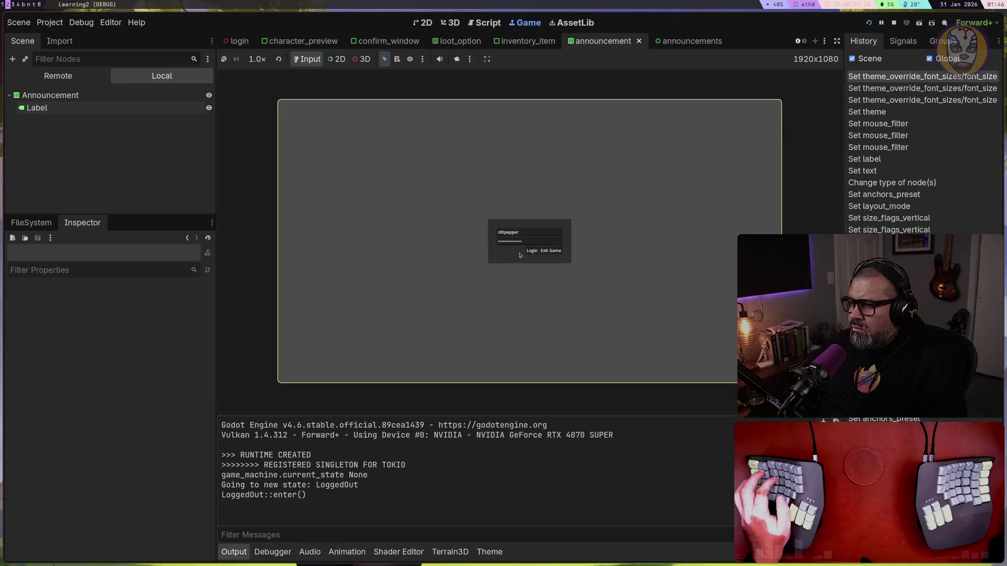
left_click(533, 252)
left_click(316, 135)
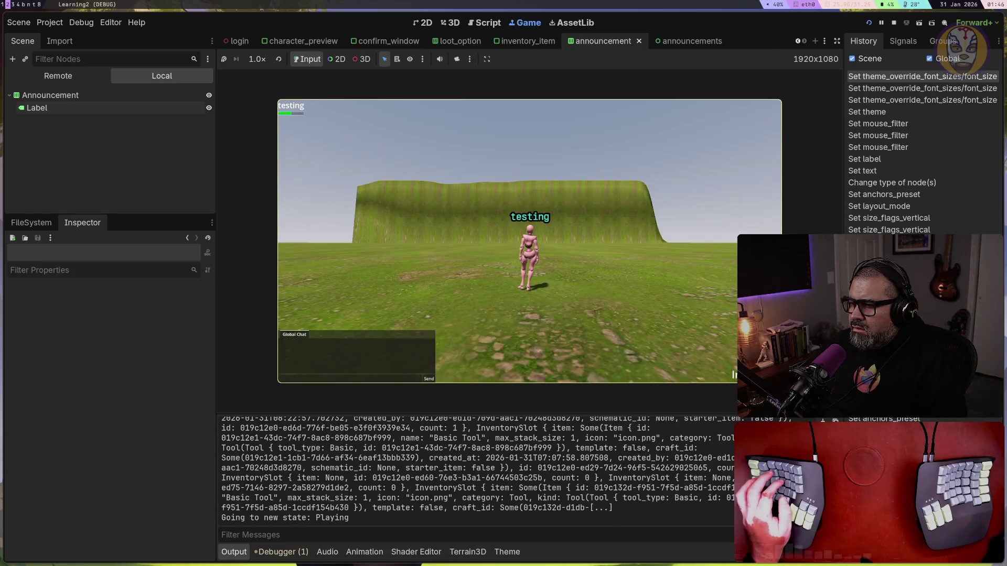
key("i")
right_click(505, 169)
left_click(504, 167)
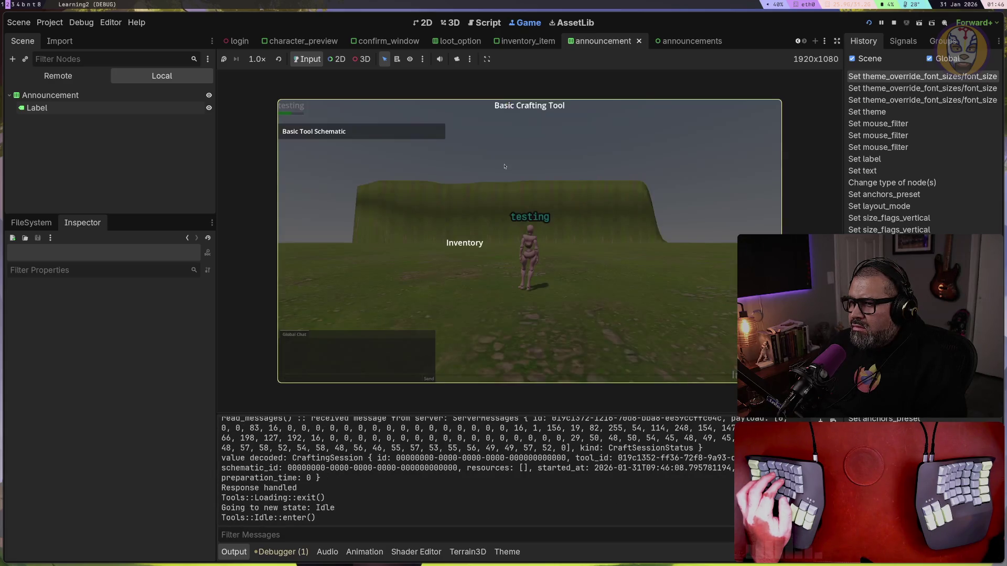
key("Escape")
Run the character, then reopen the Basic Crafting Tool from the inventory item
key("w")
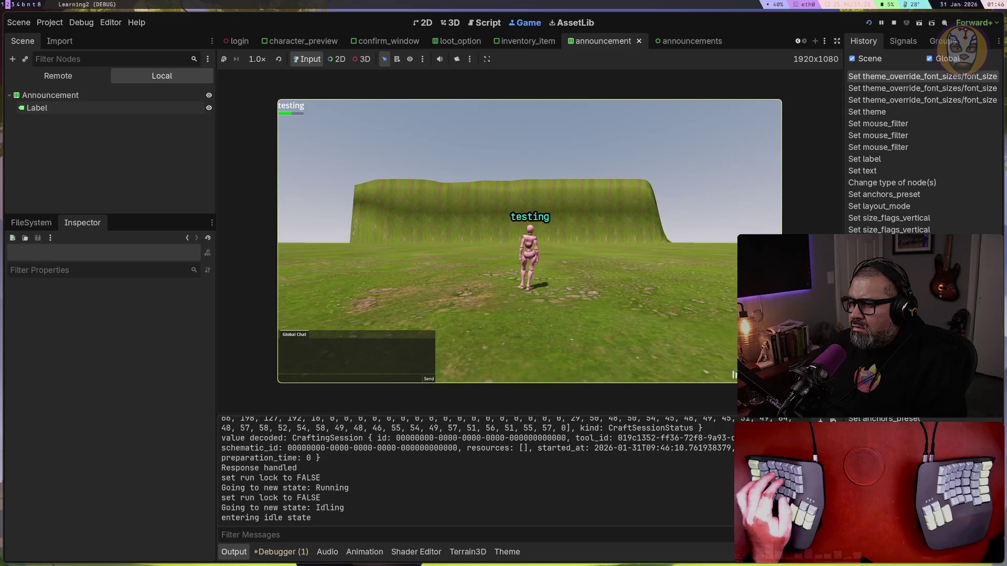
key("i")
right_click(500, 154)
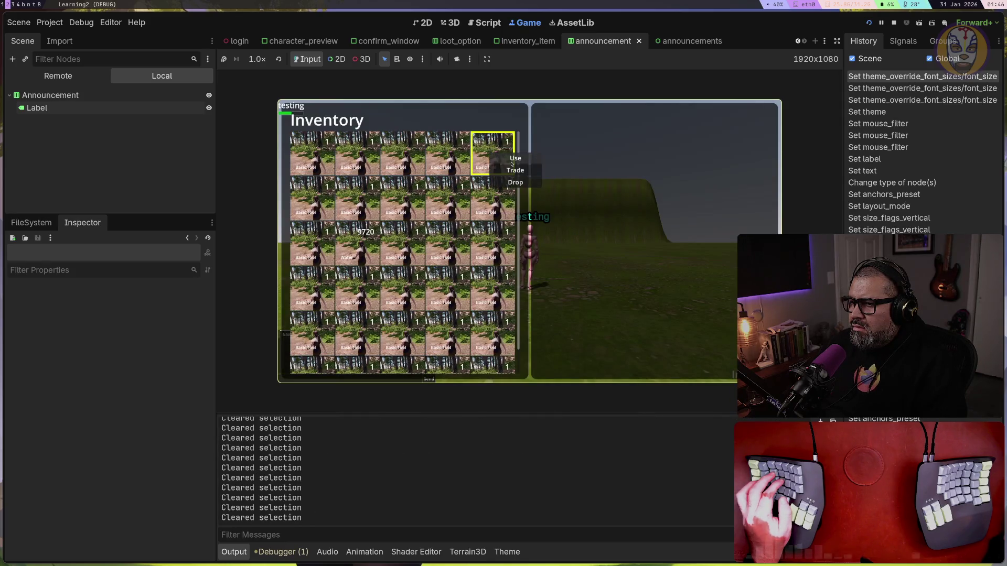
left_click(511, 164)
key("Escape")
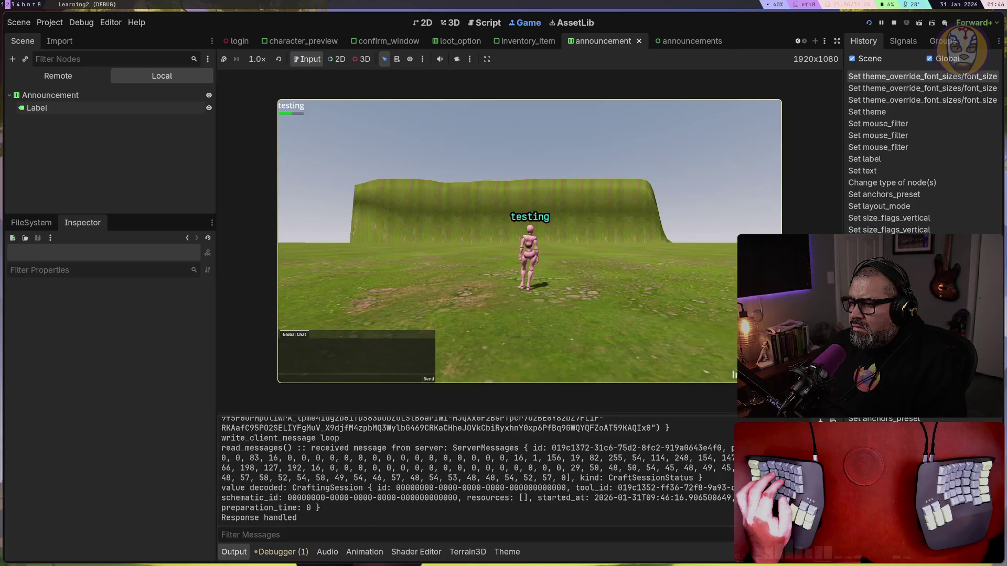
Open the Basic Crafting Tool again and drag Water into its tool slot
key("i")
right_click(492, 152)
left_click(504, 163)
left_click_drag(472, 294, 630, 141)
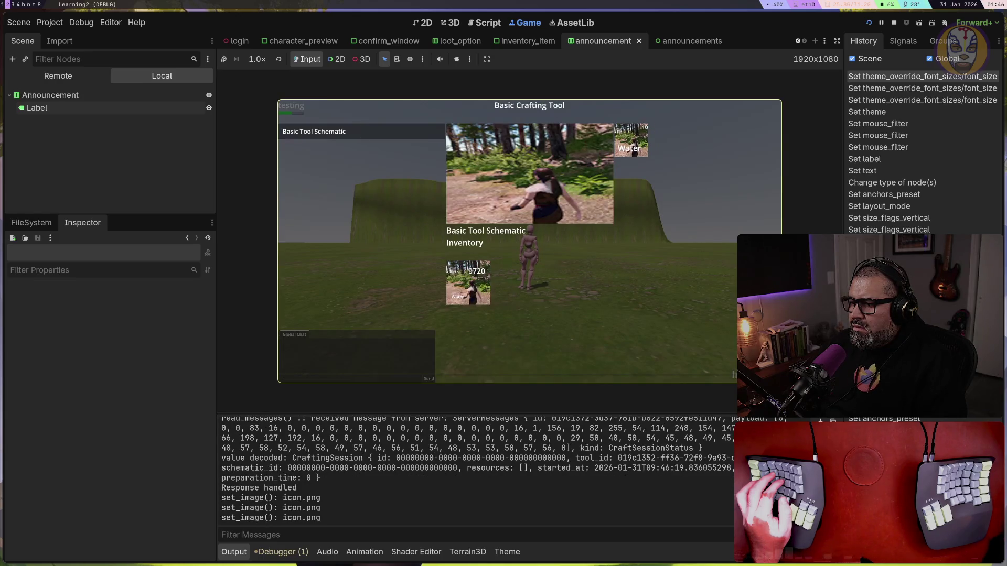
key("Escape")
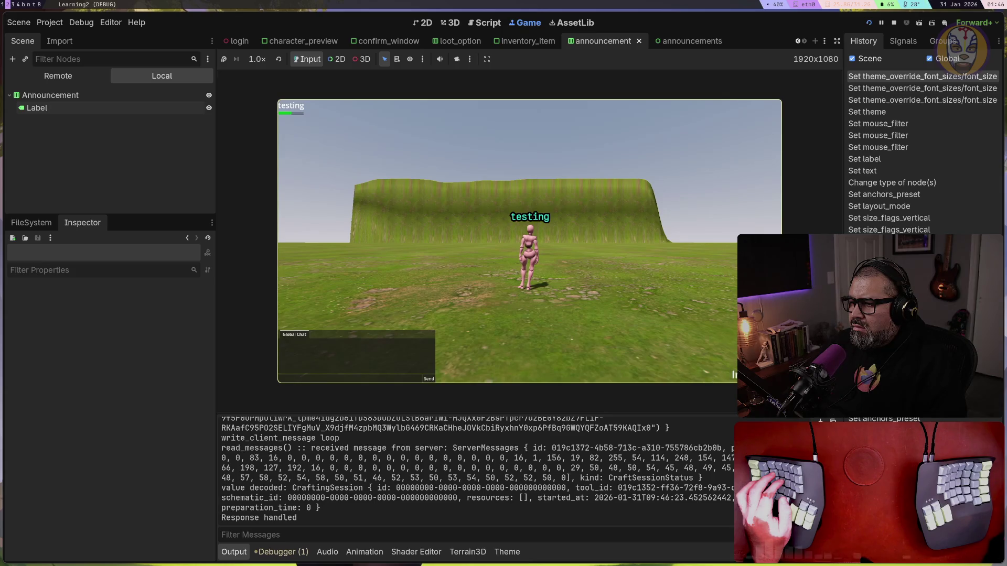
Reopen the Basic Crafting Tool, then run the character while orbiting the game camera
key("i")
right_click(498, 169)
left_click(506, 181)
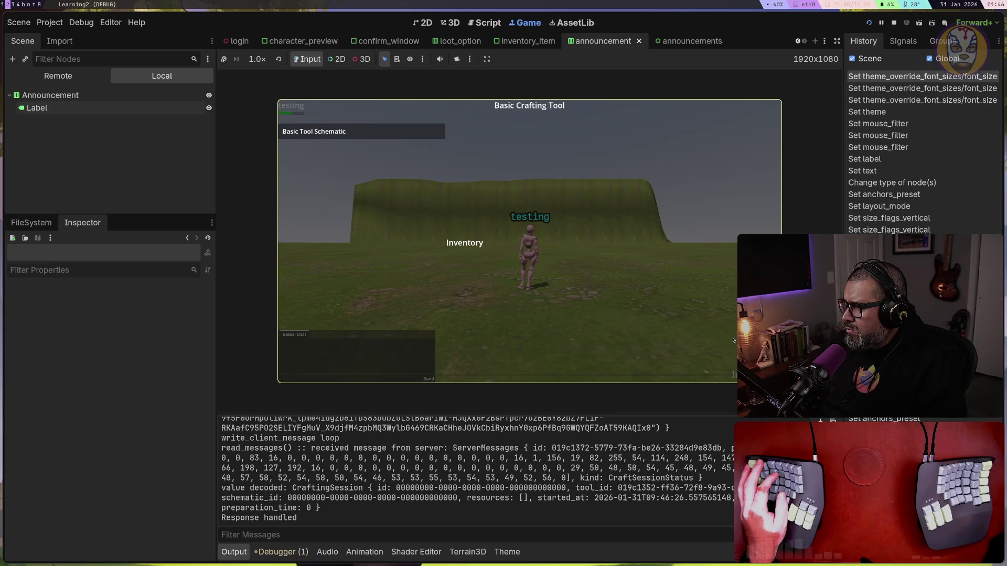
left_click_drag(733, 340, 531, 245)
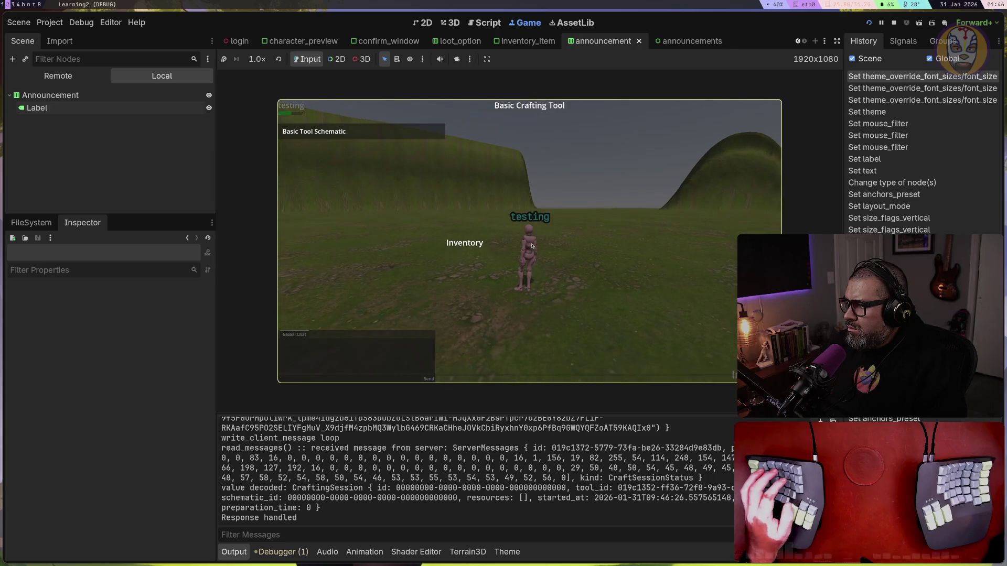
key("w")
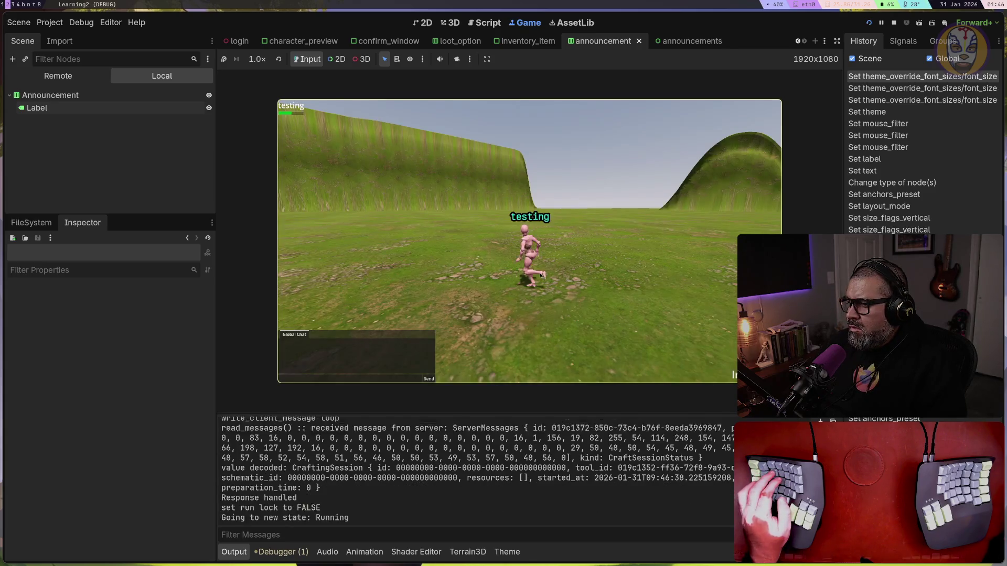
key("w")
left_click_drag(541, 275, 629, 275)
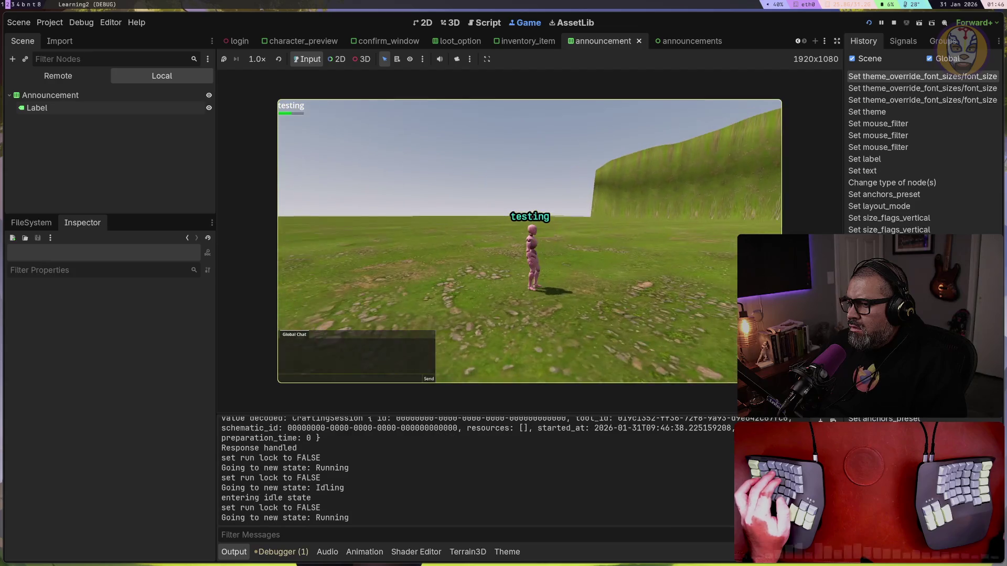
key("super+t")
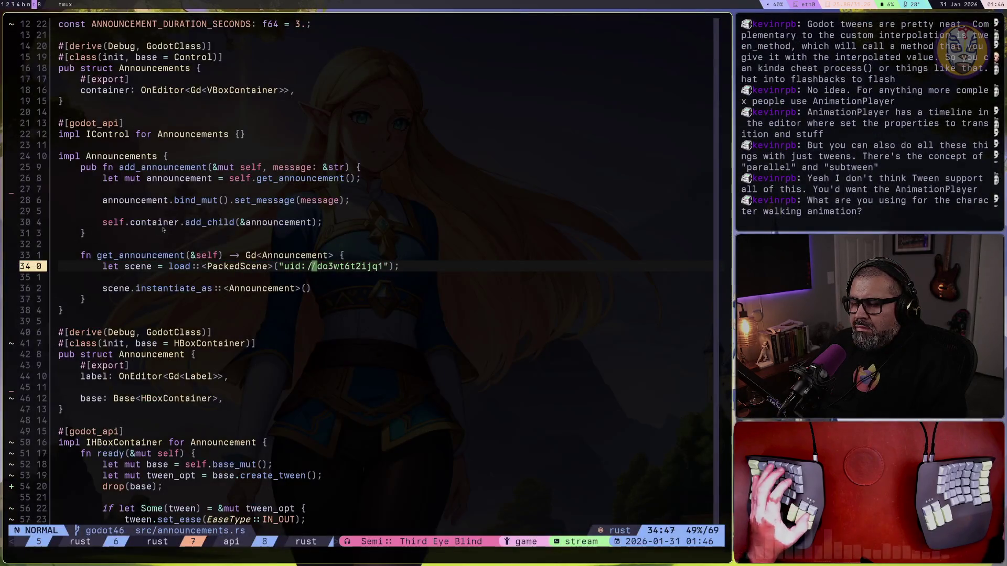
Expand characters > female in the FileSystem dock and open female.tscn
key("super+2")
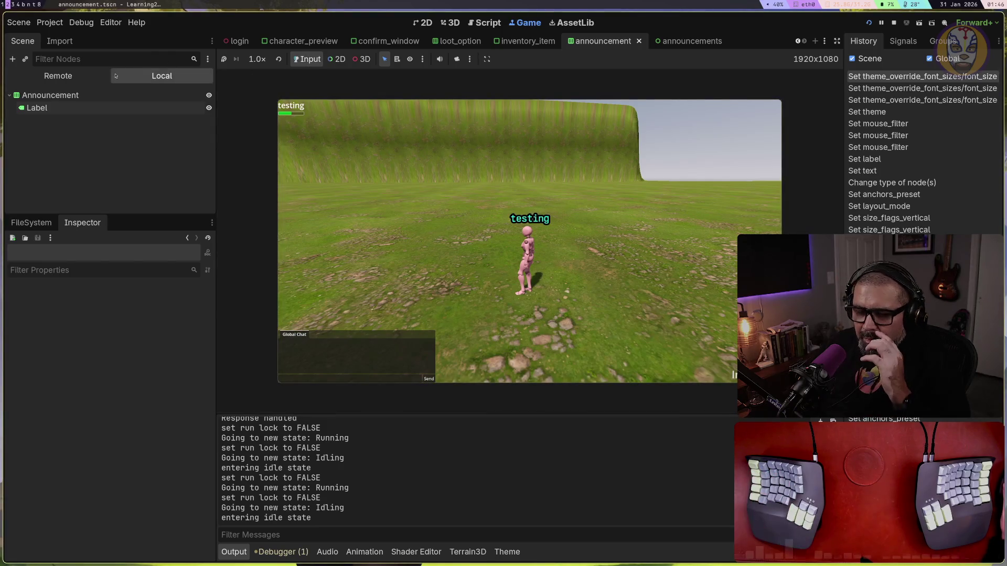
left_click(31, 223)
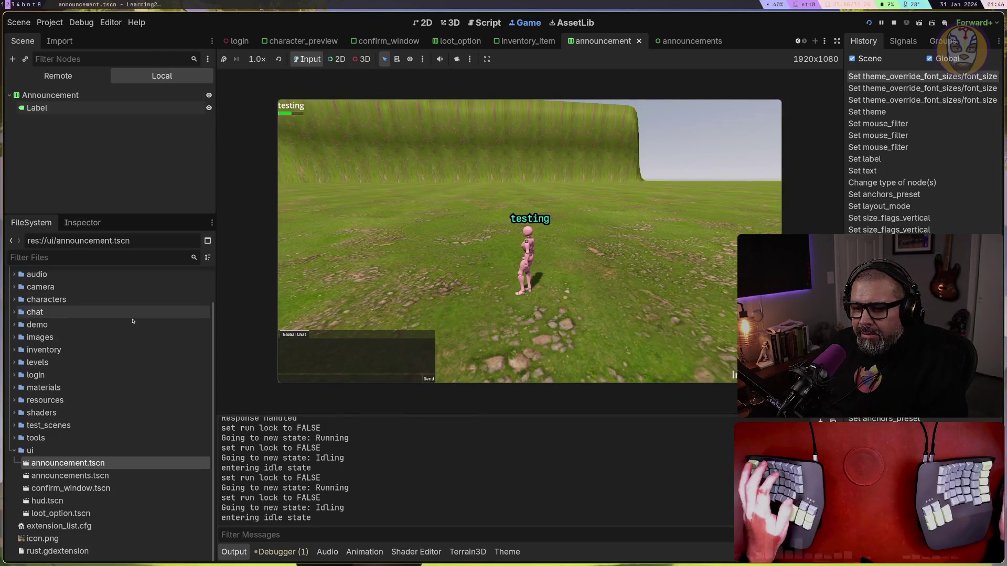
left_click(15, 299)
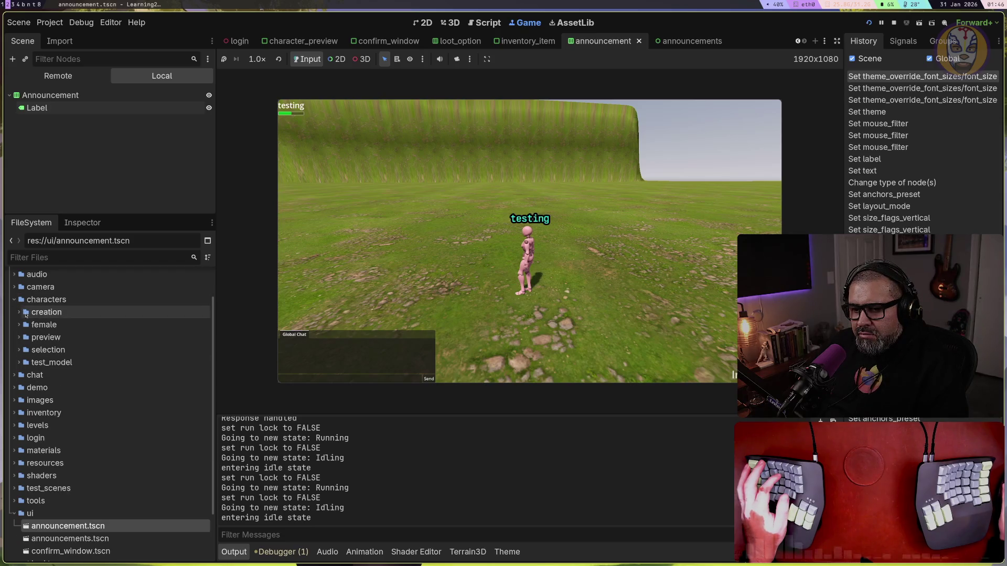
left_click(22, 327)
left_click(20, 325)
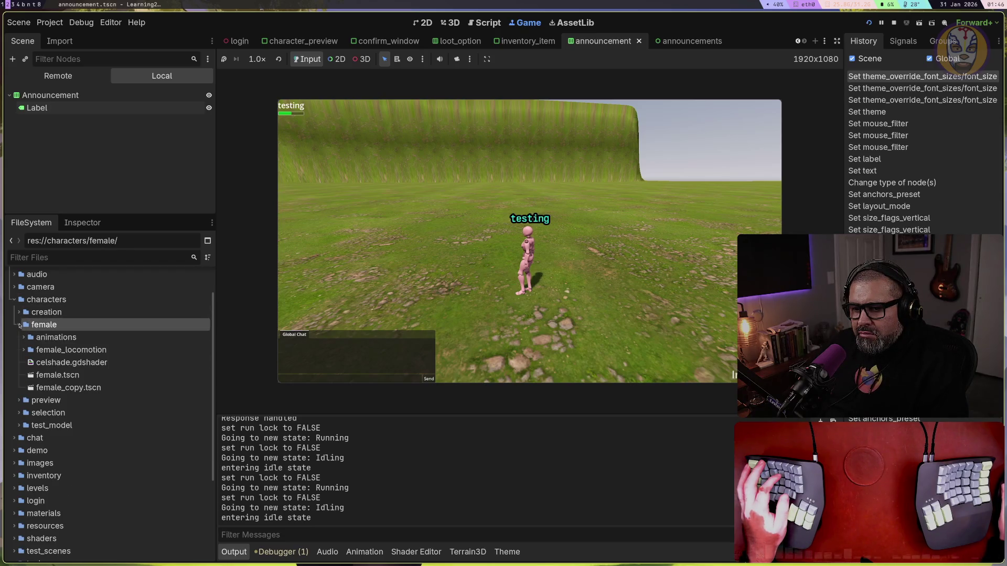
double_click(49, 376)
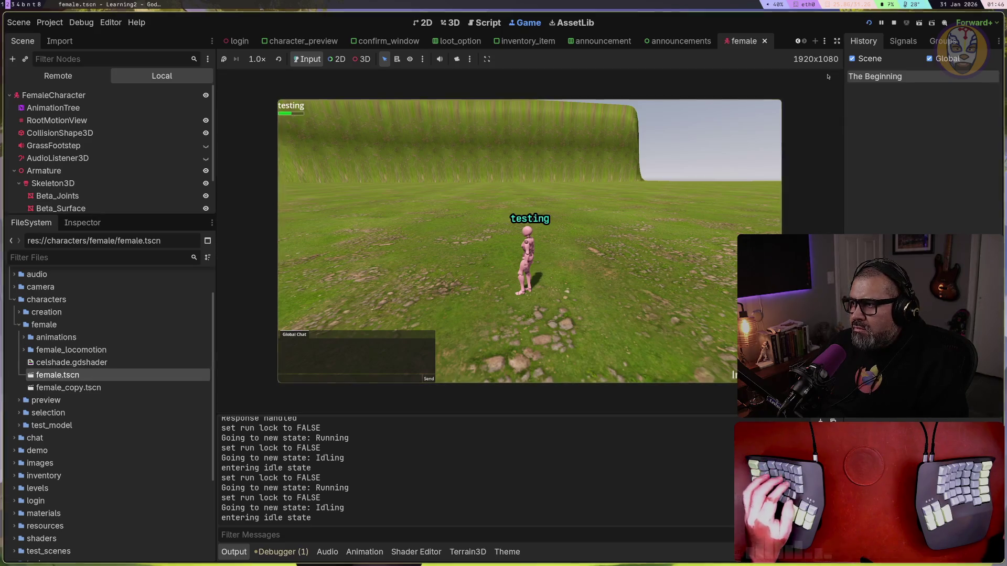
Stop the game, select FemaleCharacter, and open an enlarged Animation panel
left_click(894, 24)
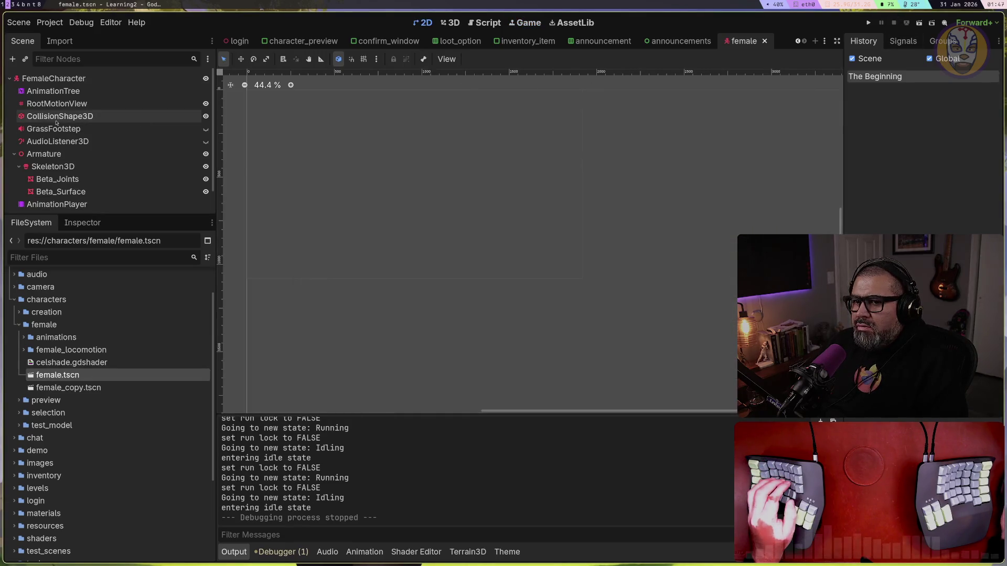
left_click(144, 78)
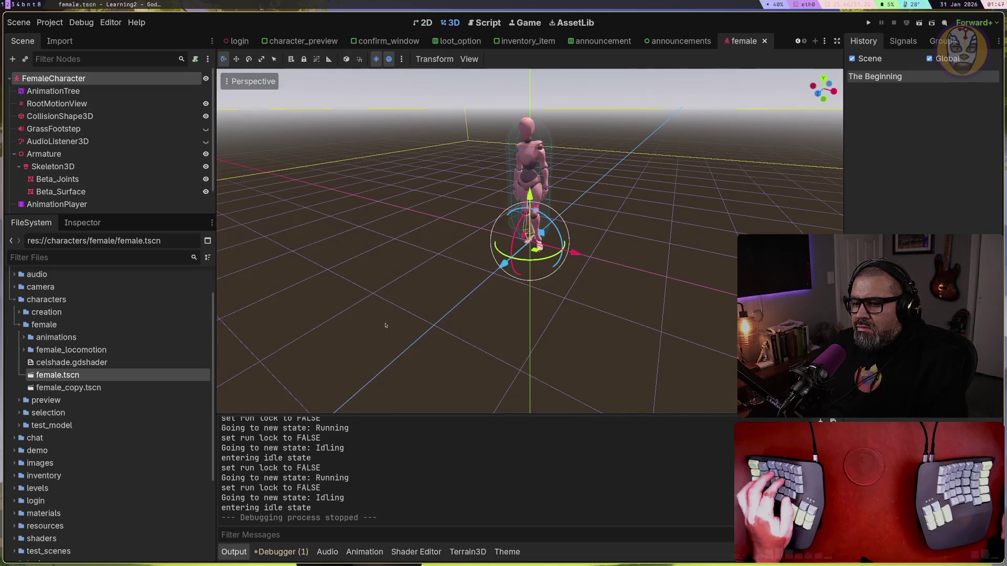
left_click(364, 551)
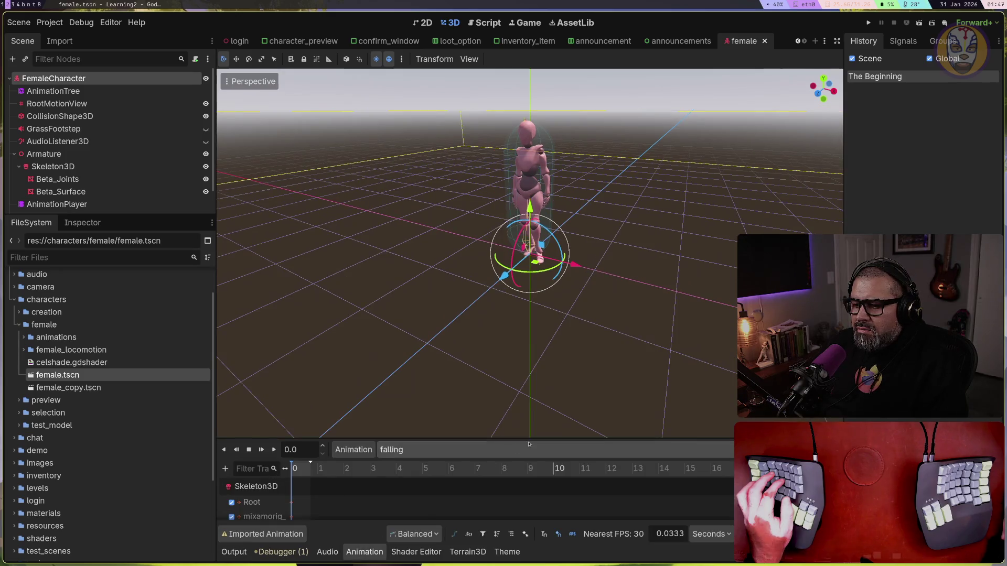
left_click_drag(540, 437, 529, 295)
scroll(441, 422, "down", 1)
scroll(441, 422, "up", 1)
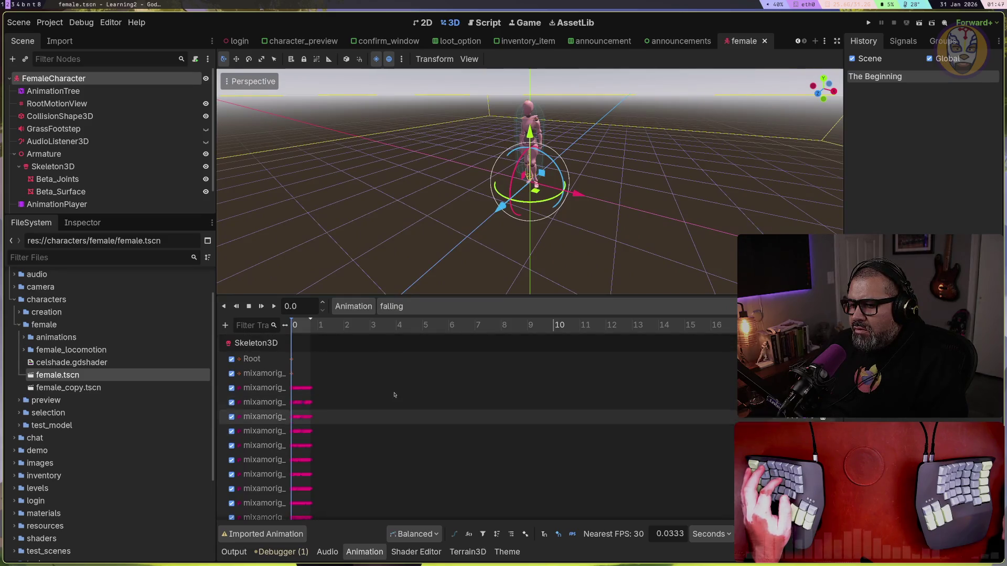
Scrub the opening frames, select CollisionShape3D, and switch the preview animation to running
mouse_move(291, 319)
left_mouse_down()
mouse_move(301, 321)
mouse_move(287, 324)
left_mouse_up()
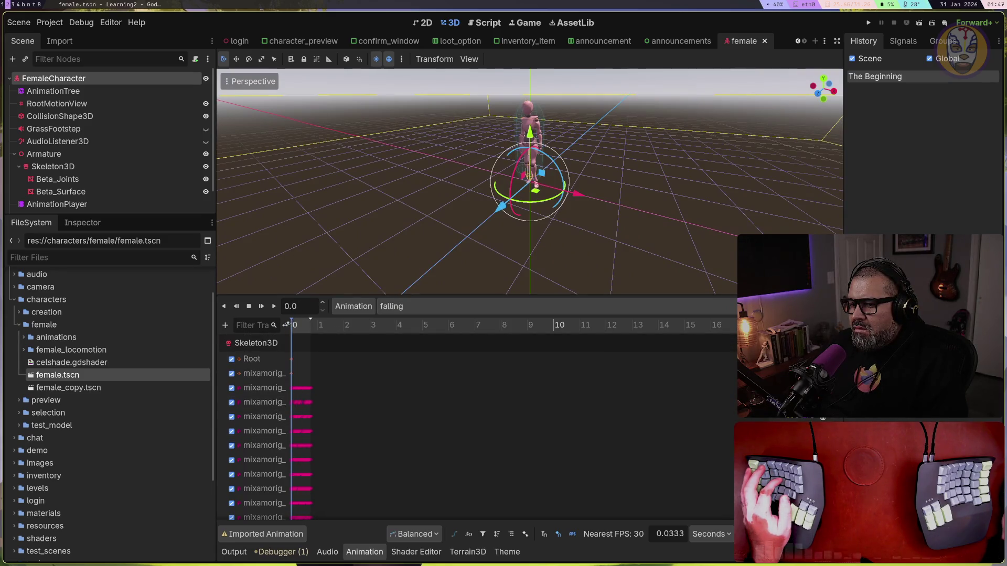
left_click(582, 224)
left_click(530, 190)
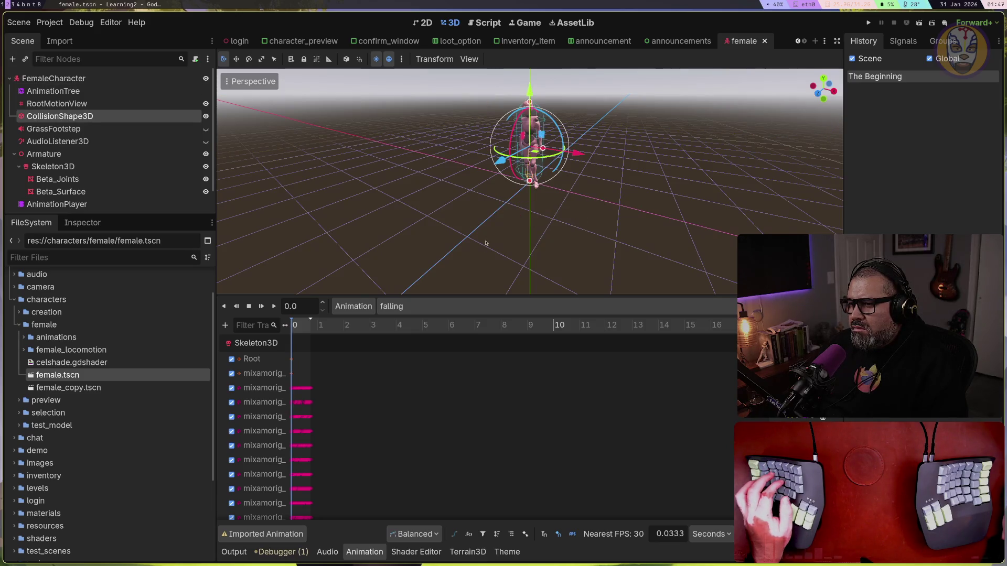
mouse_move(529, 184)
left_mouse_down()
mouse_move(503, 181)
mouse_move(530, 183)
left_mouse_up()
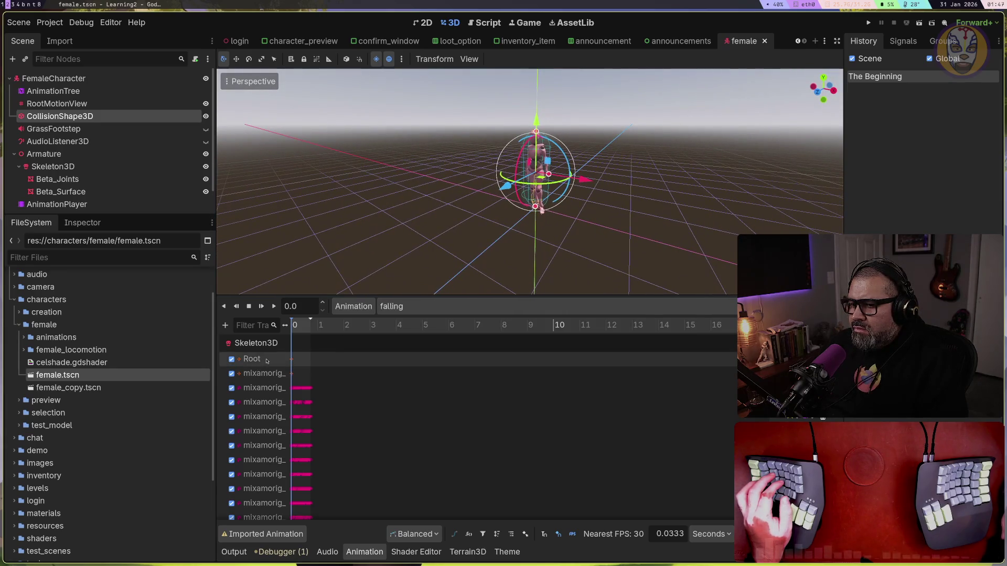
mouse_move(294, 325)
left_mouse_down()
mouse_move(309, 326)
mouse_move(291, 326)
left_mouse_up()
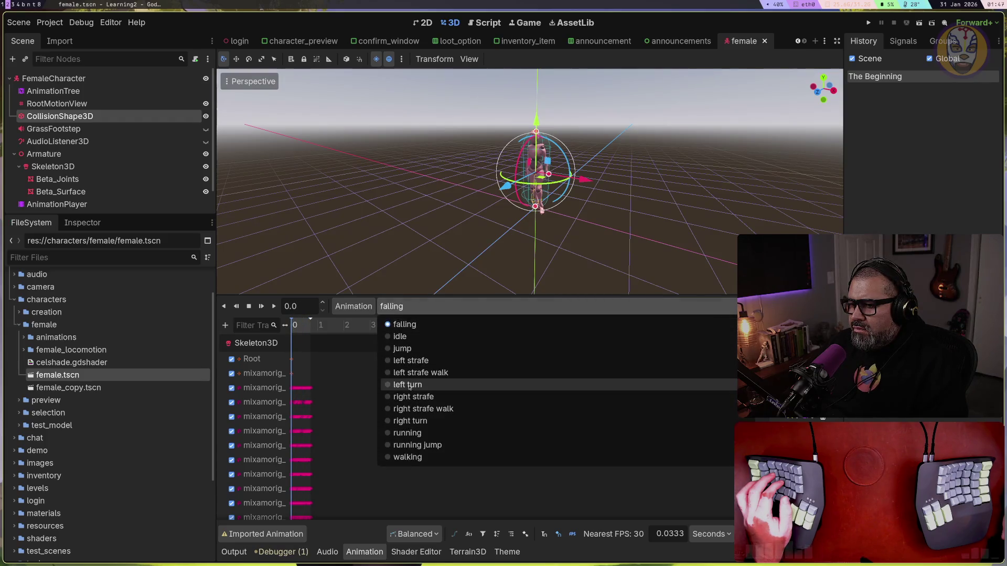
left_click(413, 434)
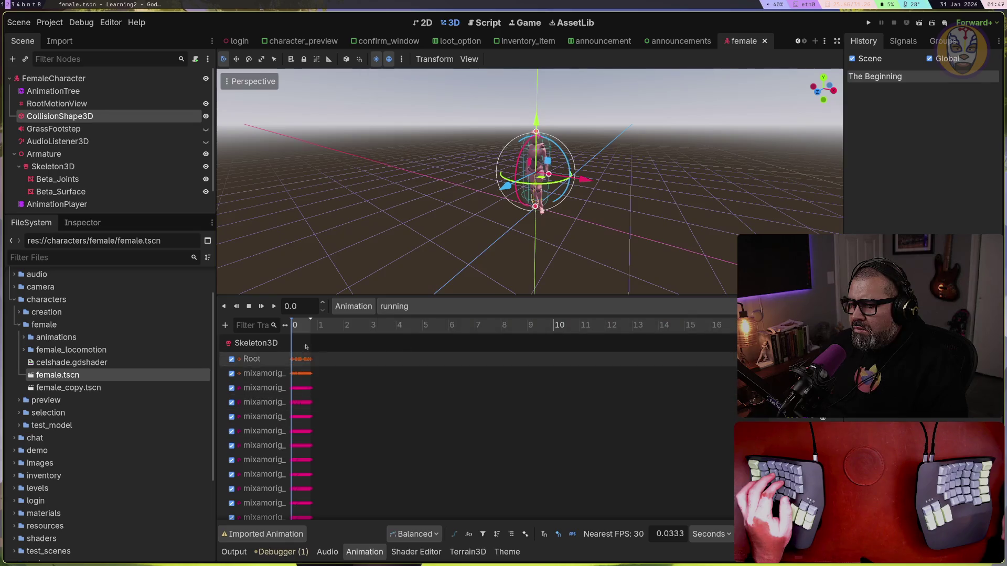
Scrub the running animation between 0.32 and 0.69 s, then play it
left_click_drag(294, 324, 308, 321)
mouse_move(297, 326)
left_mouse_down()
mouse_move(308, 325)
mouse_move(286, 326)
left_mouse_up()
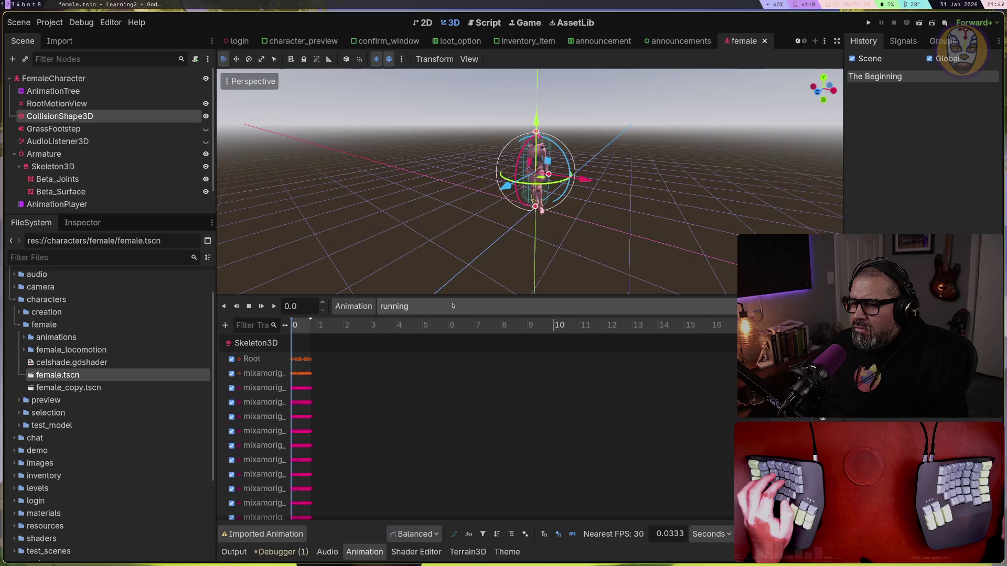
left_click(275, 306)
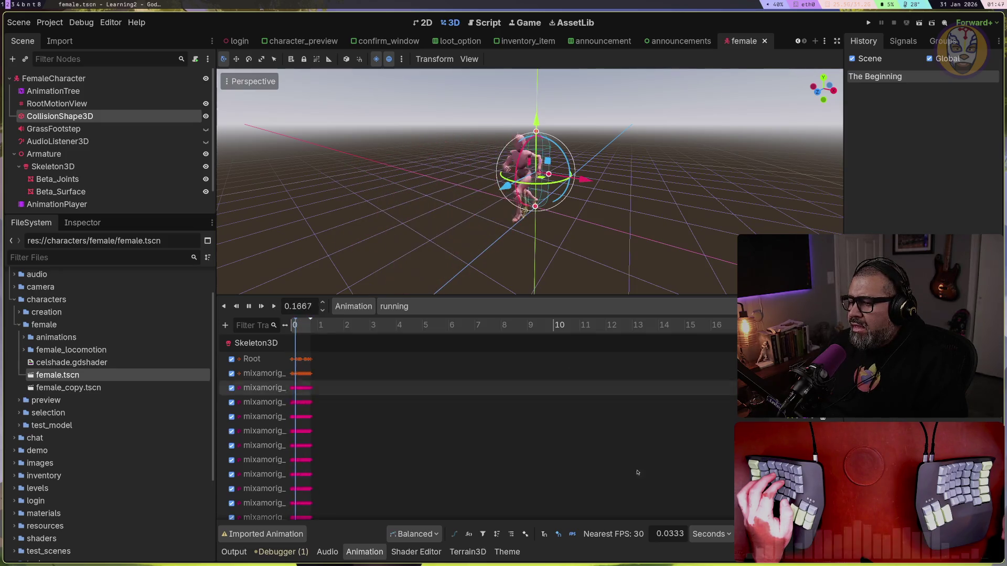
scroll(531, 440, "down", 3)
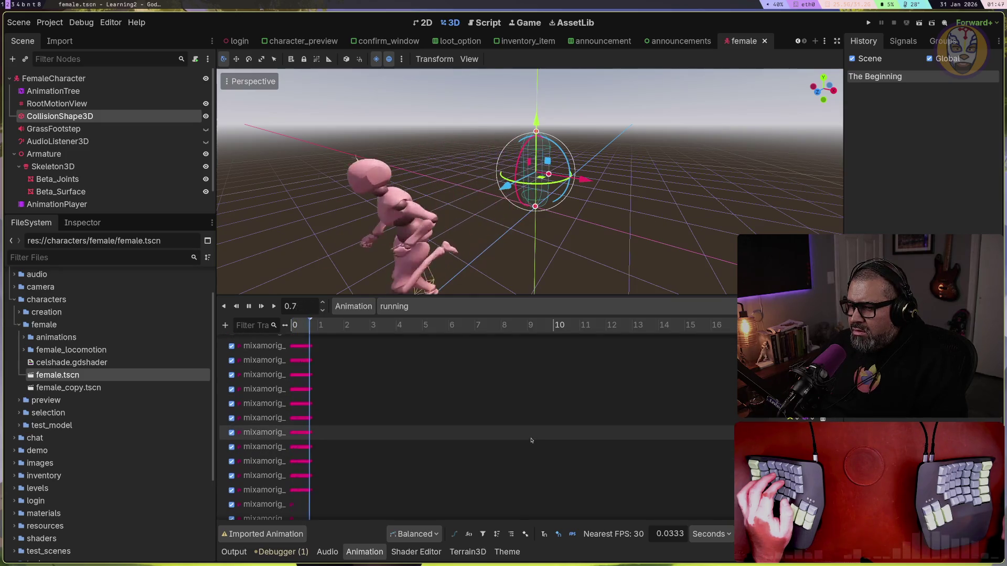
scroll(531, 440, "up", 3)
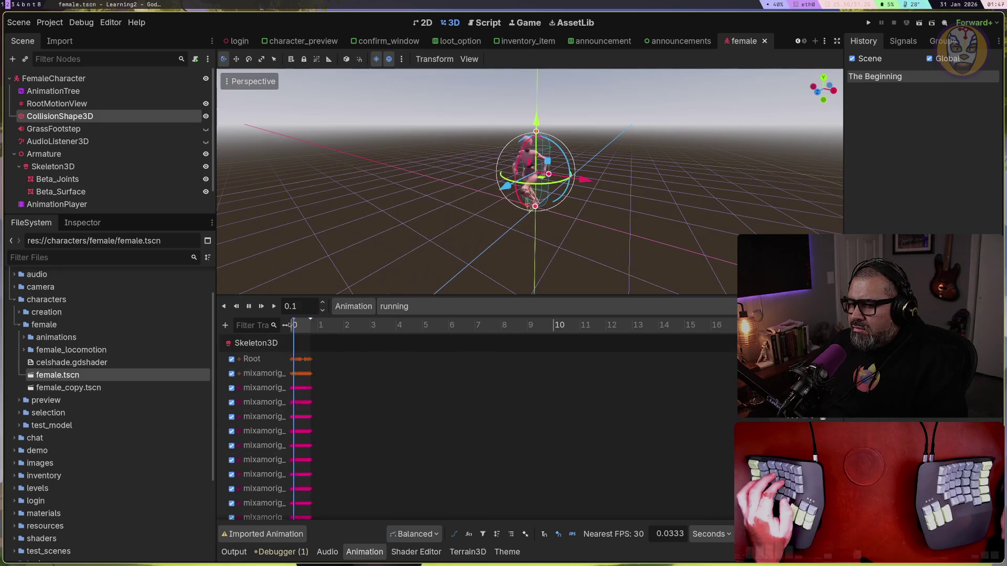
Widen track names to show full bone names like mixamorig_Hips, scrub to ~0.7 s, then pause and stop
mouse_move(302, 324)
left_mouse_down()
mouse_move(389, 324)
mouse_move(374, 324)
left_mouse_up()
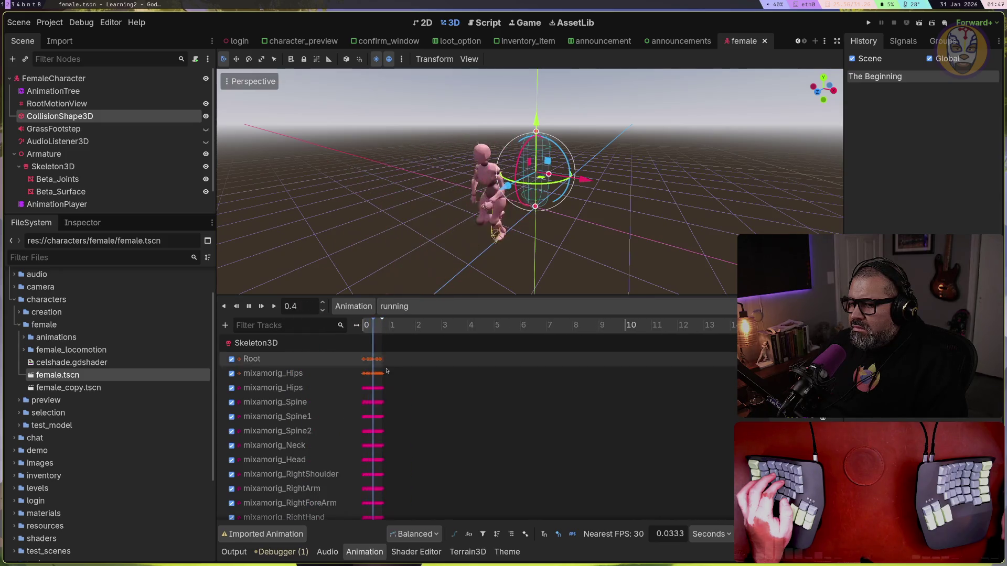
left_click(385, 324)
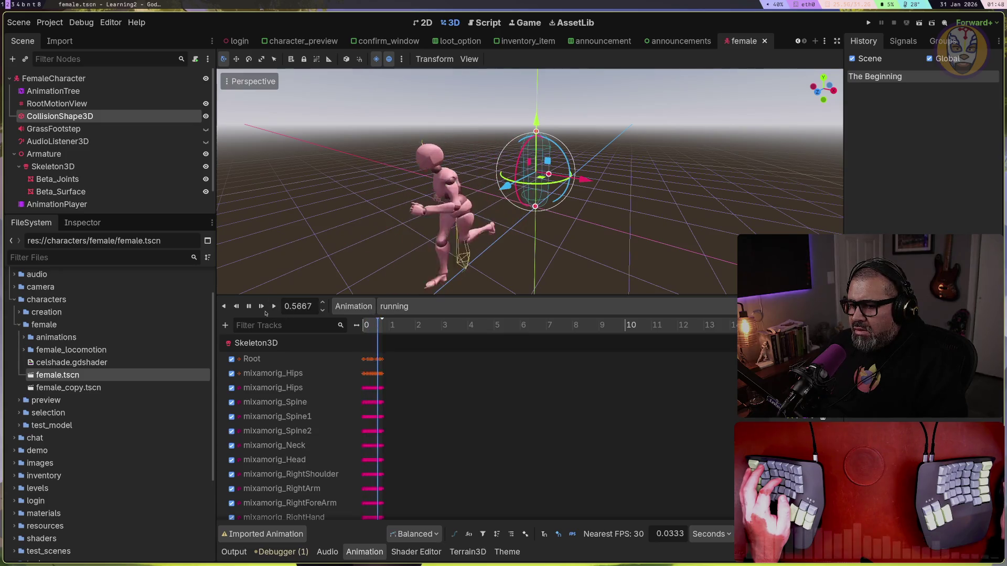
key("s")
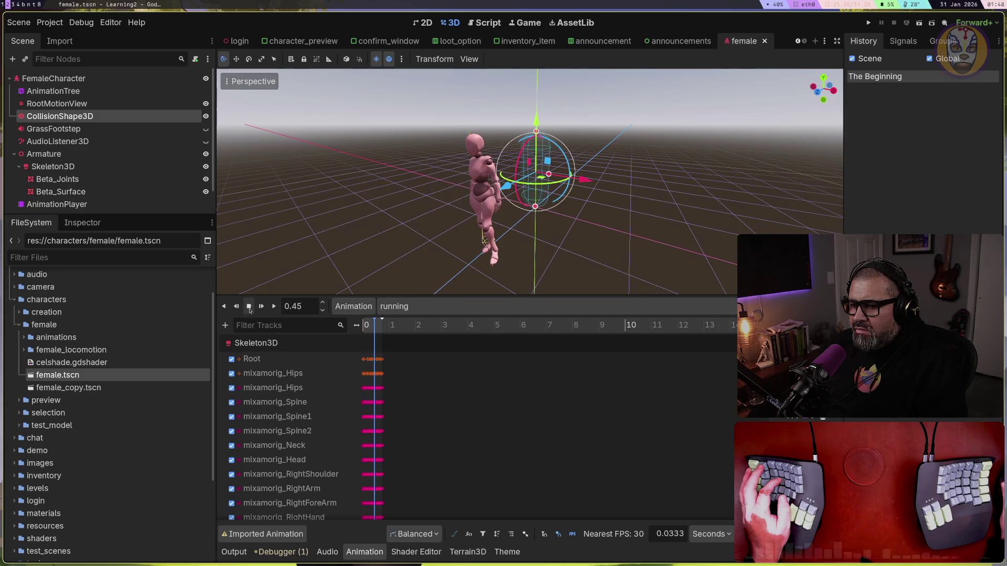
left_click(249, 306)
scroll(428, 505, "down", 1)
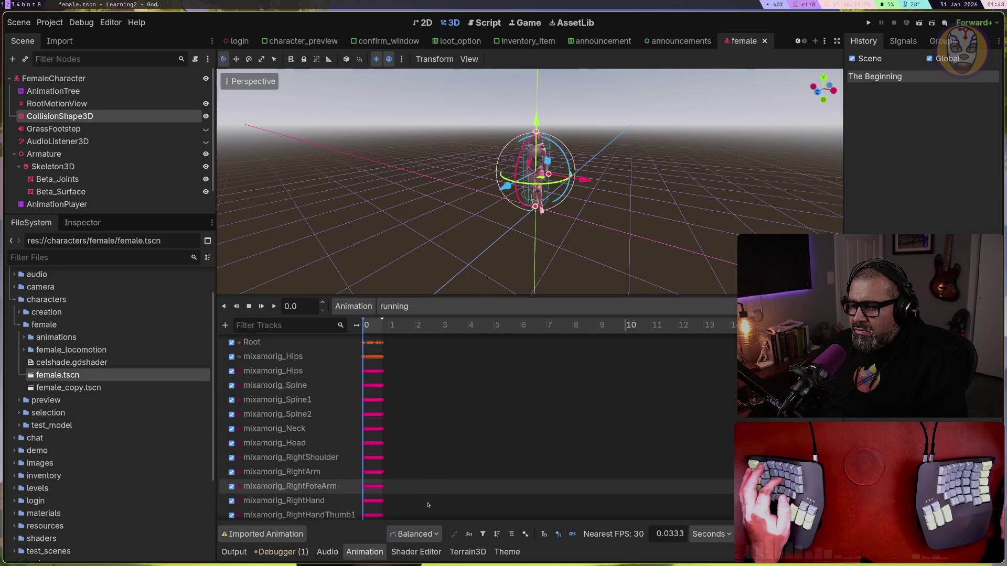
scroll(428, 505, "up", 1)
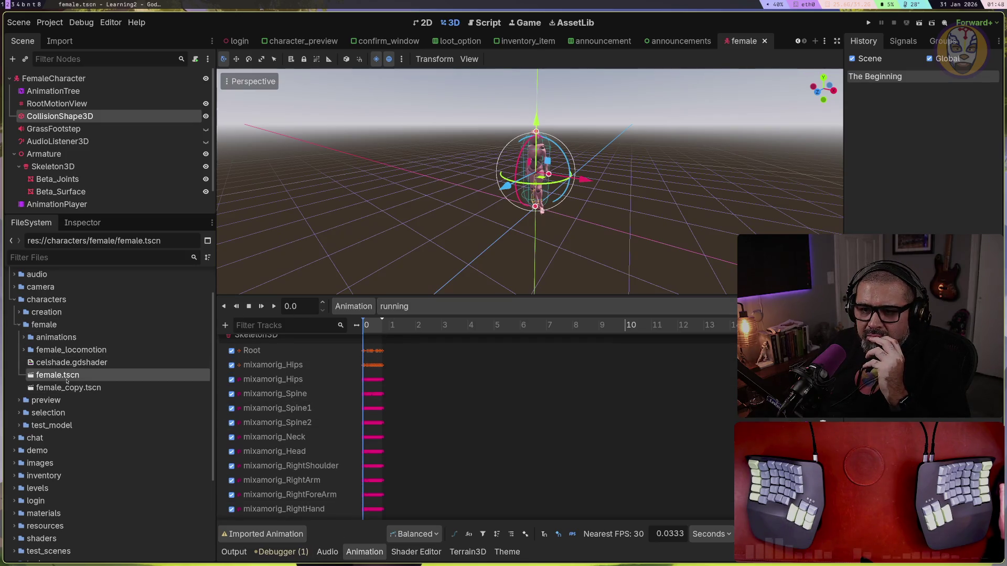
Make the animation track area taller and inspect the AnimationTree's Animation actions list
left_click(43, 103)
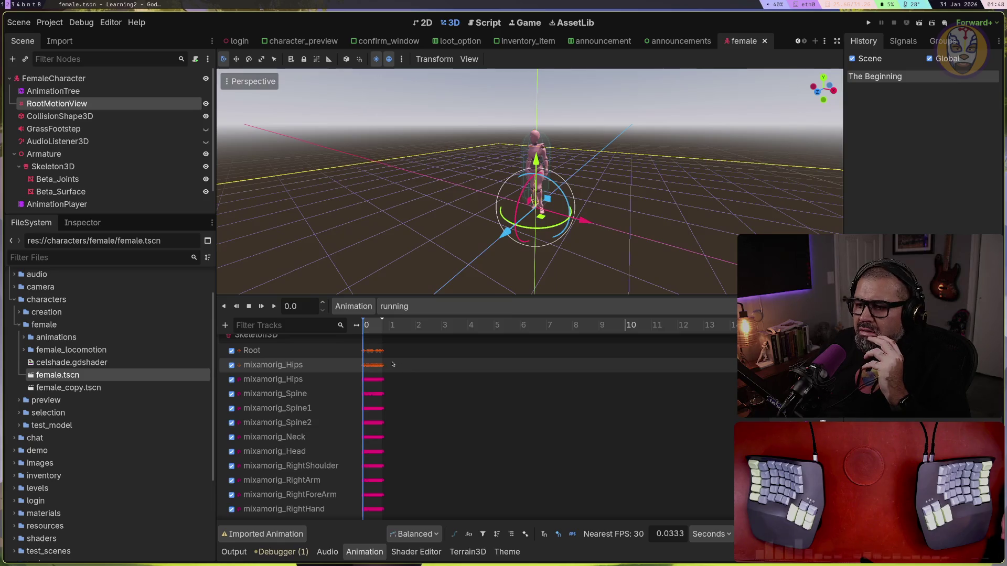
left_click_drag(406, 296, 406, 259)
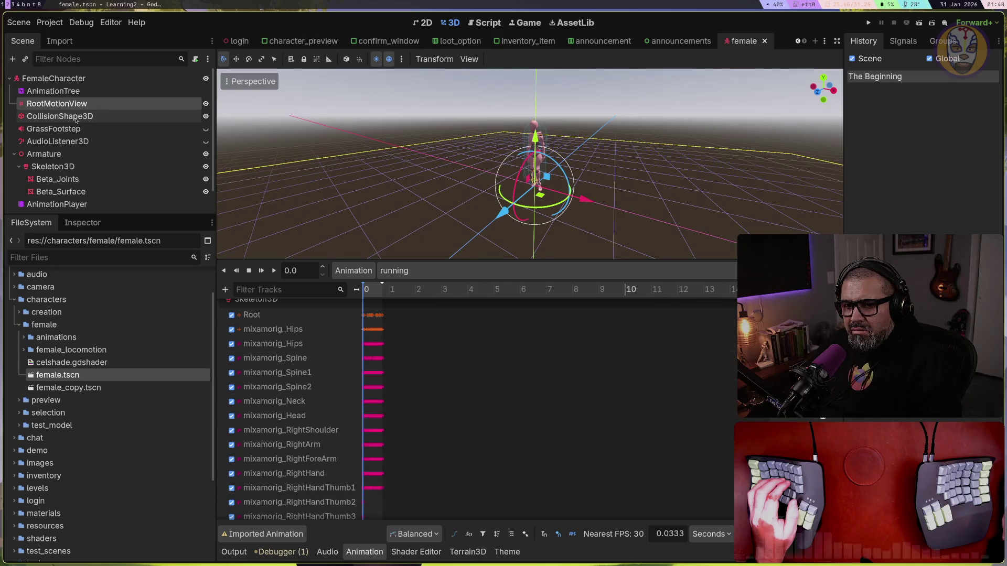
left_click(71, 92)
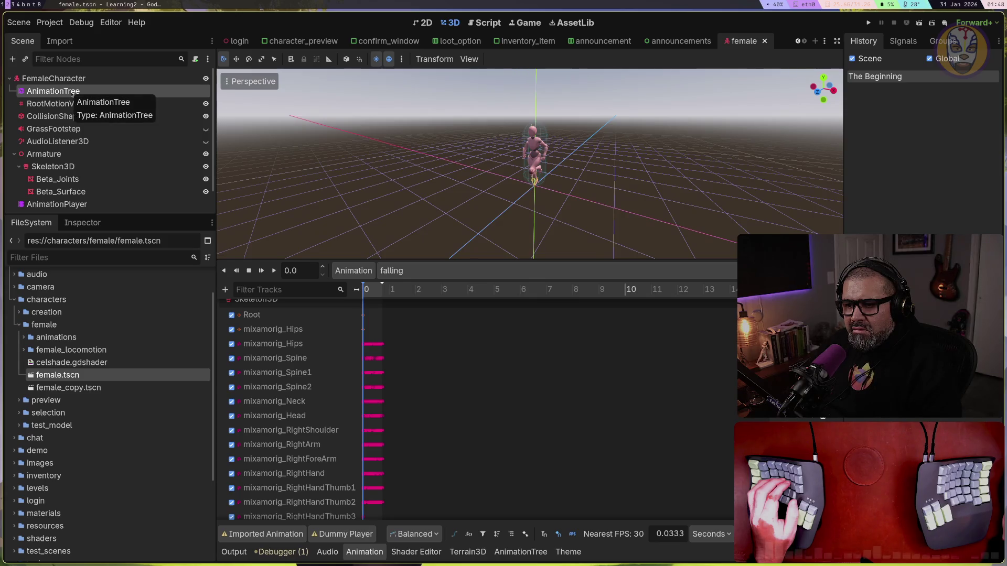
left_click(364, 274)
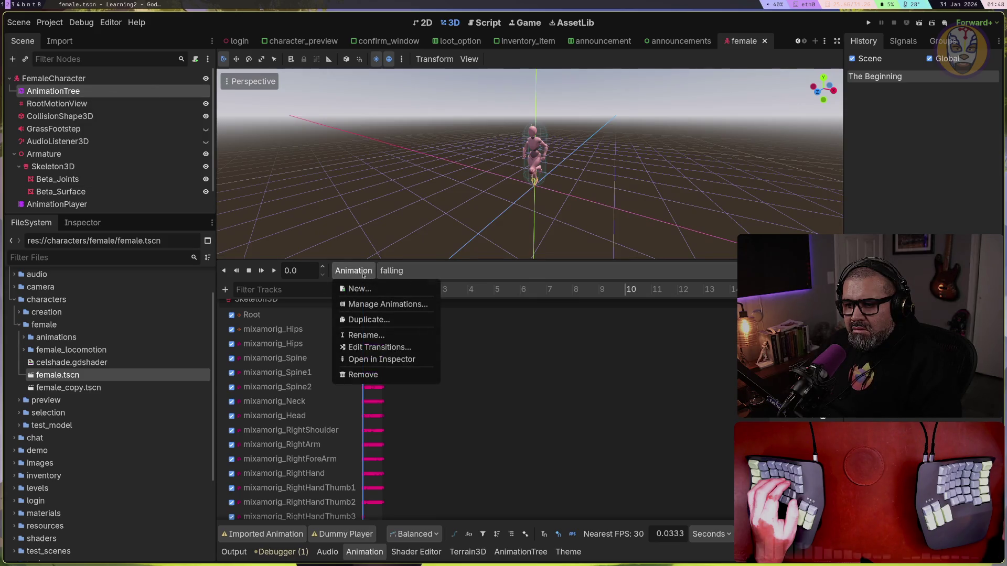
left_click(364, 275)
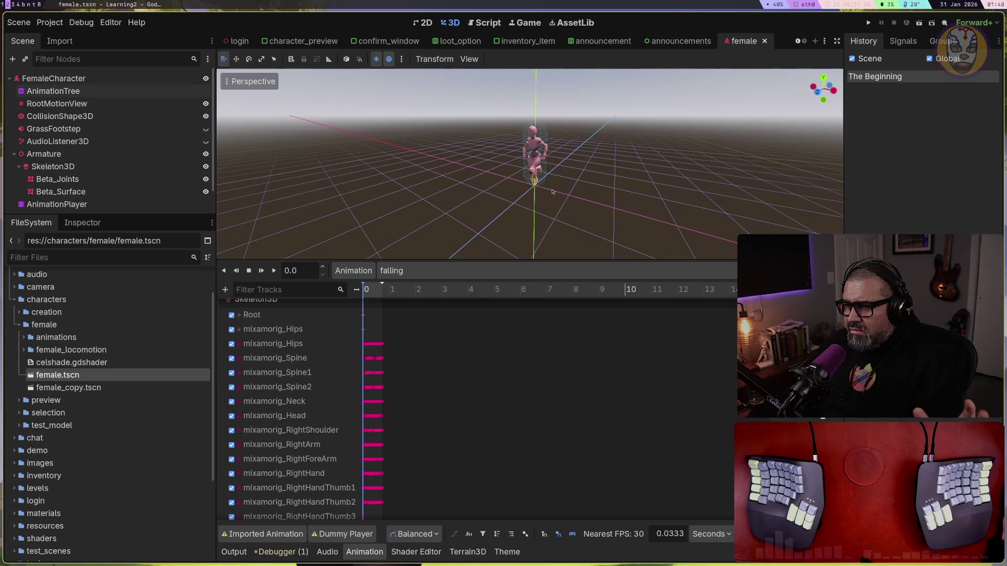
Frame the character from RootMotionView, reload the running animation, then open the Shader Editor
left_click(86, 104)
key("a")
key("f")
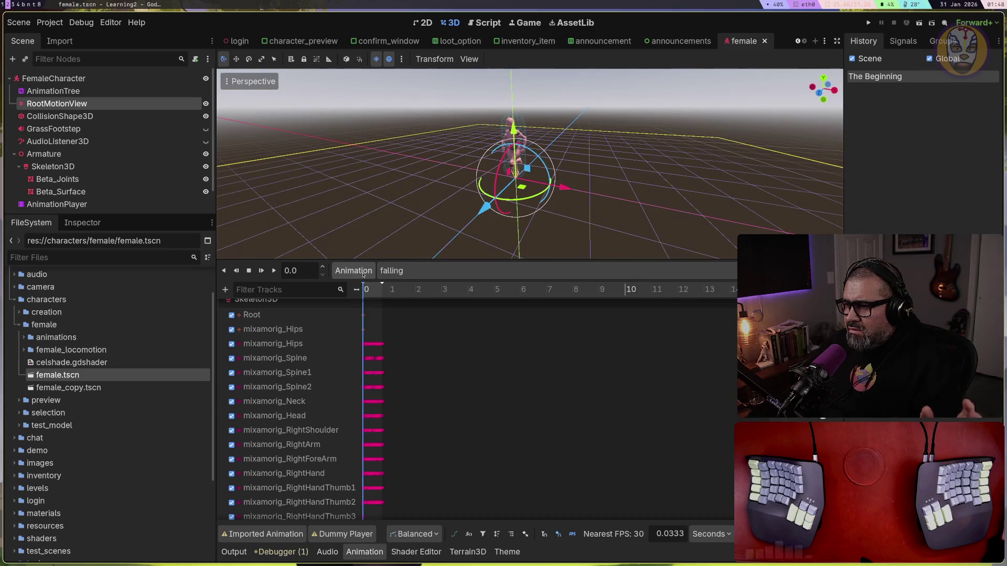
left_click(390, 271)
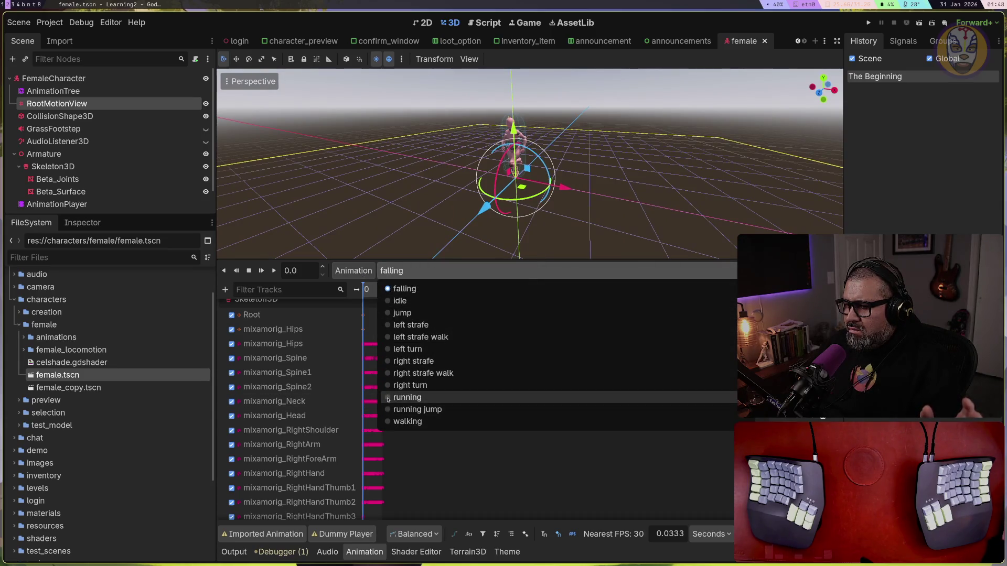
left_click(407, 398)
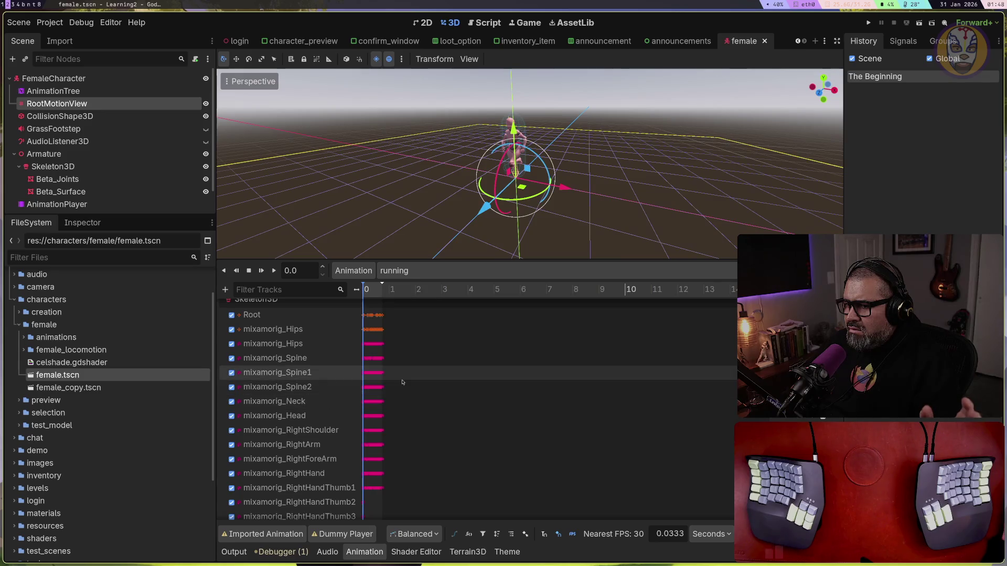
scroll(434, 393, "down", 2)
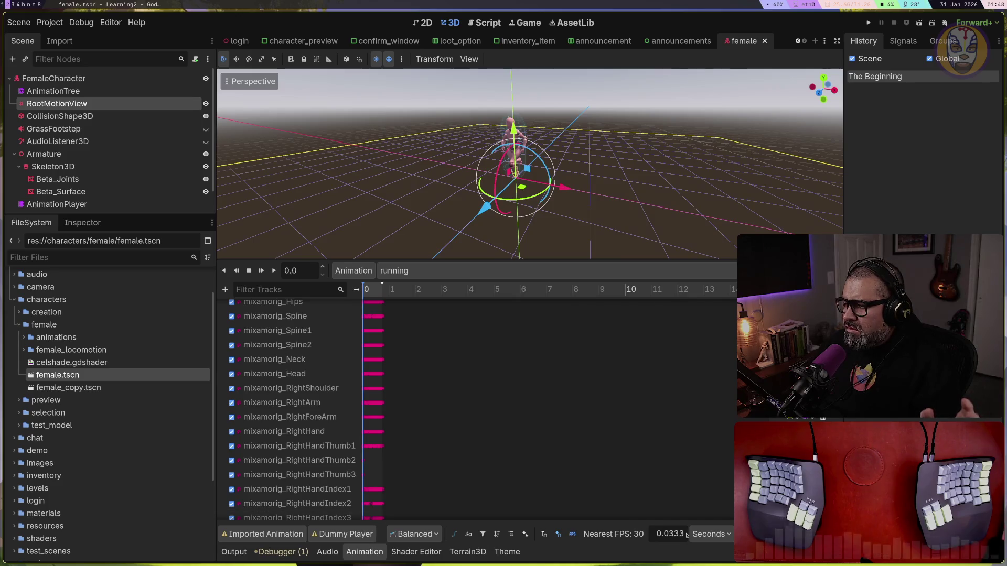
left_click(418, 552)
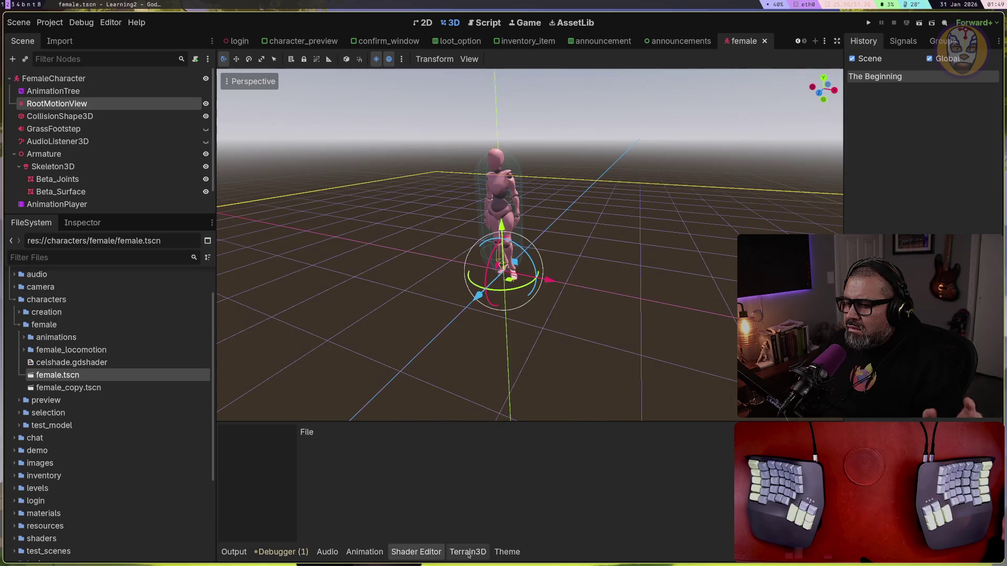
Glance at the Terrain3D panel, return to the running animation's tracks, and run the project
left_click(466, 552)
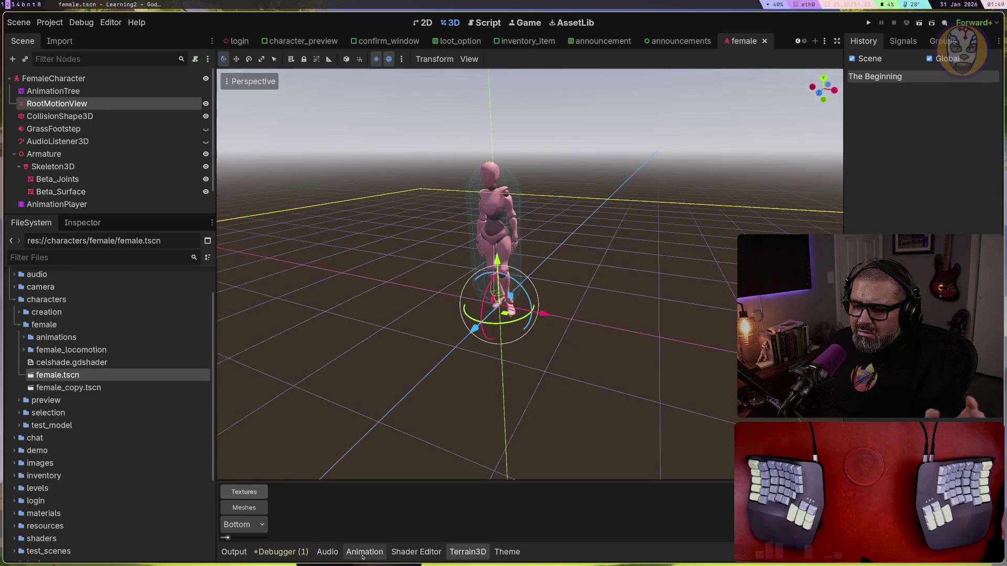
left_click(363, 553)
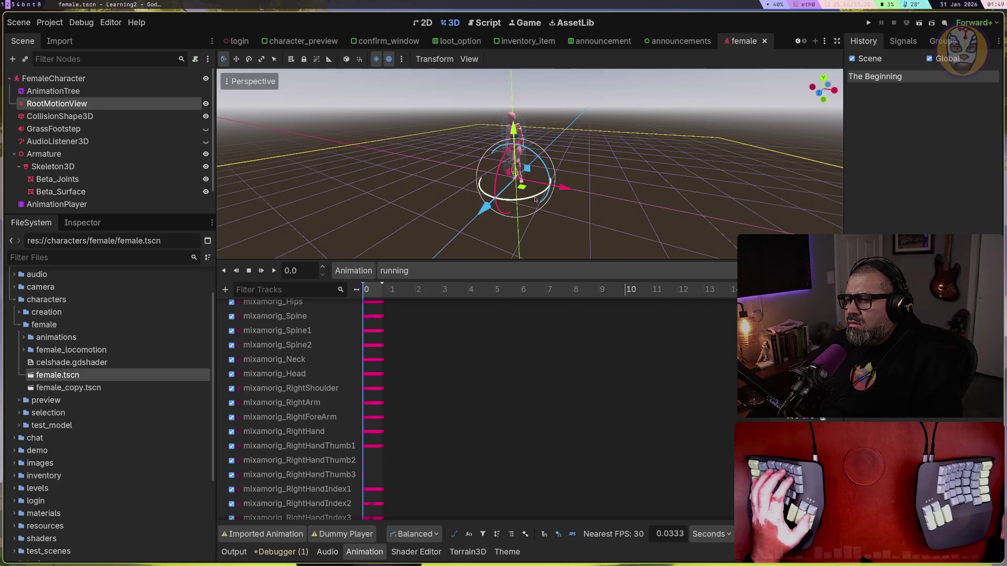
left_click(868, 23)
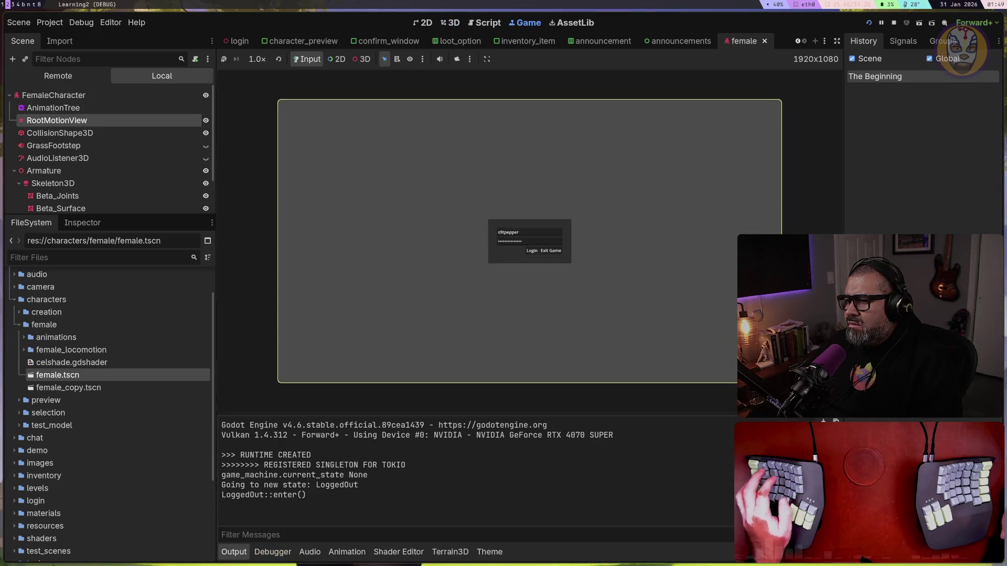
Log in, enter the world as the test character, and run around with A and W
left_click(532, 252)
left_click(316, 135)
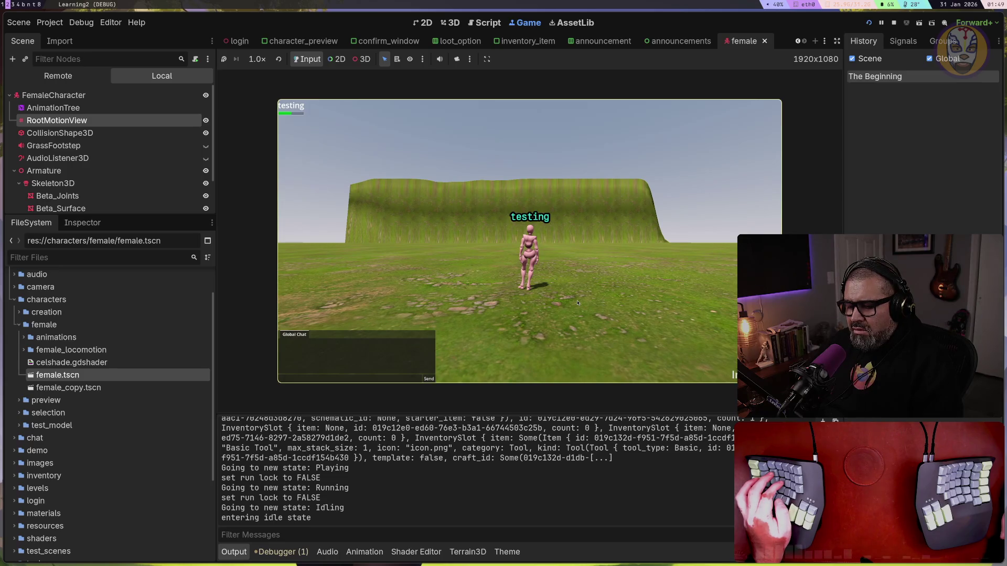
key("a")
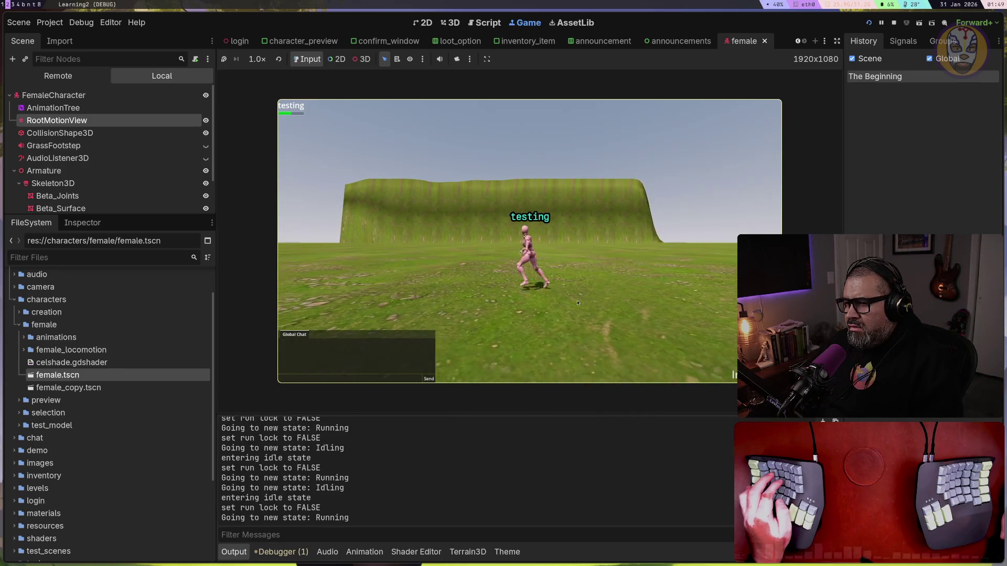
key("w")
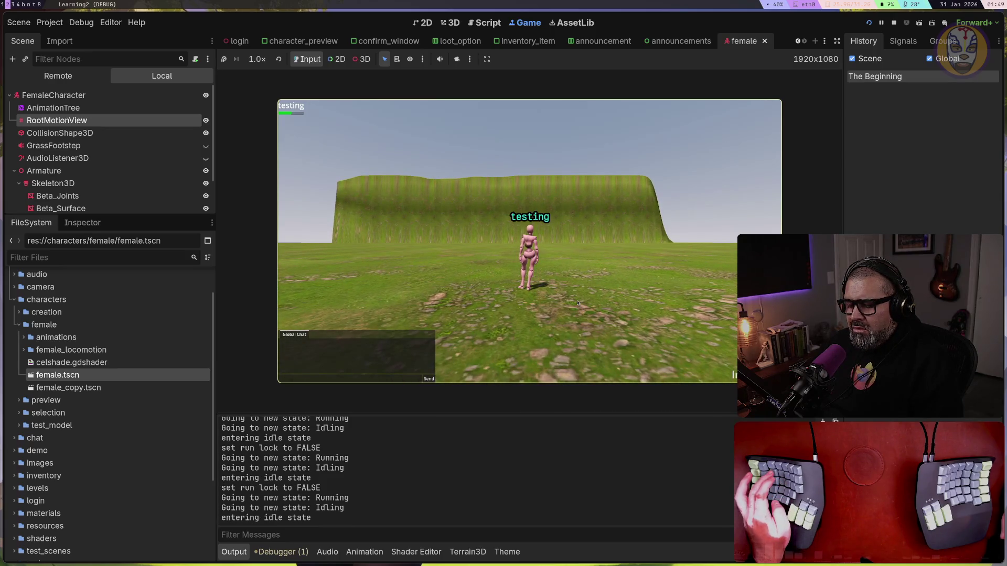
key("w")
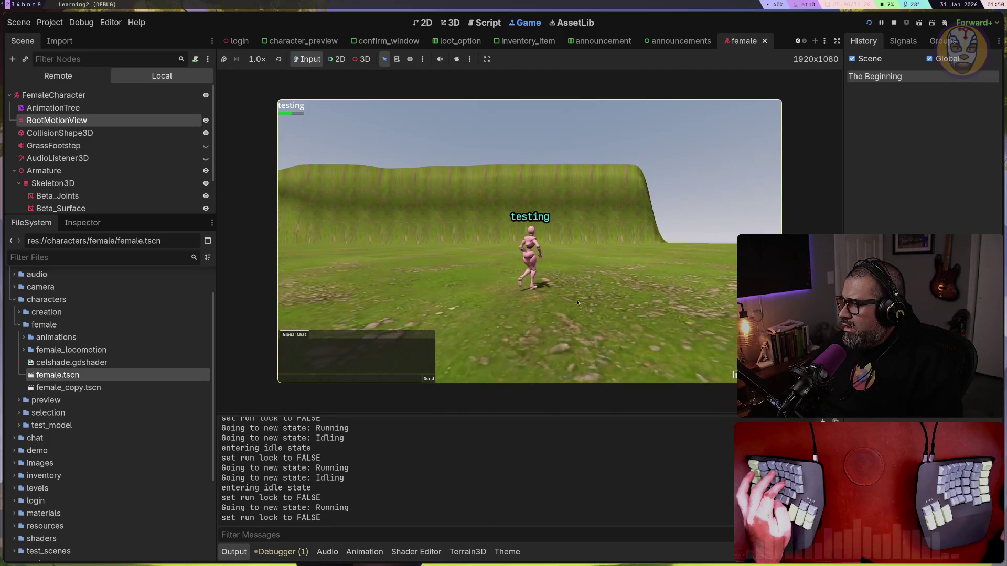
key("w")
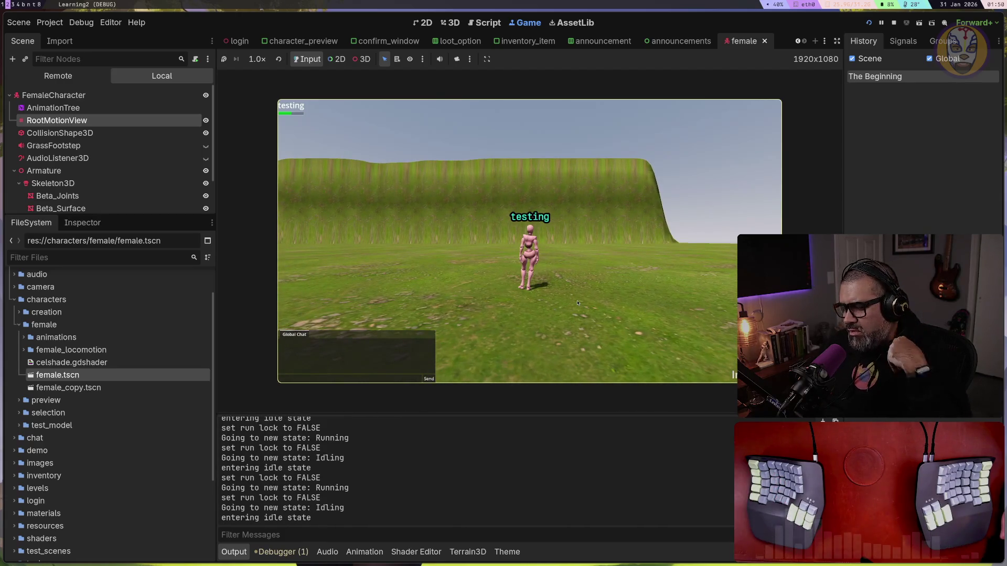
key("w")
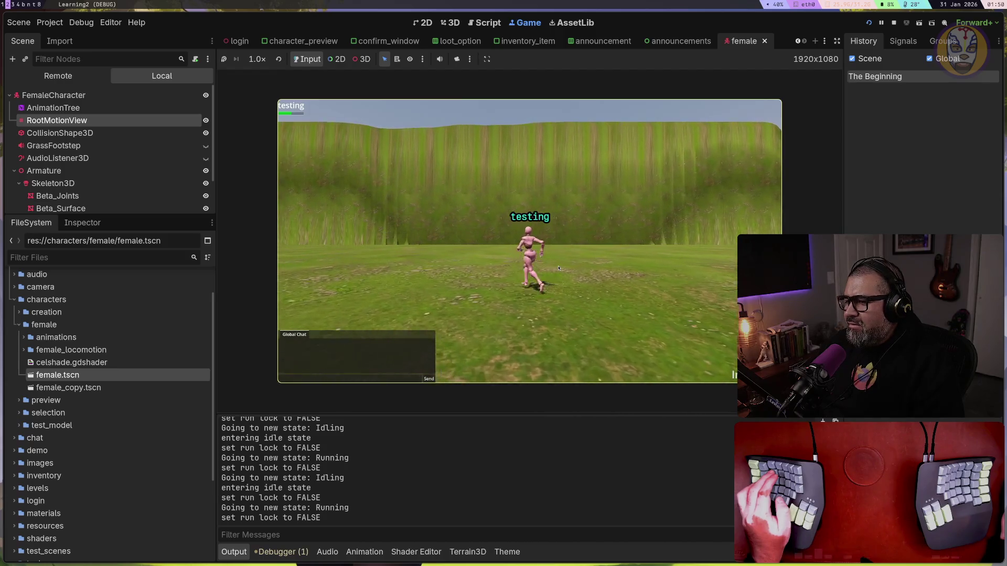
Switch between desktop workspaces, then stop the running game test
key("super+b")
key("super+t")
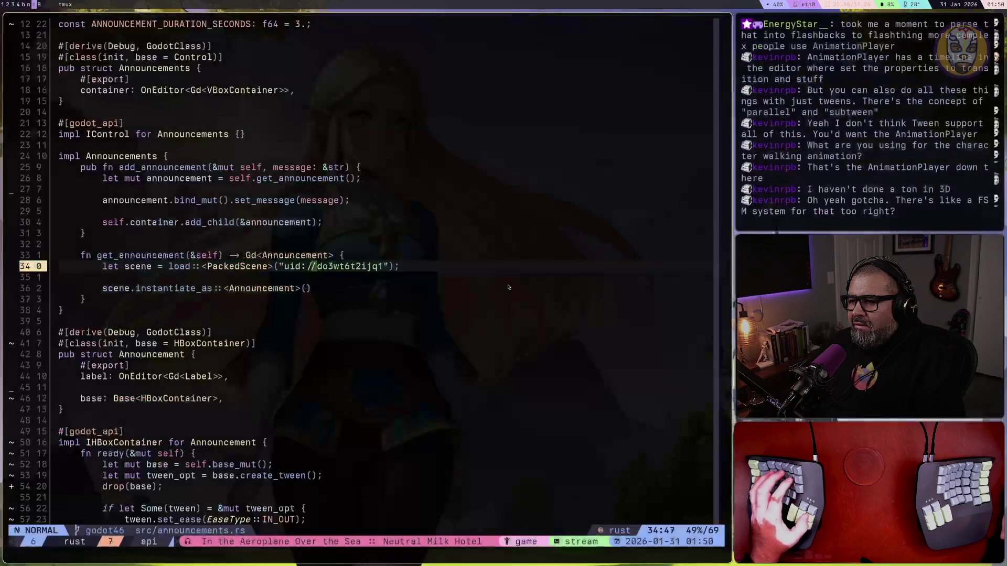
key("super+1")
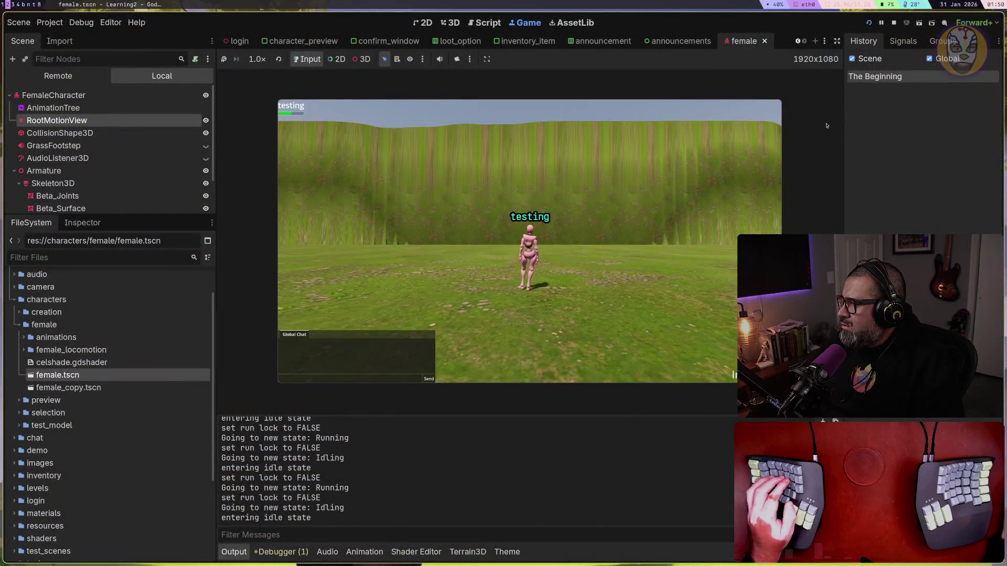
left_click(893, 22)
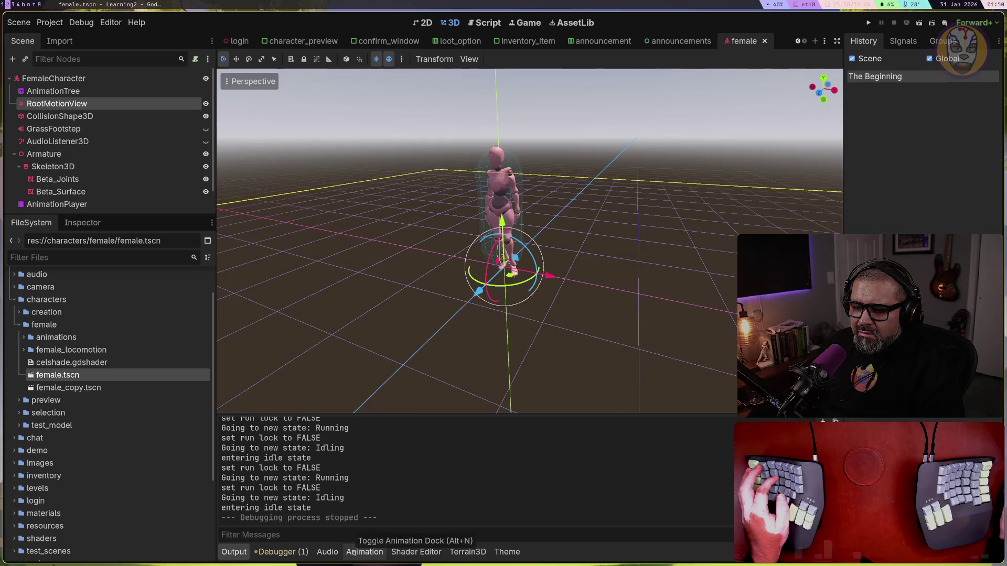
Show the animation track editor and select the AnimationPlayer node, cancelling accidental renames
left_click(354, 553)
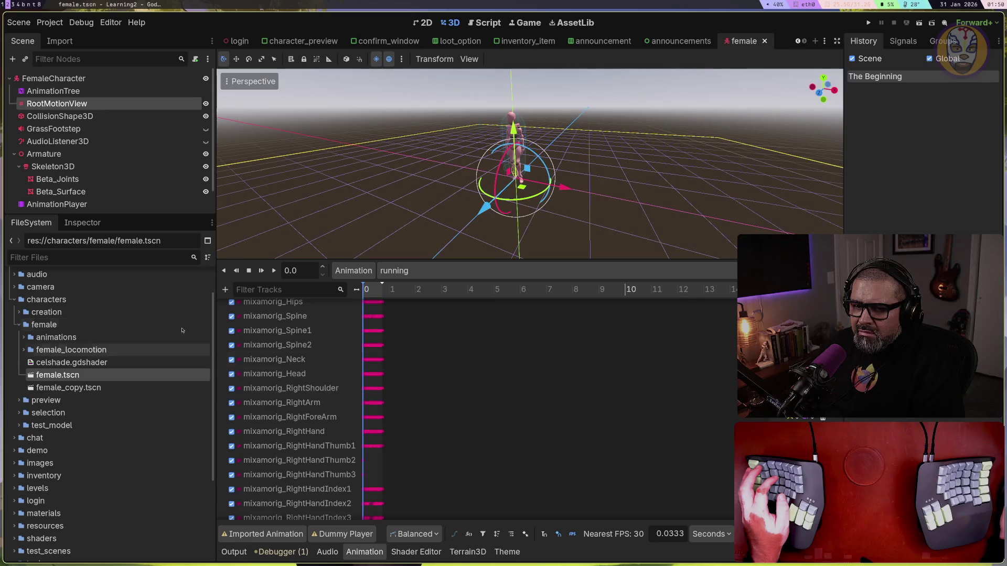
left_click(98, 208)
double_click(19, 202)
key("Escape")
scroll(95, 201, "down", 2)
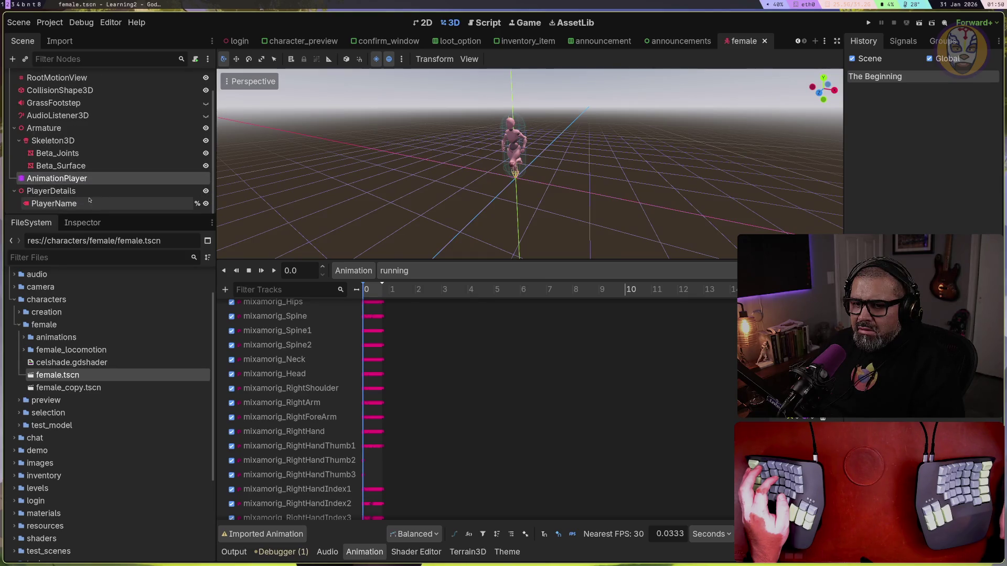
left_click_drag(41, 178, 24, 180)
key("Escape")
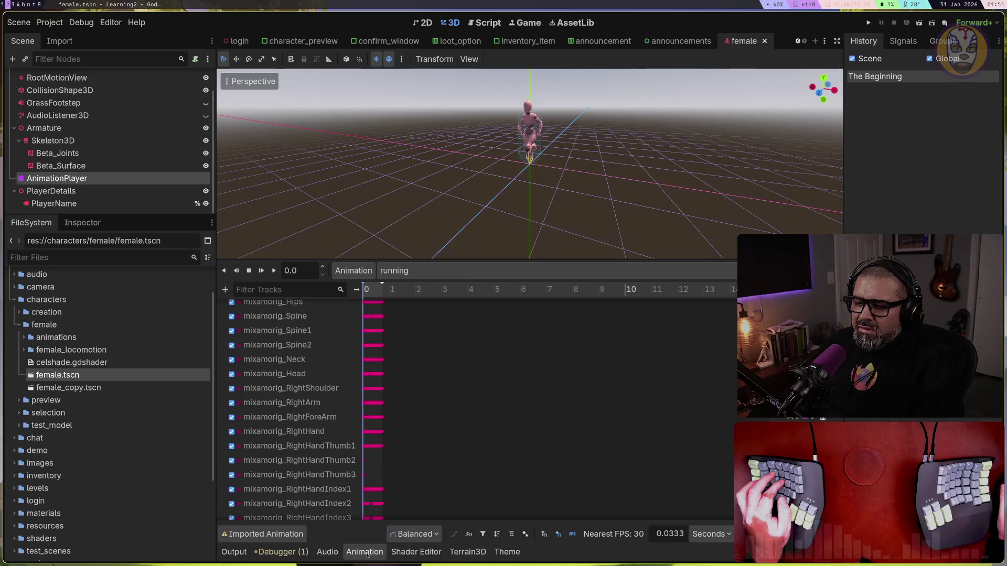
Review the running animation's Blend Times via Edit Transitions, all 0.0, and close unchanged
left_click(412, 557)
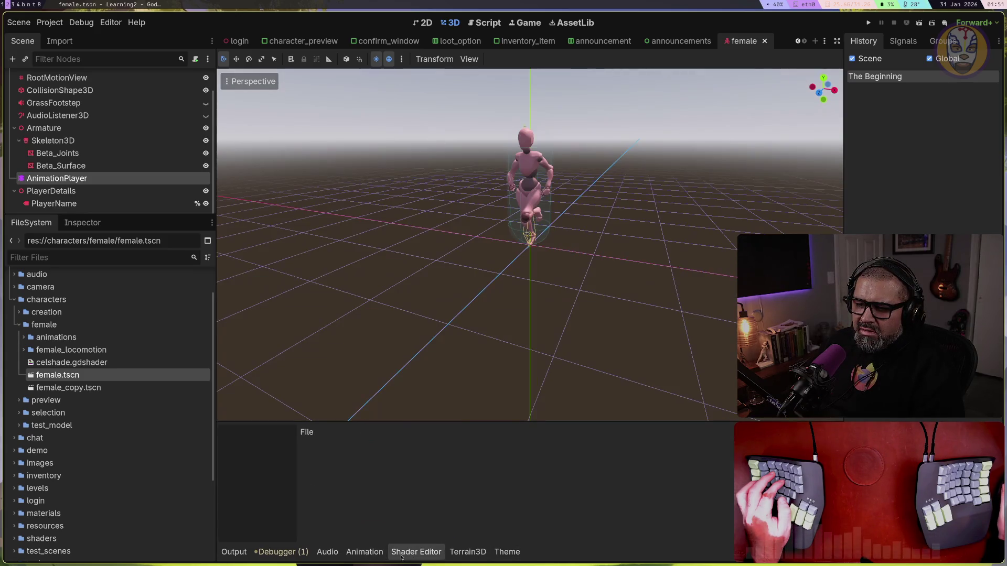
left_click(365, 554)
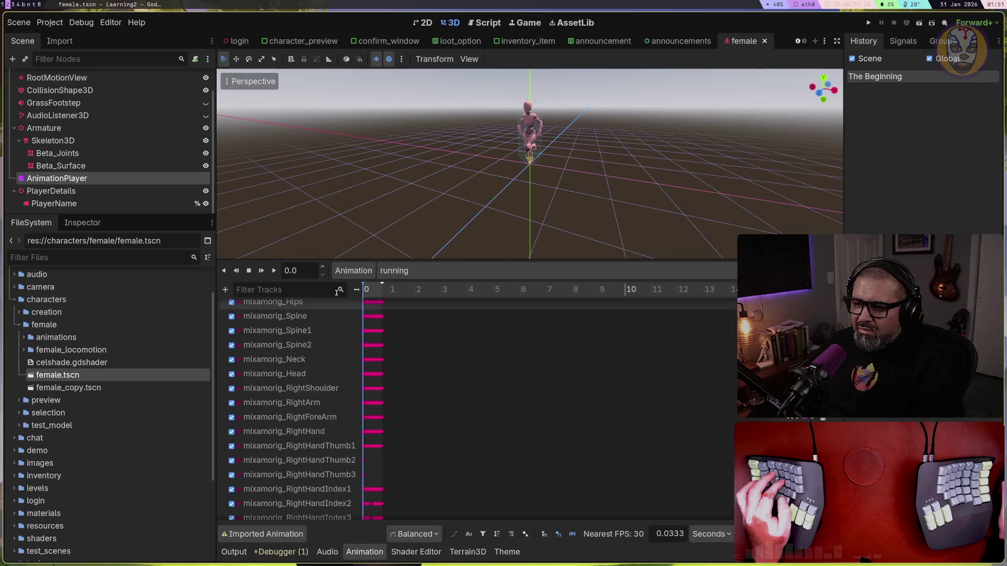
left_click(355, 272)
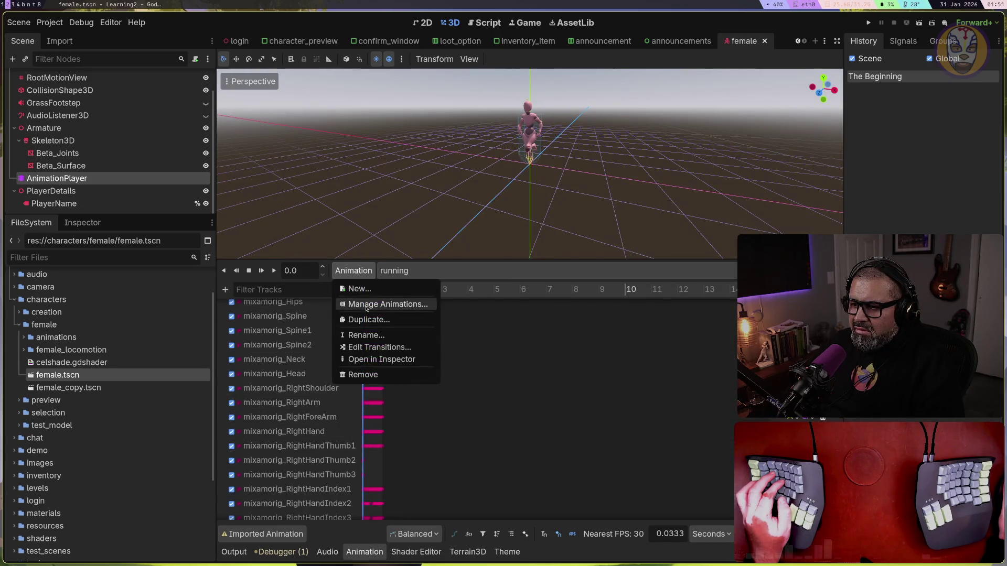
left_click(376, 348)
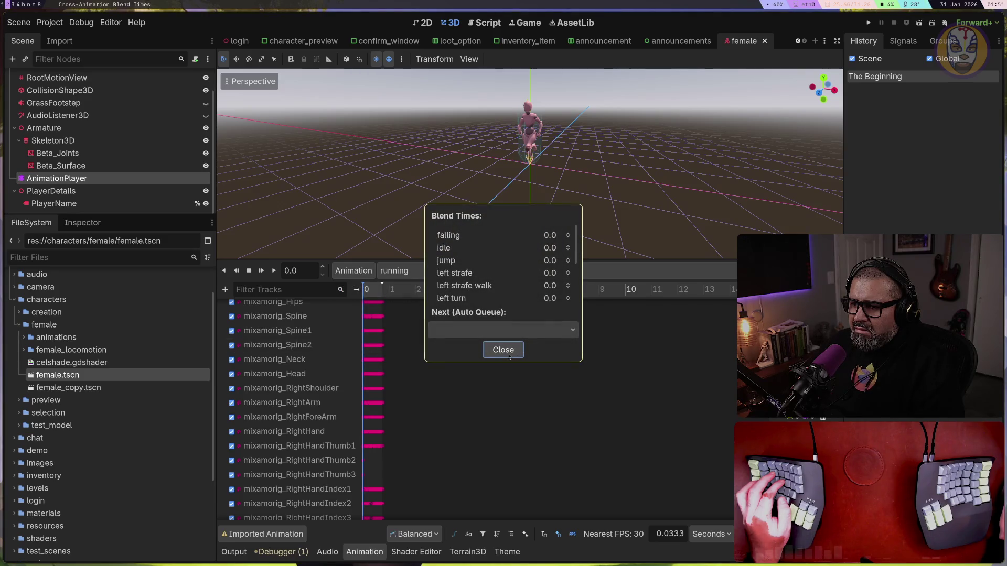
scroll(518, 293, "down", 5)
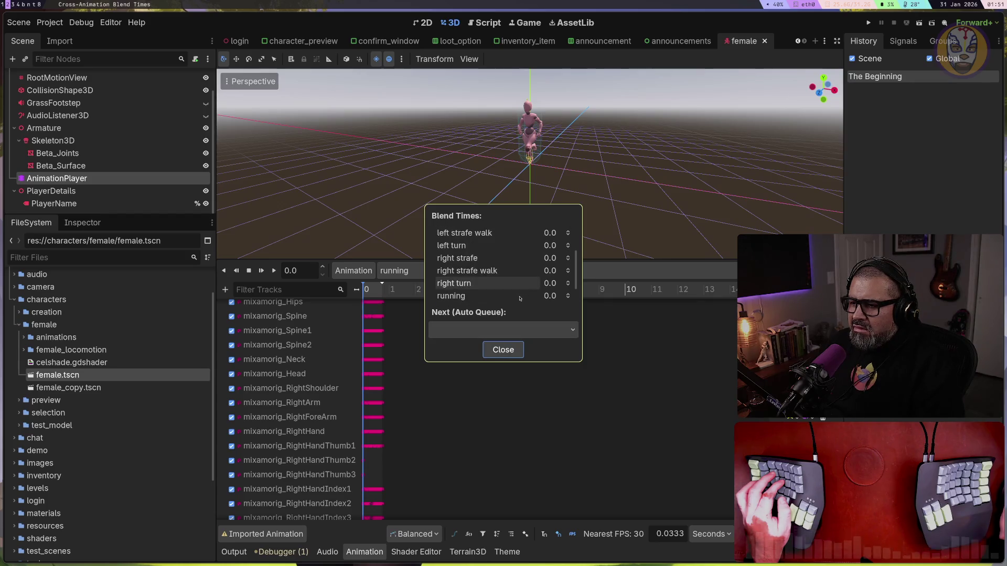
scroll(519, 298, "up", 4)
scroll(520, 299, "up", 1)
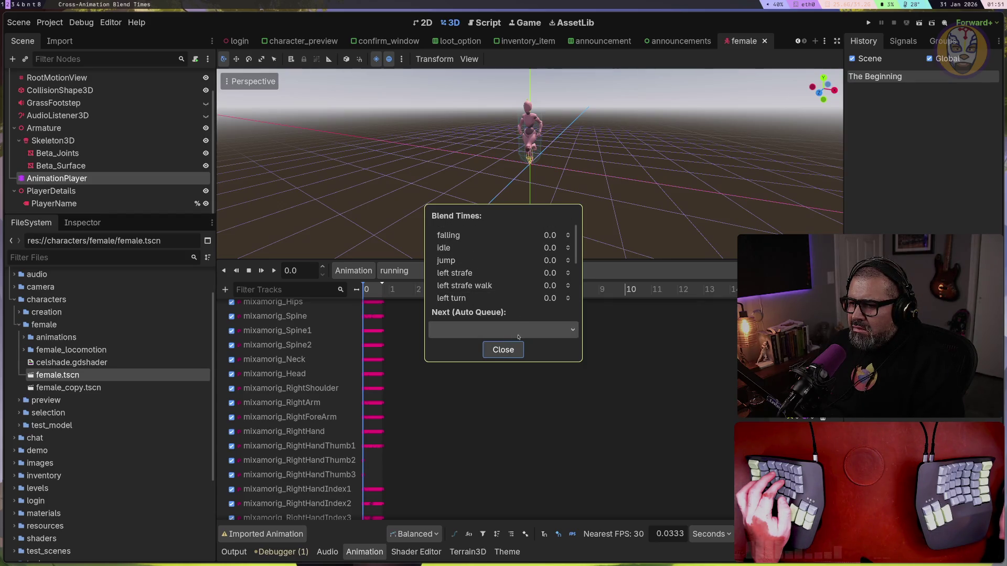
left_click(503, 350)
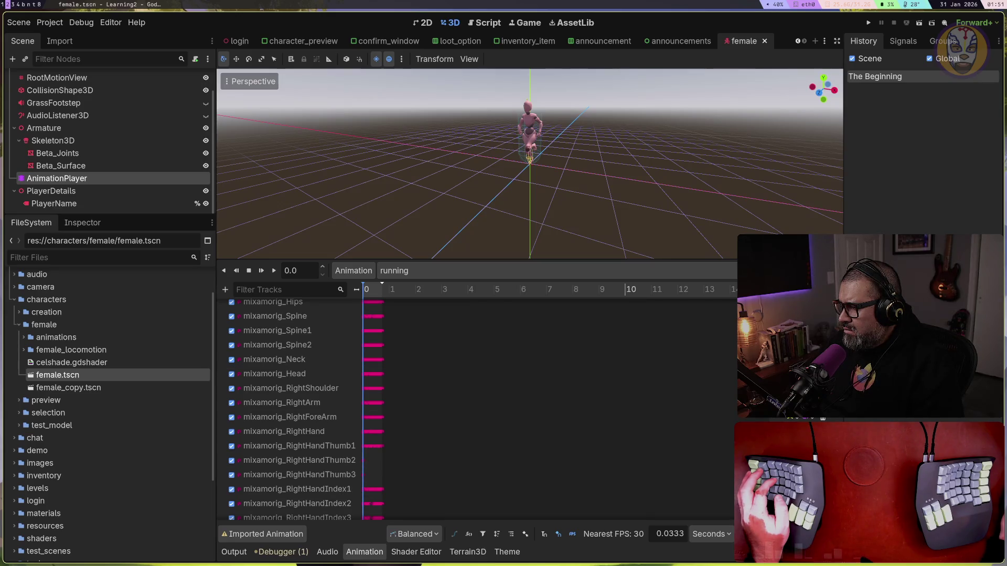
Widen the track-name column, preview the running animation, rewind to 0.0, keeping Balanced interpolation
scroll(293, 392, "down", 5)
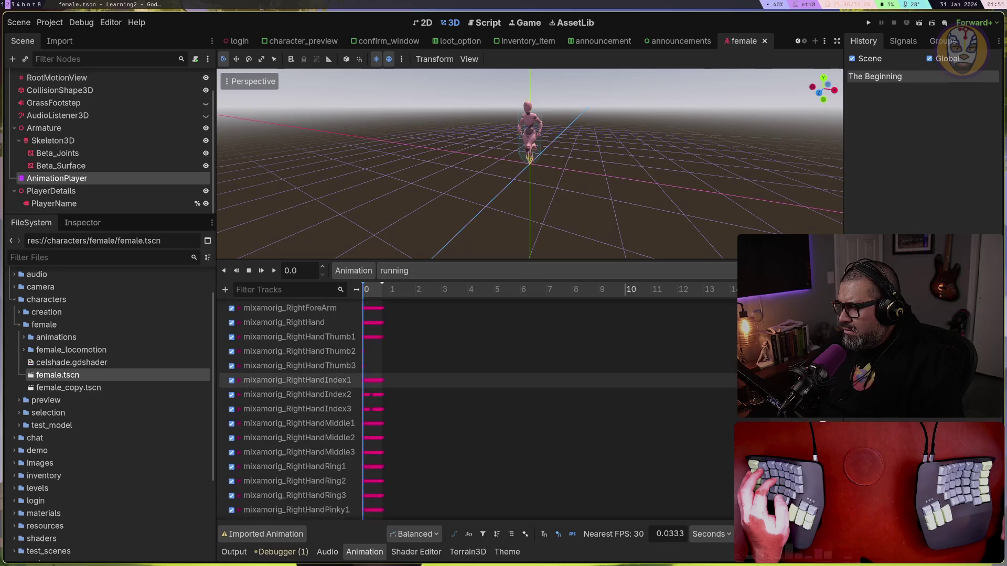
scroll(293, 392, "down", 7)
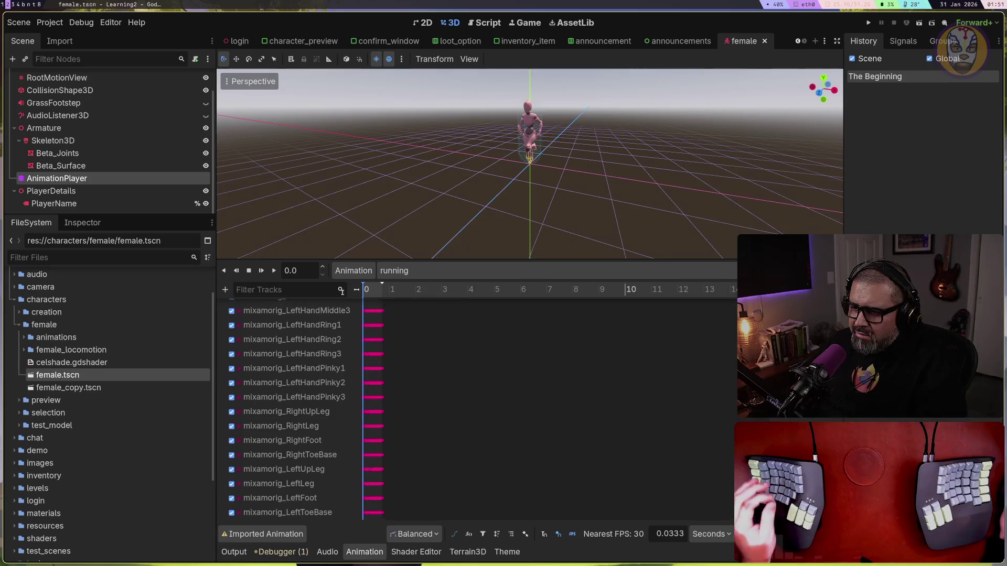
left_click_drag(356, 290, 390, 290)
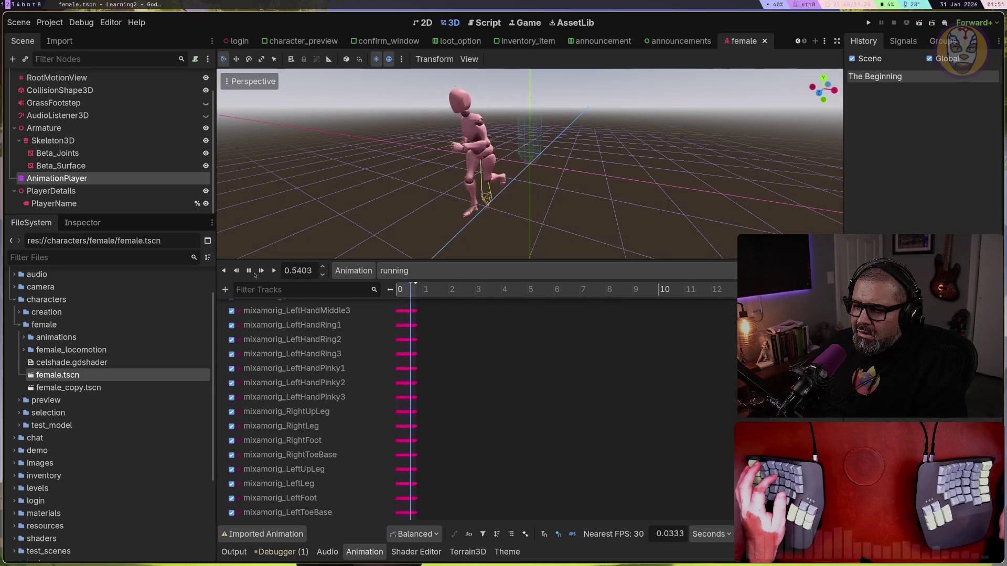
left_click(249, 272)
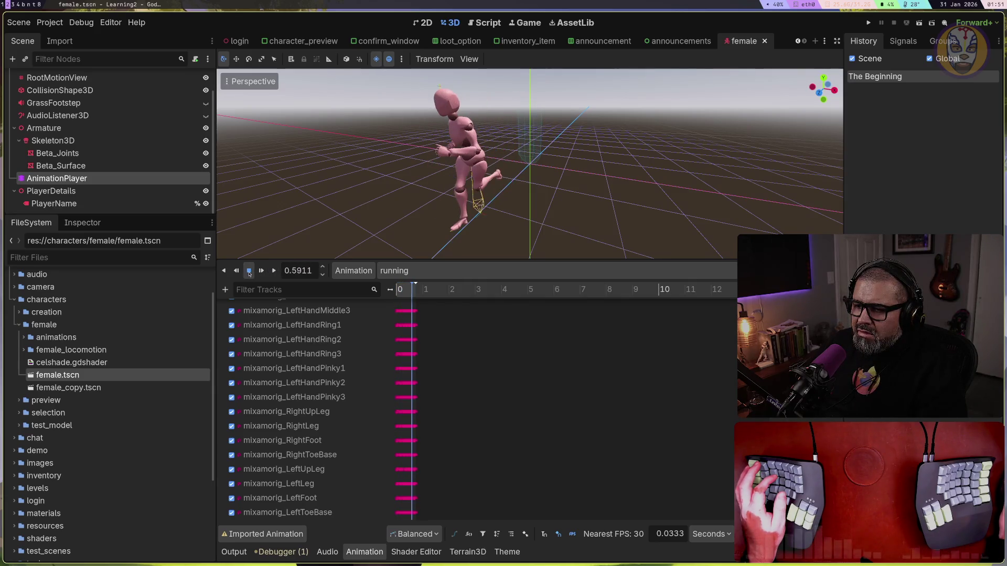
left_click(249, 272)
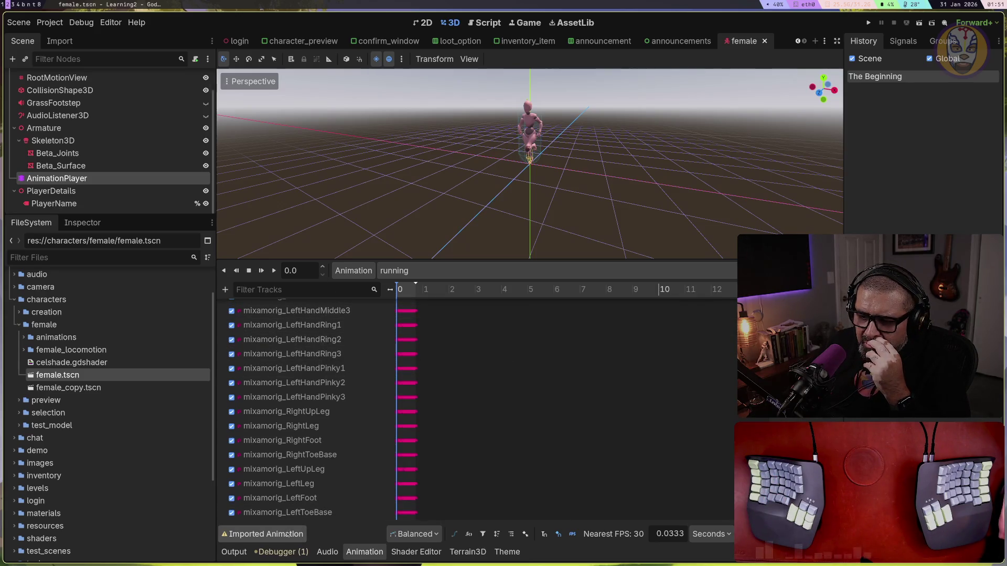
left_click(415, 534)
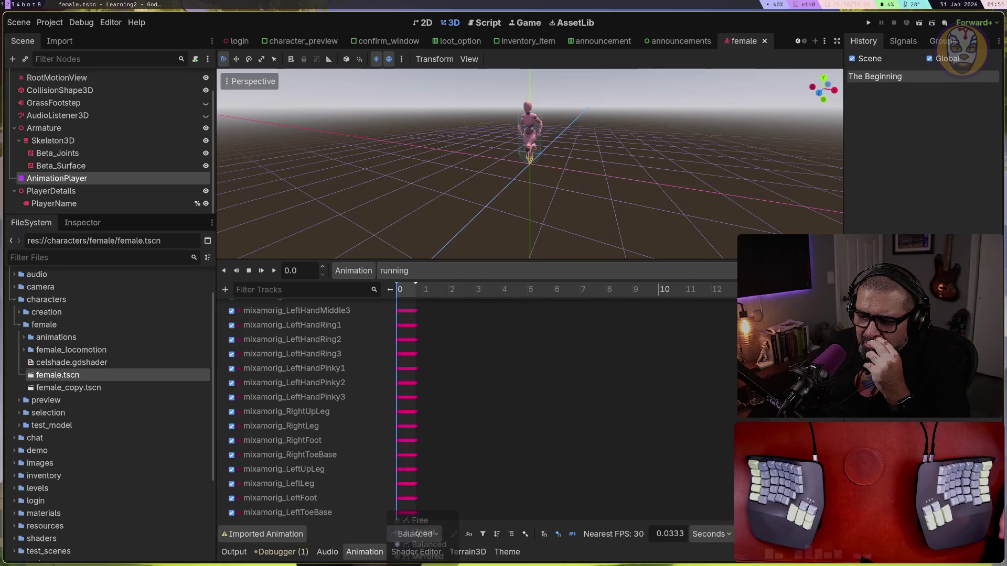
left_click(382, 543)
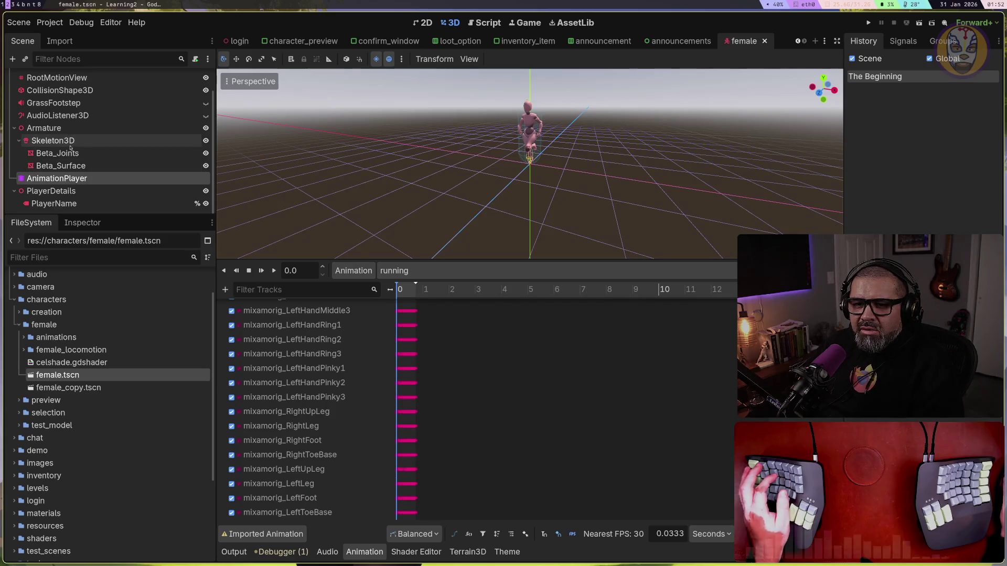
Make the GrassFootstep node visible again in the Scene dock
scroll(63, 146, "up", 1)
scroll(63, 147, "up", 1)
left_click(51, 130)
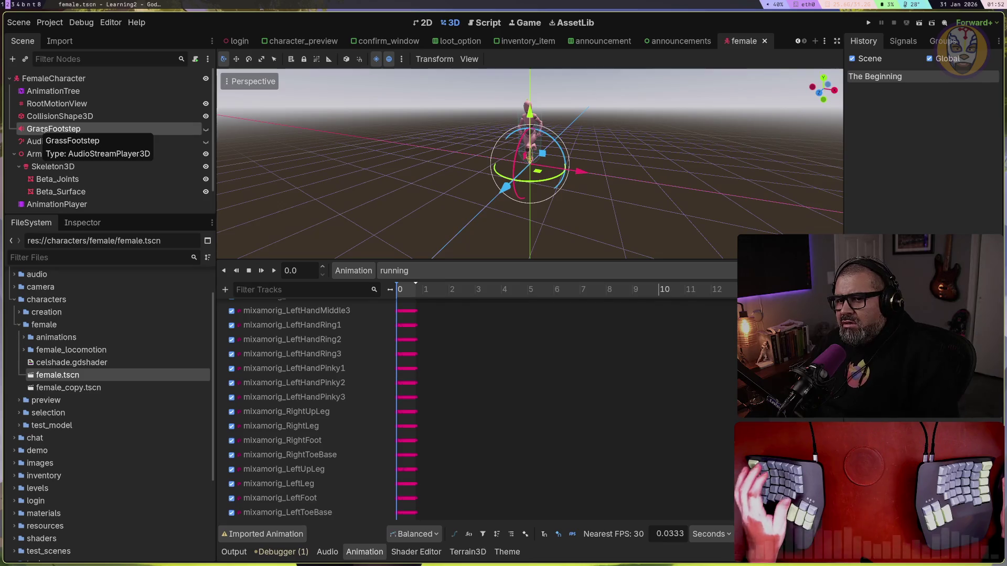
left_click(205, 129)
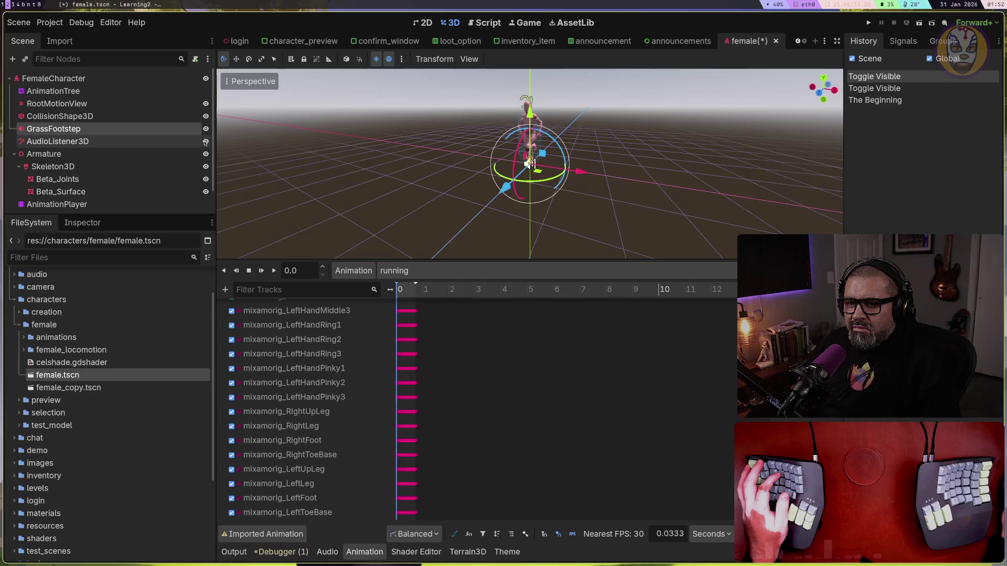
Select the RootMotionView node, then the AnimationTree node
left_click(51, 104)
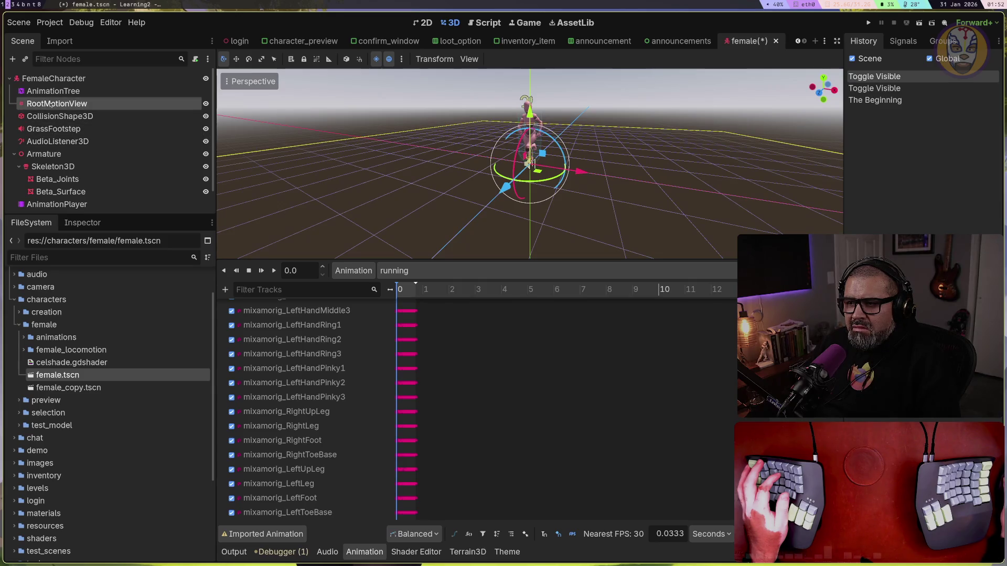
left_click_drag(51, 104, 19, 106)
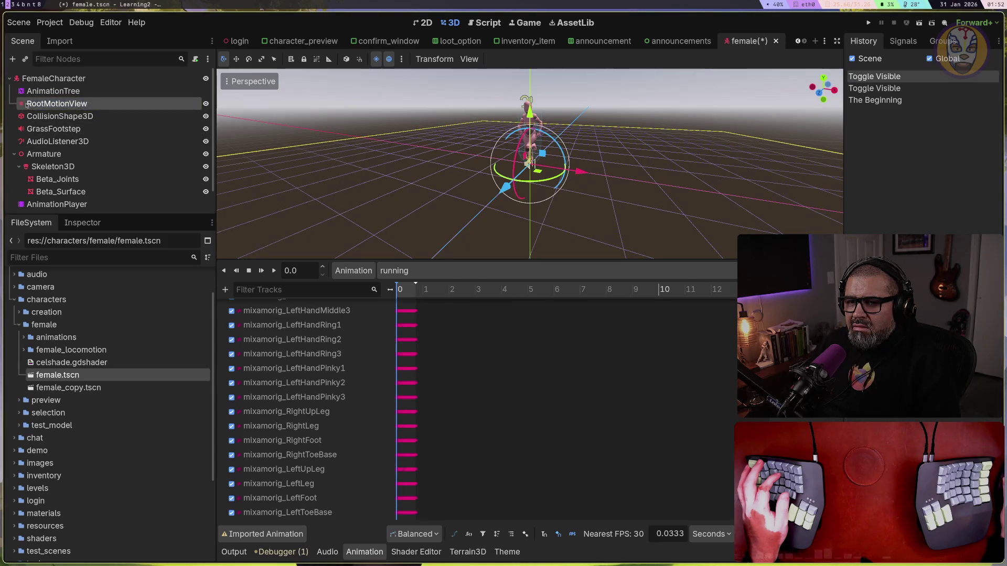
left_click(52, 91)
key("F2")
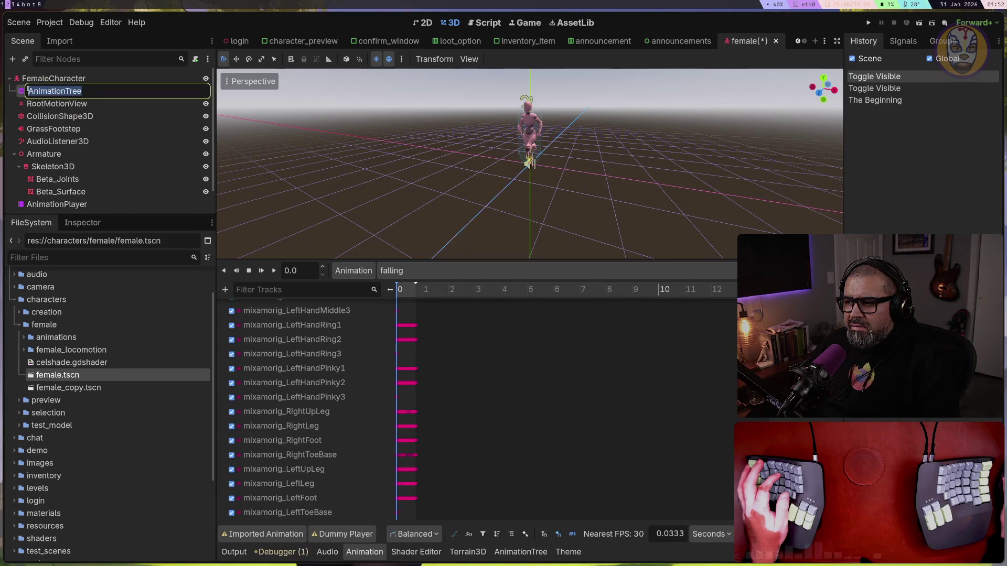
Enlarge the AnimationTree state-machine graph and play the BlendSpace2D state on the character
key("Escape")
left_click(524, 553)
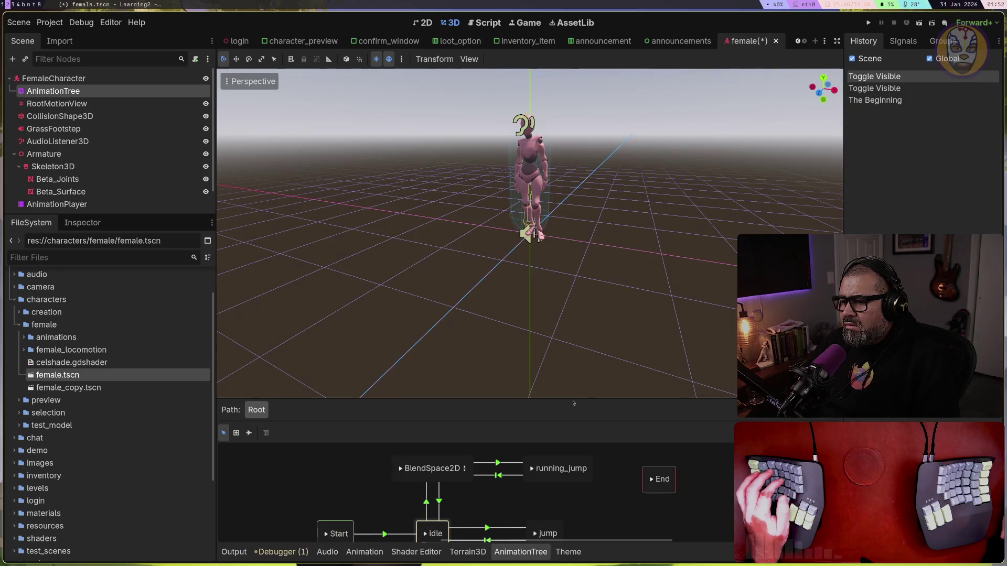
mouse_move(572, 397)
left_mouse_down()
mouse_move(561, 216)
mouse_move(551, 253)
left_mouse_up()
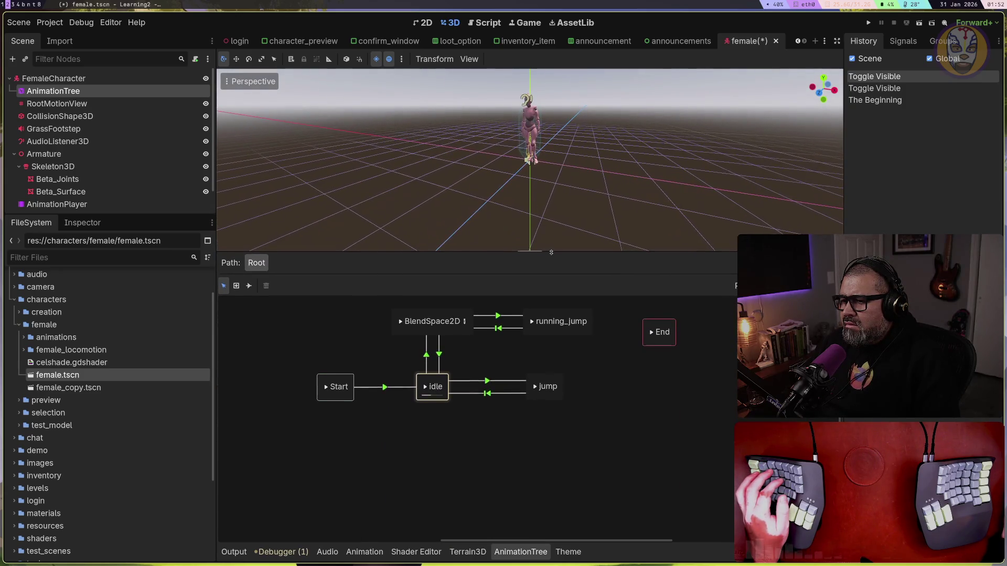
double_click(408, 322)
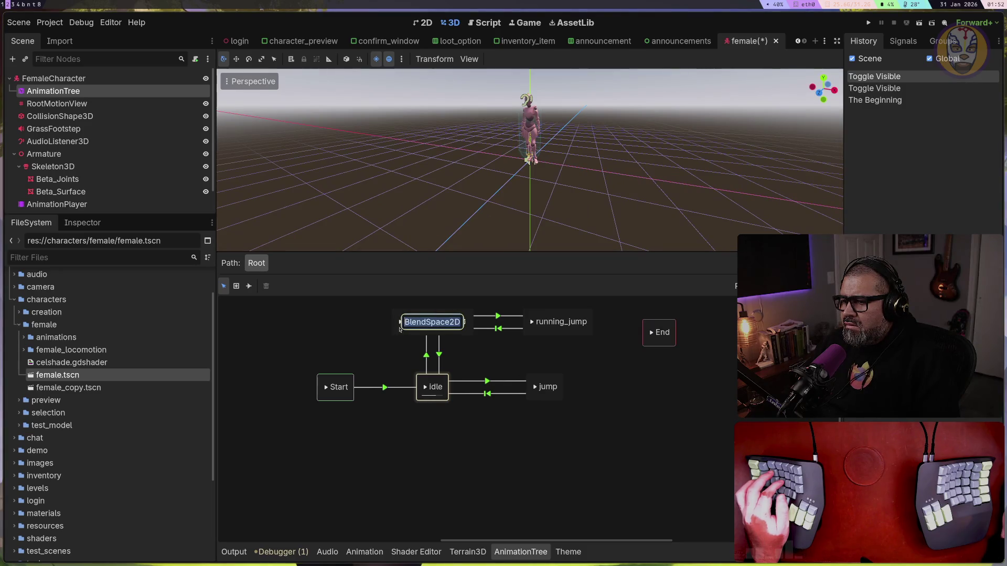
left_click(399, 322)
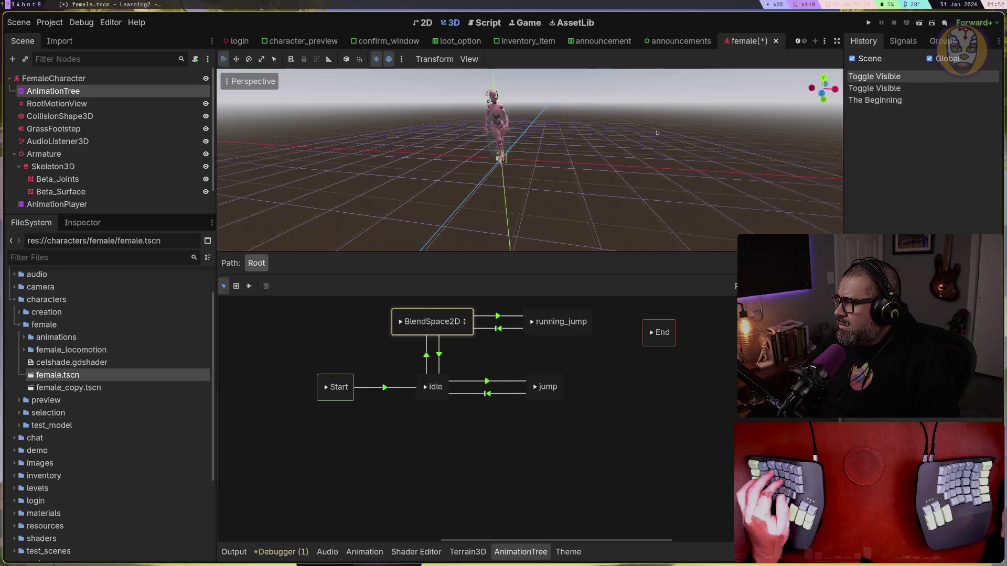
Close the graph and return to the falling animation's track list
left_click(577, 189)
scroll(499, 241, "up", 3)
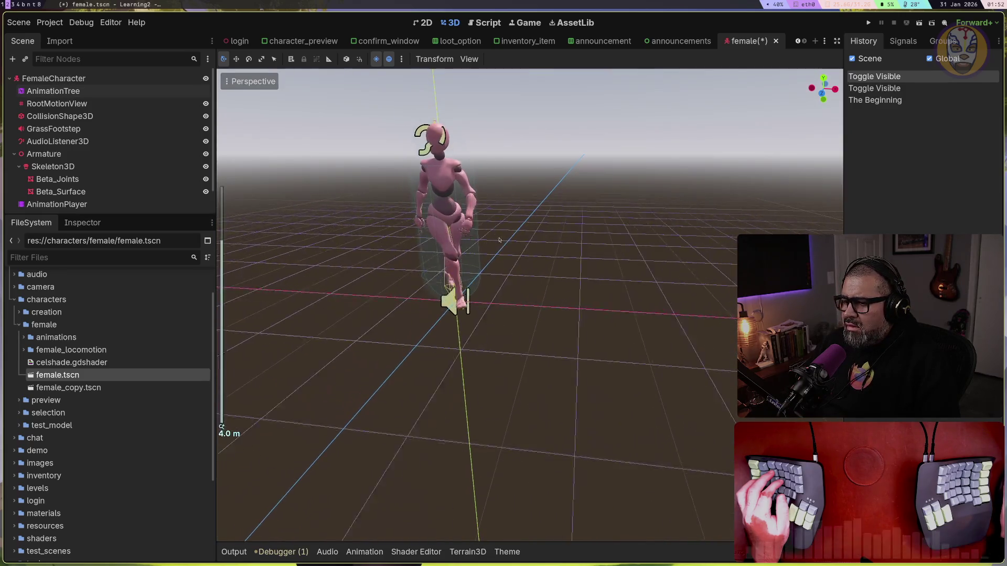
left_click(373, 550)
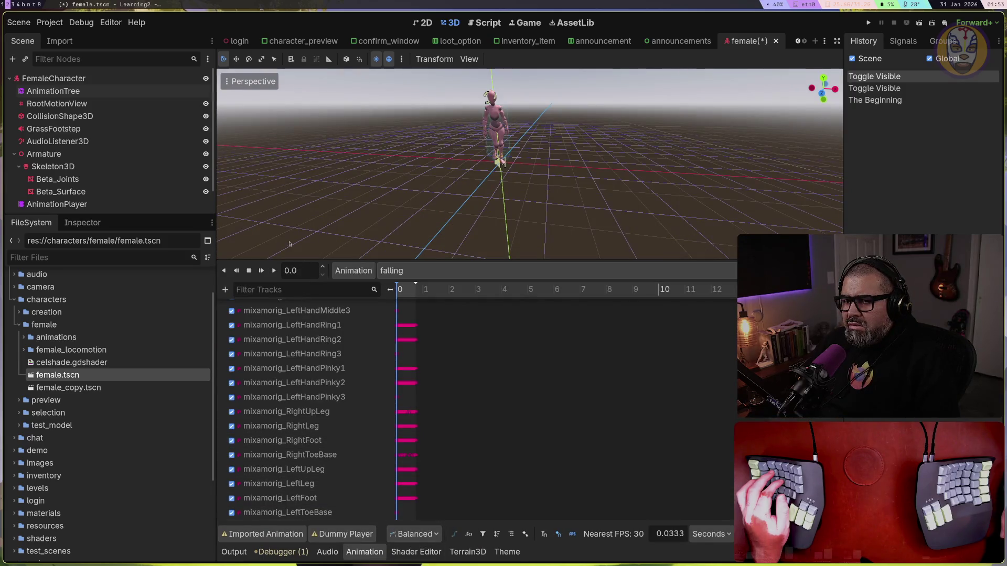
Select the AnimationTree node, dismissing accidental renames, and show its state-machine panel
double_click(41, 91)
left_click(31, 92)
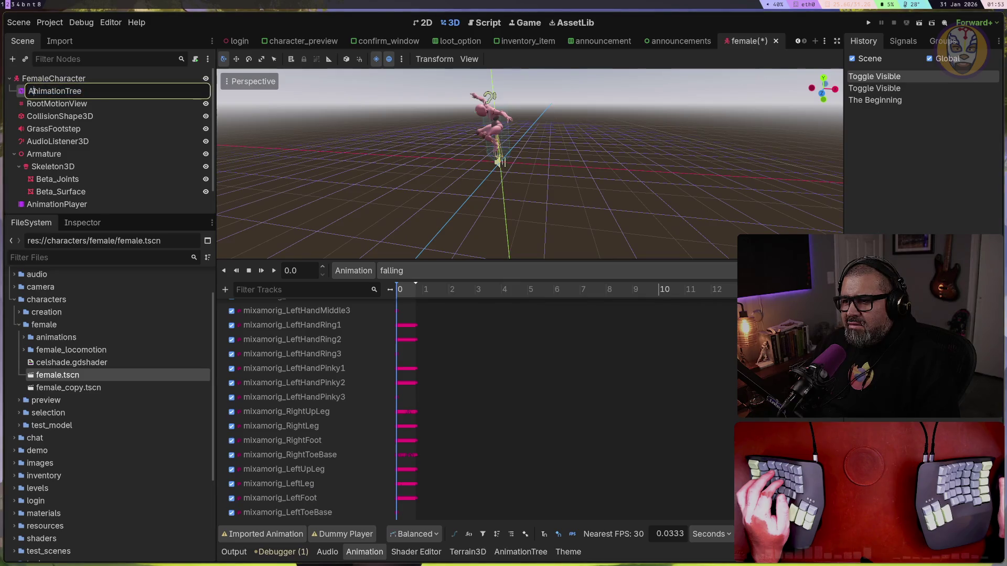
left_click(20, 96)
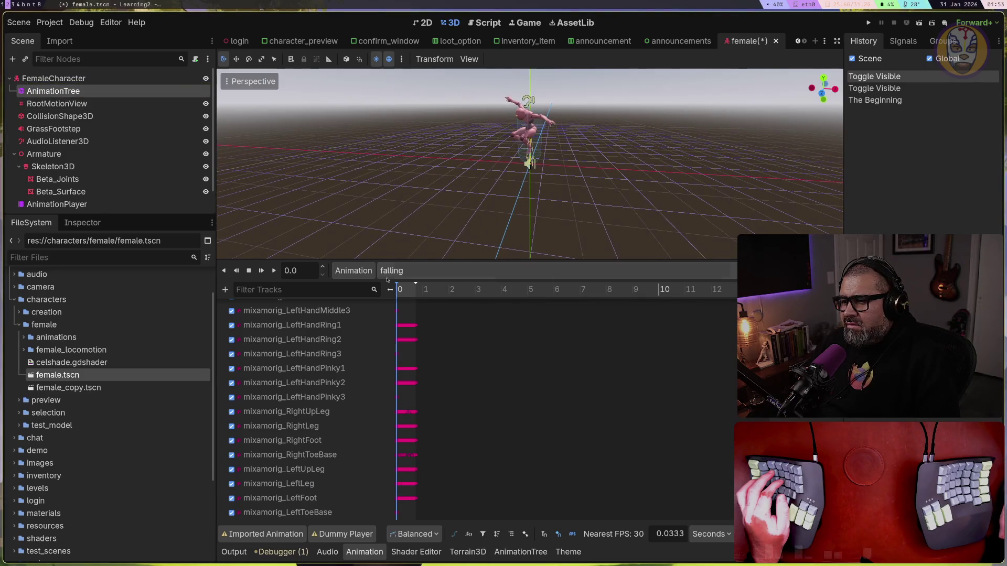
left_click(504, 551)
left_click(29, 91)
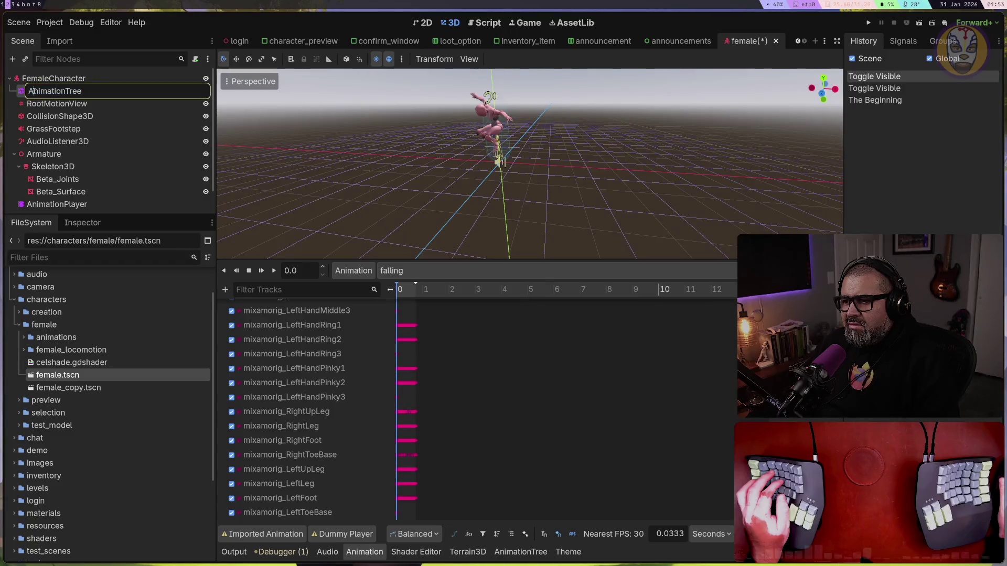
left_click(19, 96)
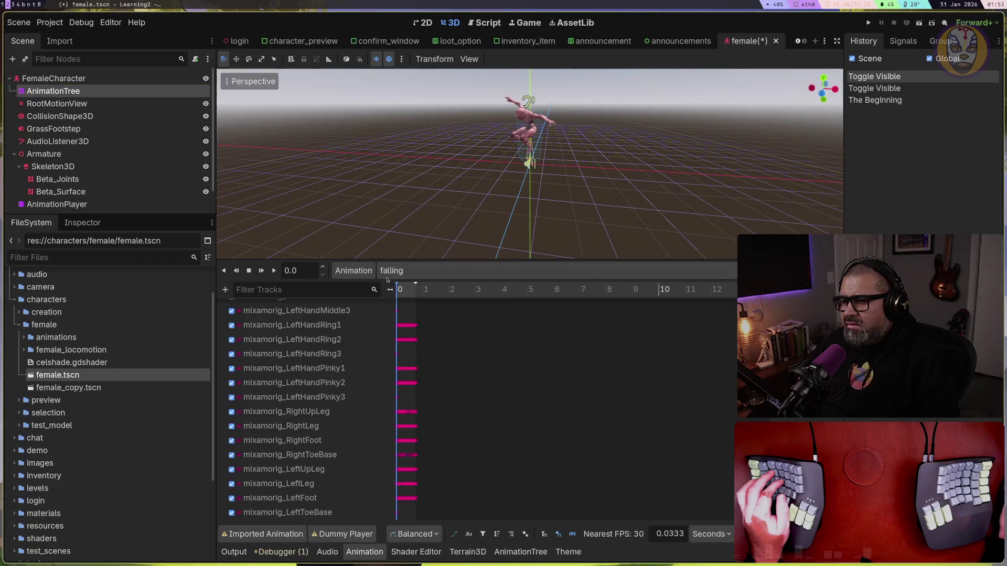
left_click(504, 552)
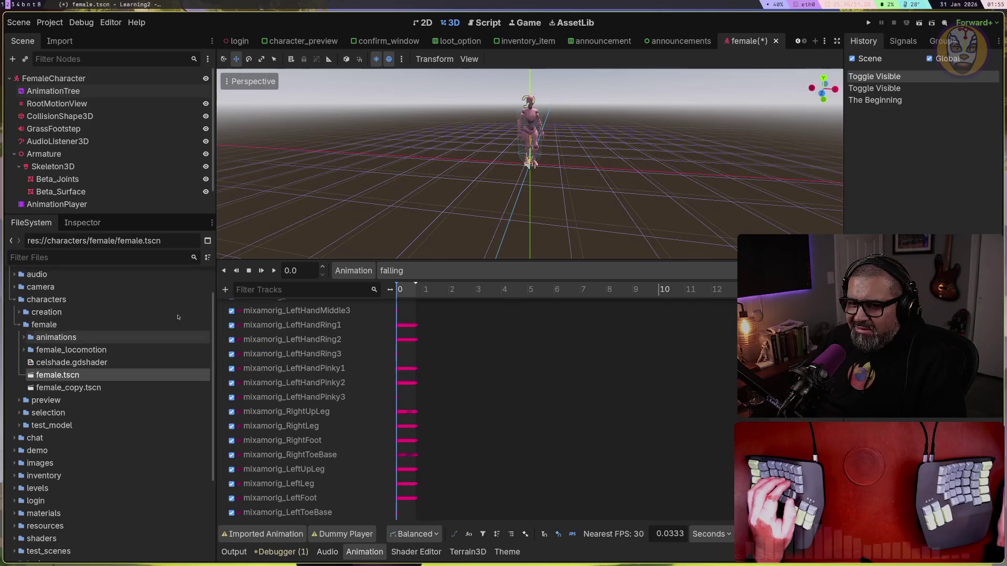
Reselect AnimationTree, cancel the rename, and show its idle/BlendSpace2D/jump/running_jump state graph
double_click(24, 92)
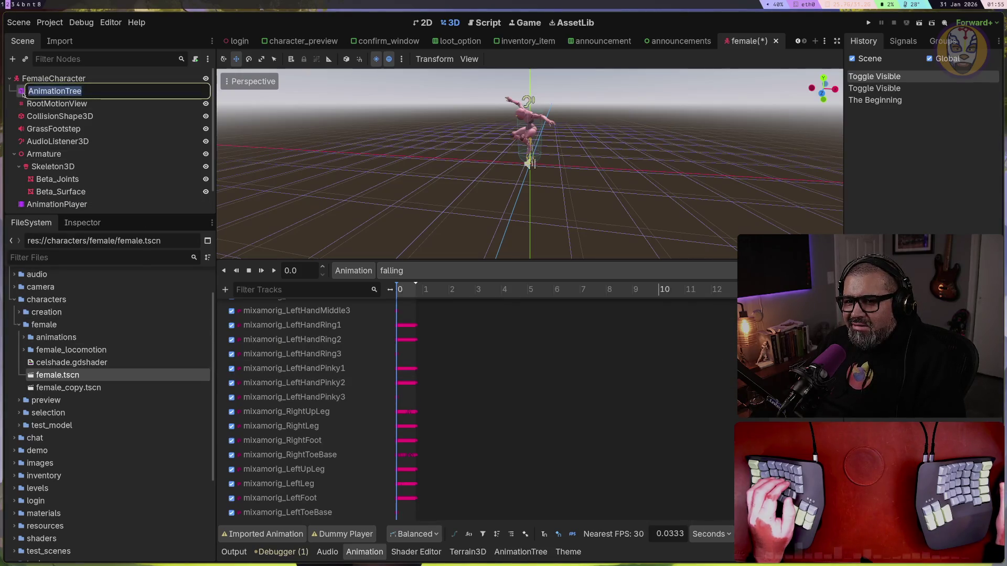
key("Escape")
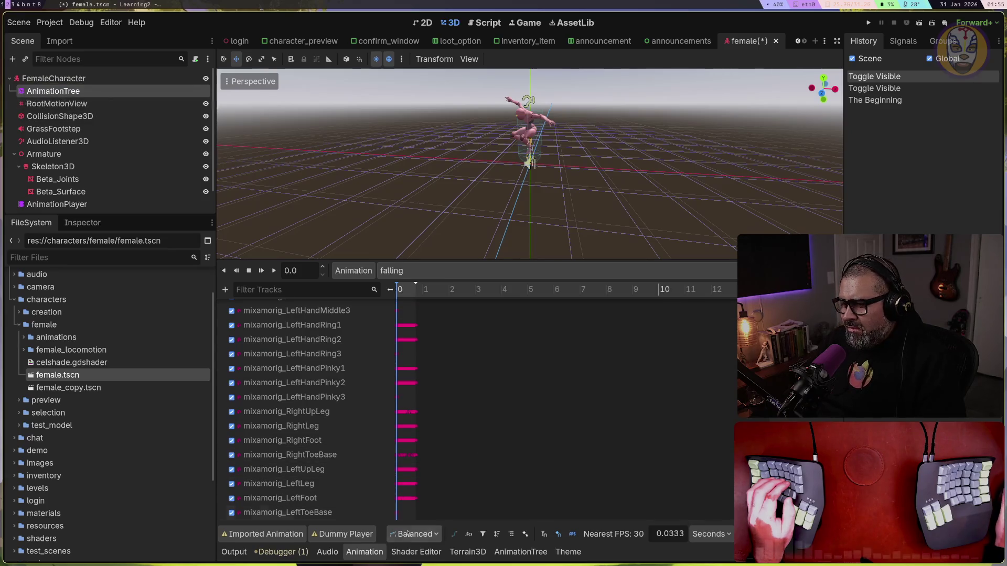
left_click(520, 552)
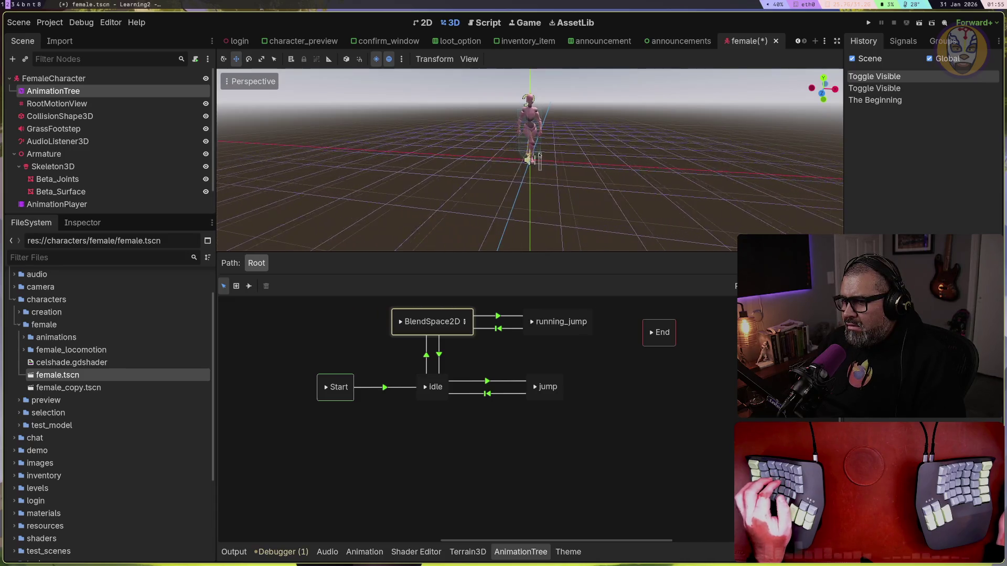
left_click(560, 216)
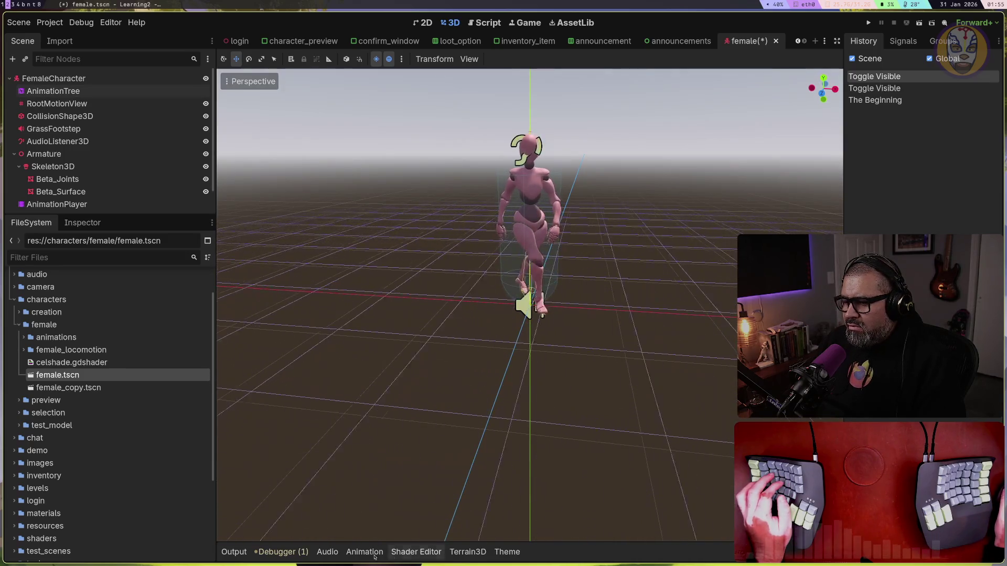
left_click(364, 552)
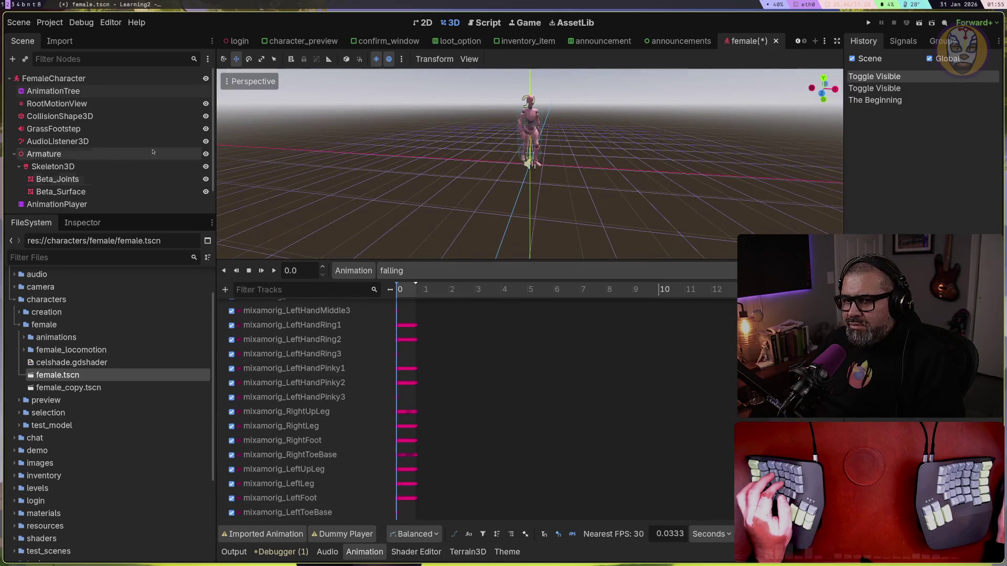
left_click(21, 91)
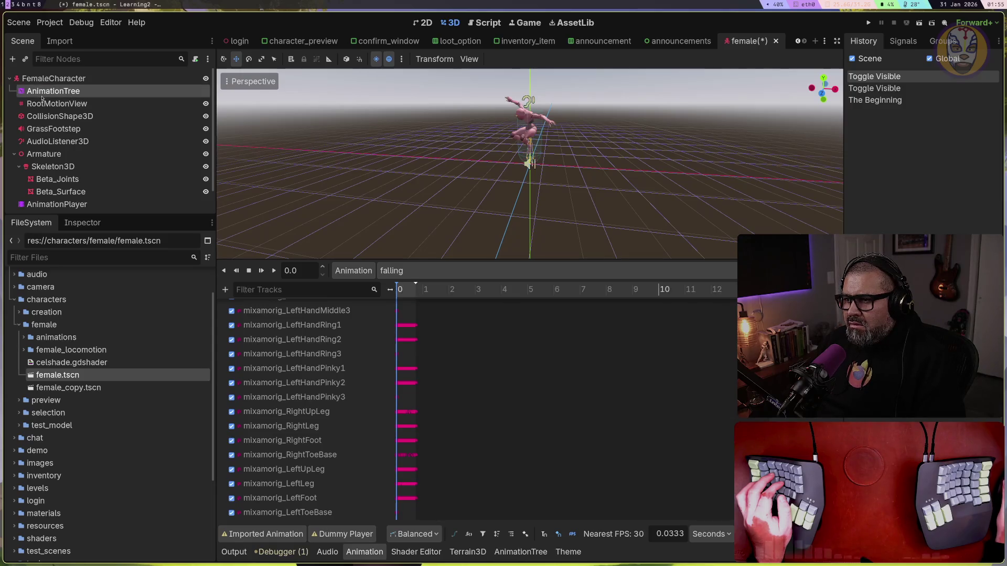
double_click(41, 95)
key("Escape")
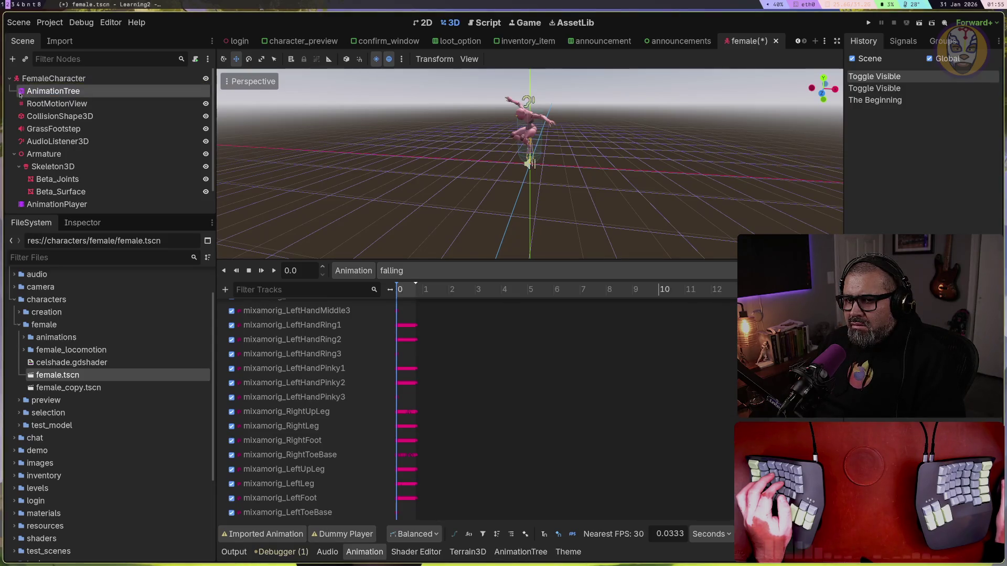
left_click(496, 552)
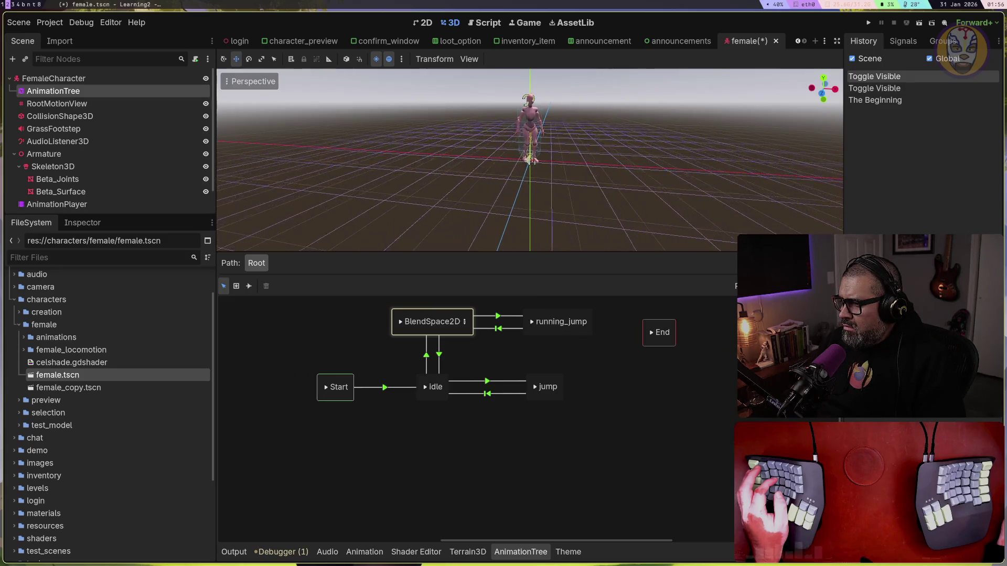
Inspect the Start and BlendSpace2D states and view the character from front and top
mouse_move(514, 157)
left_mouse_down()
mouse_move(497, 175)
mouse_move(514, 157)
left_mouse_up()
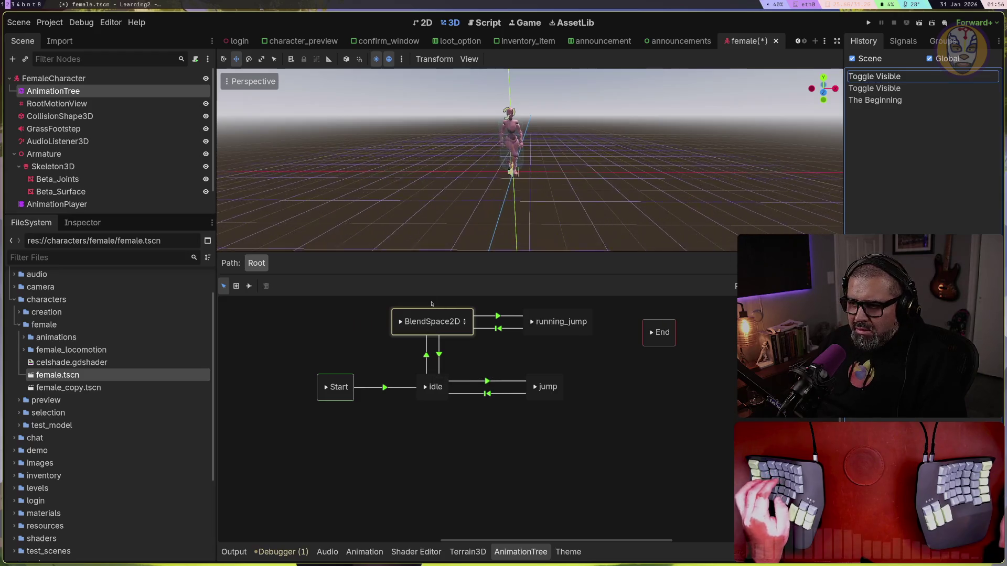
left_click(339, 390)
double_click(446, 326)
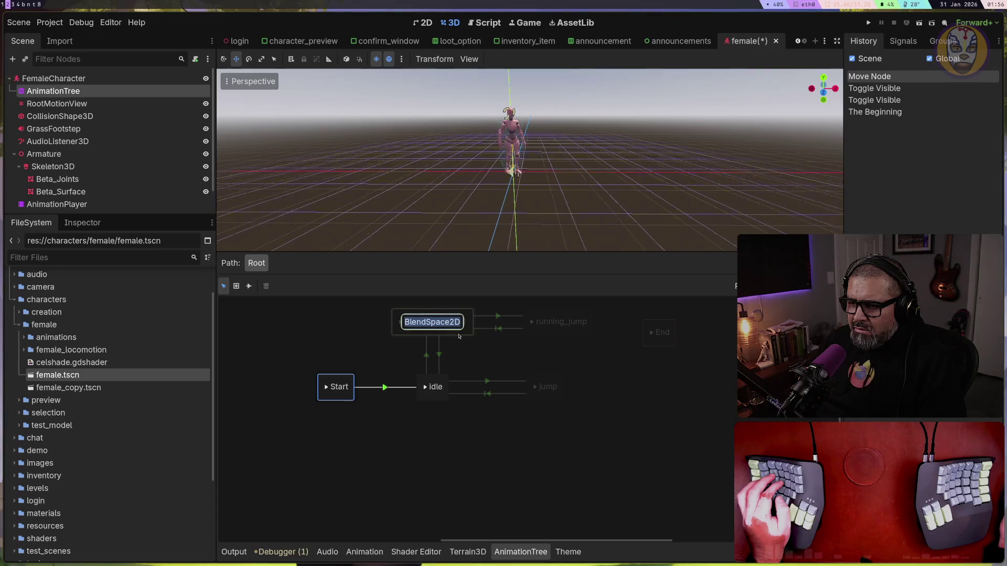
key("Return")
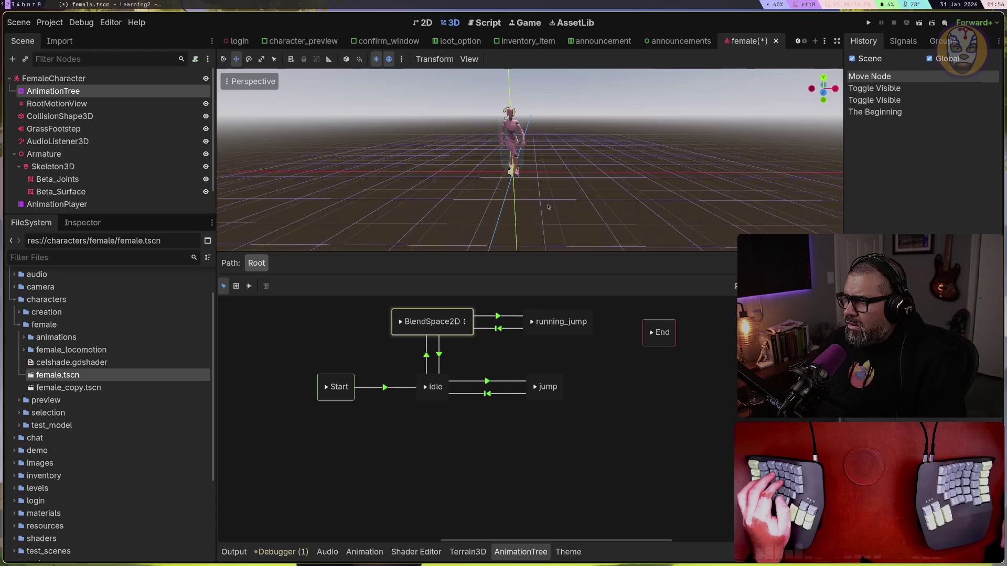
left_click(824, 94)
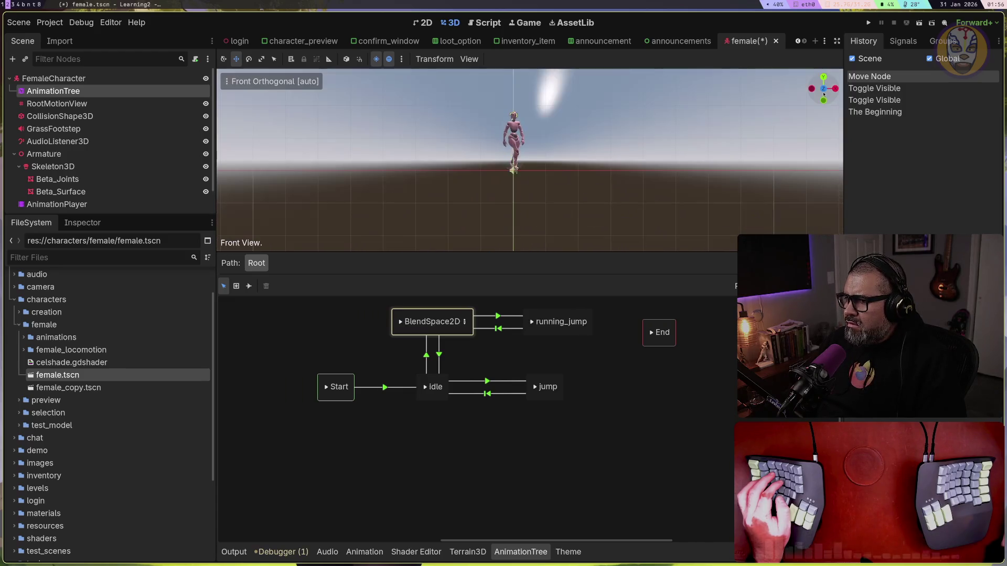
left_click(823, 78)
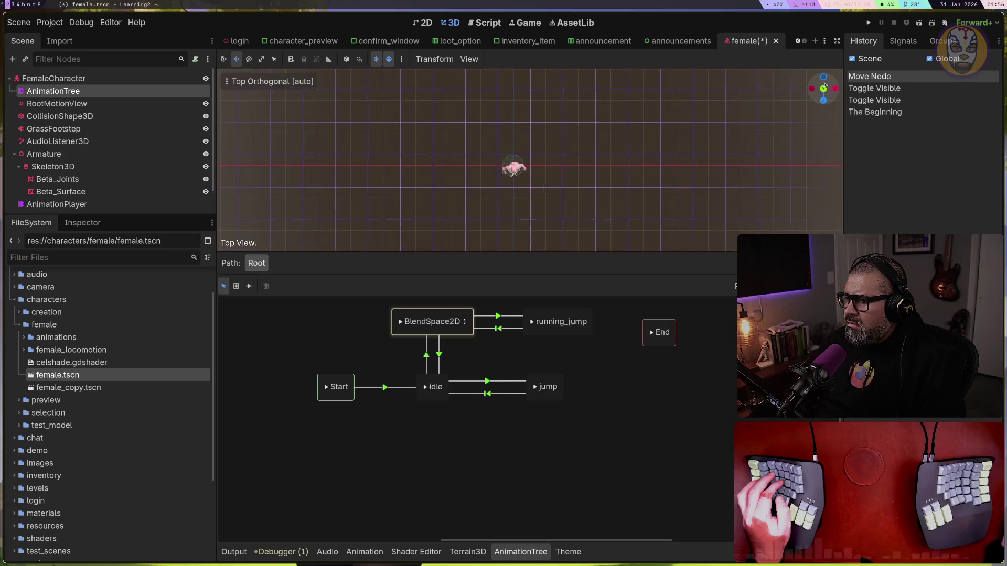
mouse_move(823, 94)
left_mouse_down()
mouse_move(830, 158)
mouse_move(846, 134)
mouse_move(822, 100)
left_mouse_up()
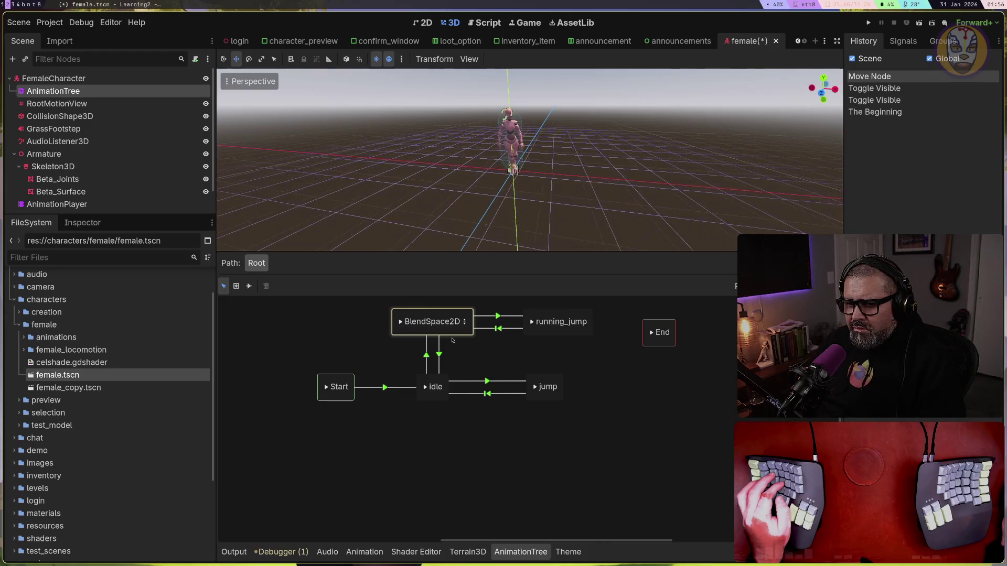
Show the AnimationNodeStateMachine properties in the Inspector, then select the running_jump state
left_click(365, 346)
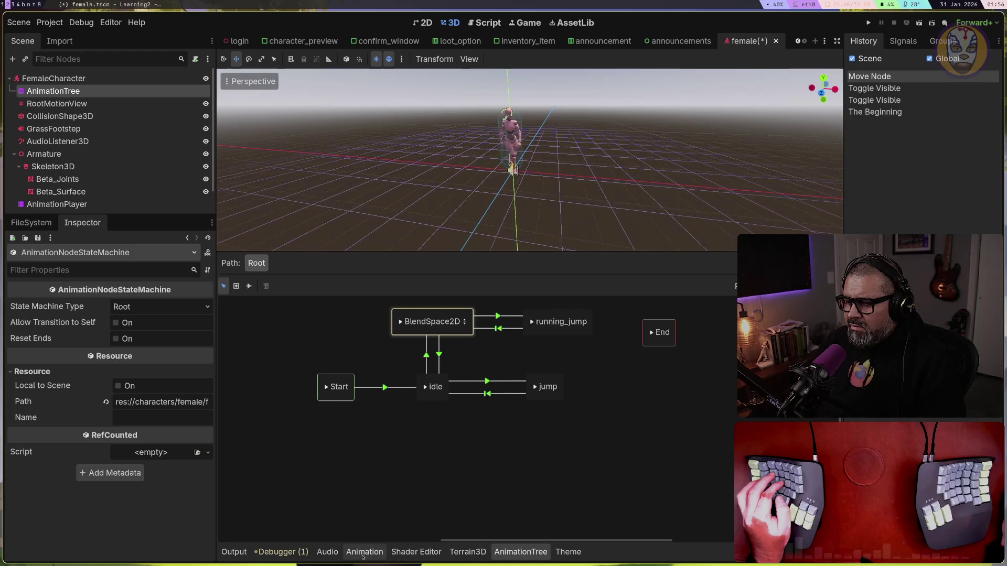
left_click(364, 553)
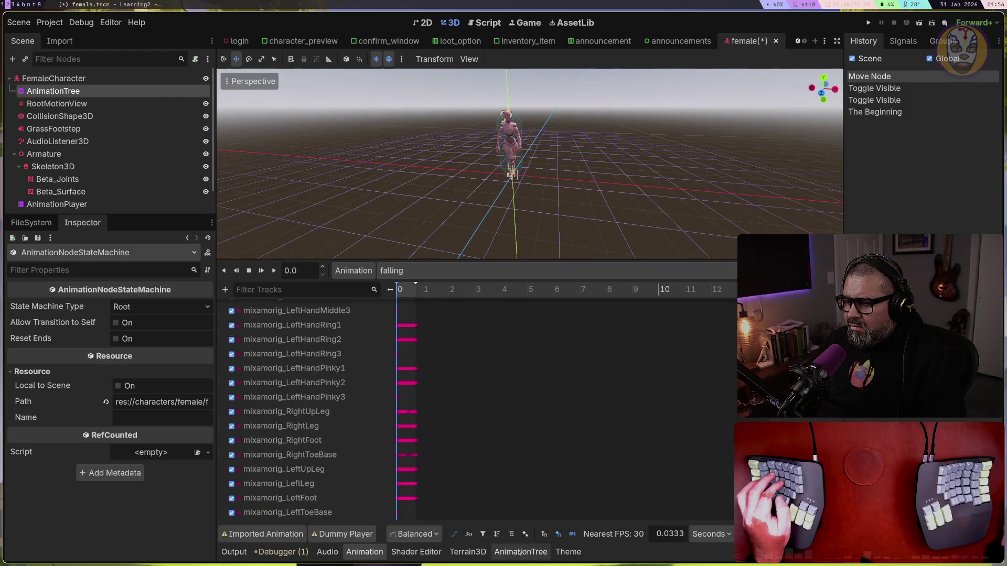
left_click(519, 552)
double_click(561, 322)
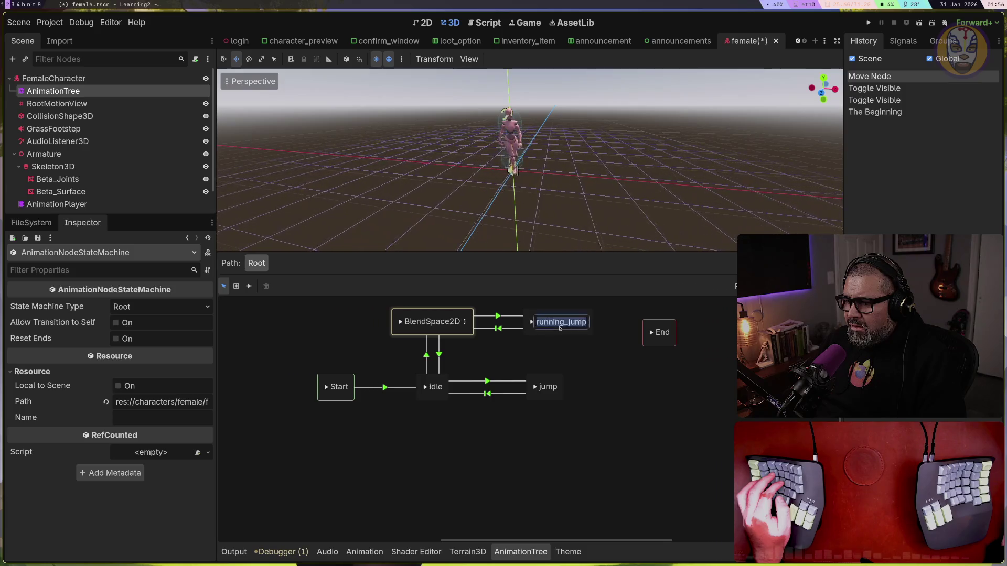
Open BlendSpace2D, drag the idle point to 0.0, 0.0, and open the blend mode list
left_click(465, 322)
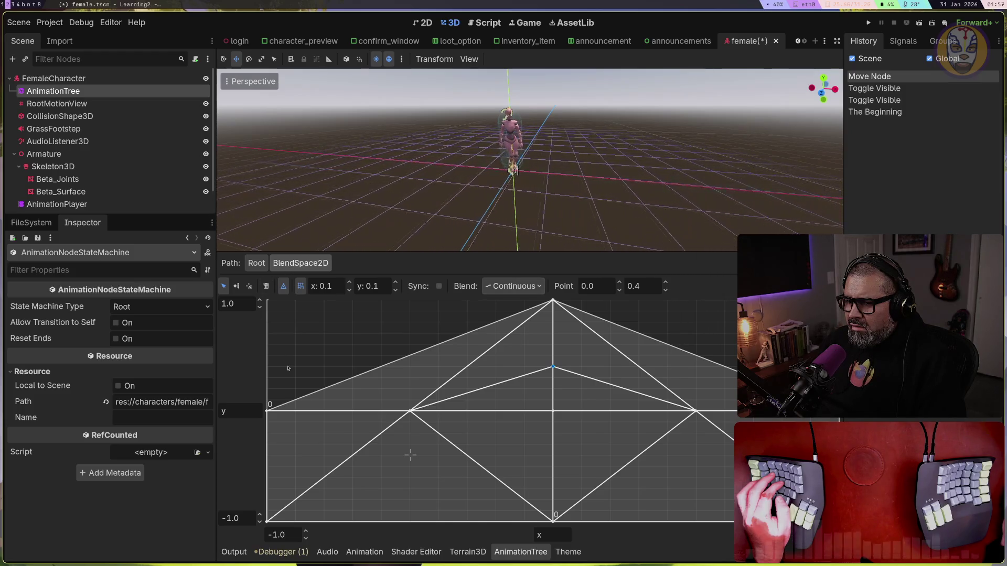
left_click_drag(552, 366, 556, 409)
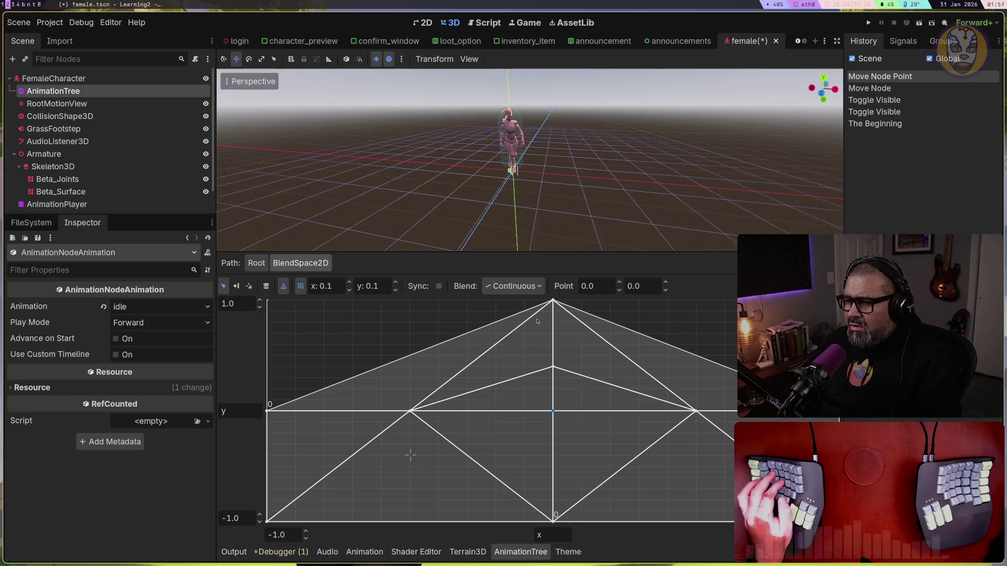
left_click(517, 289)
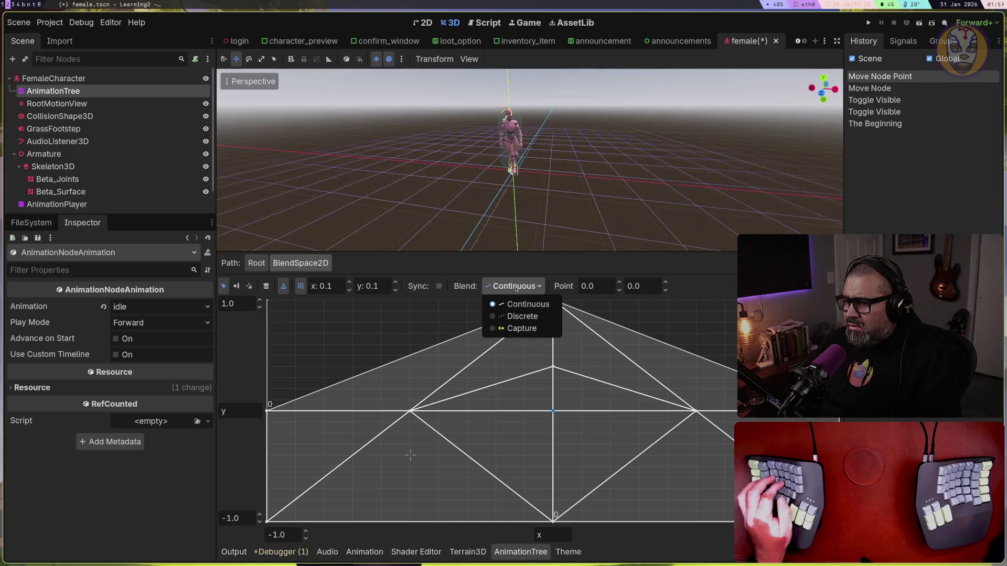
Try the Discrete and Capture blend modes, then leave blending on Continuous
left_click(498, 316)
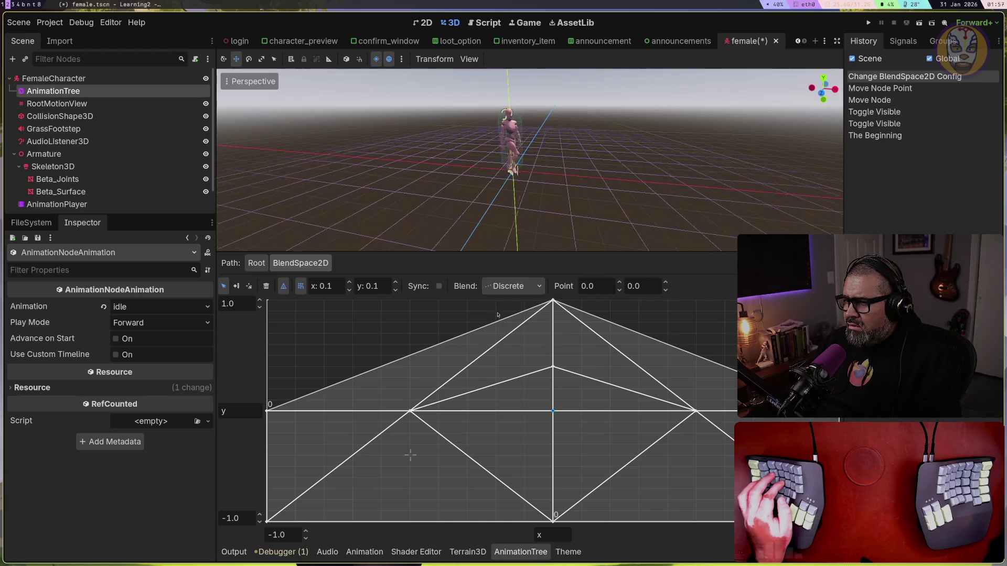
left_click(508, 288)
left_click(505, 329)
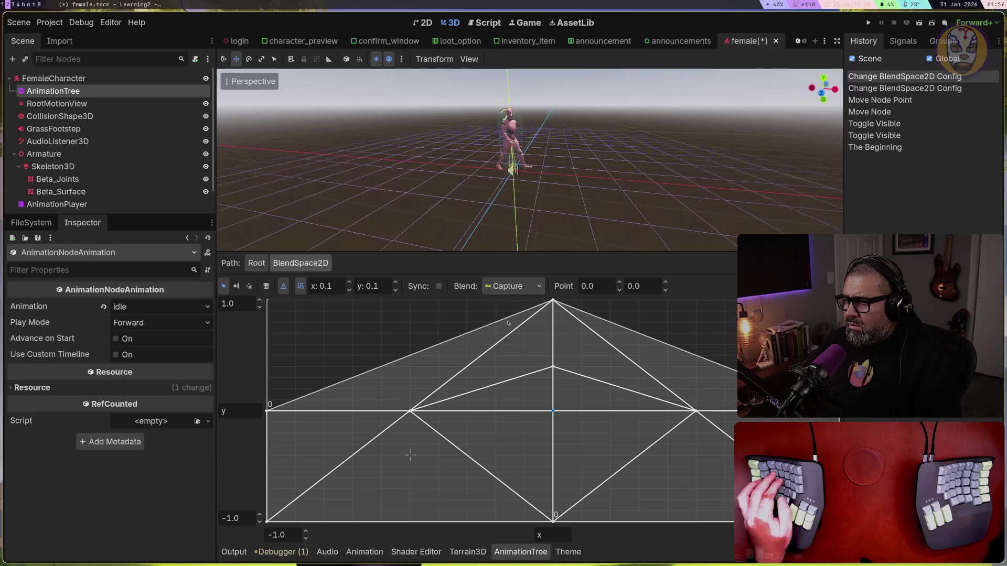
left_click(512, 286)
left_click(517, 304)
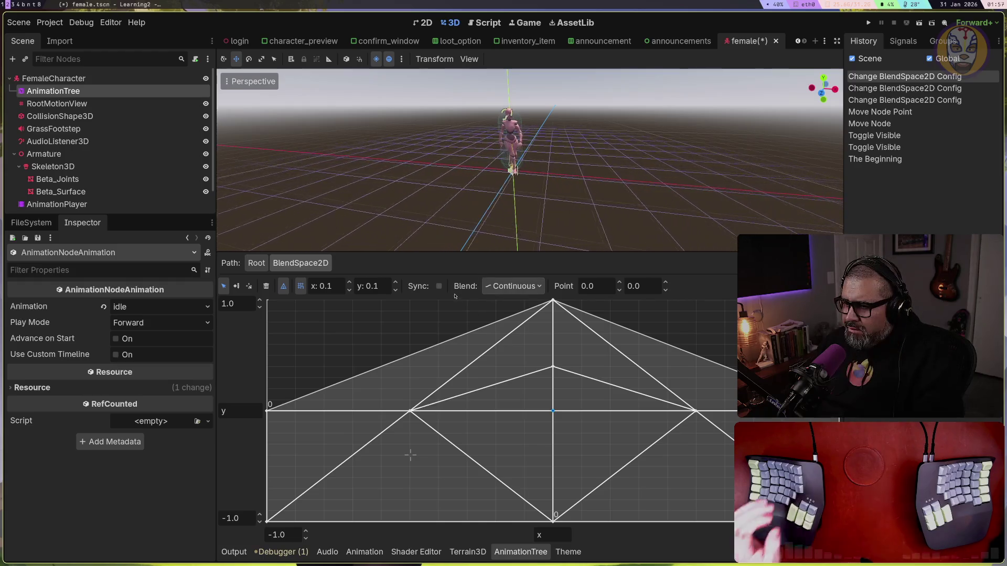
Toggle the blend space's Sync setting several times, leaving it off
left_click(439, 286)
left_click(439, 286)
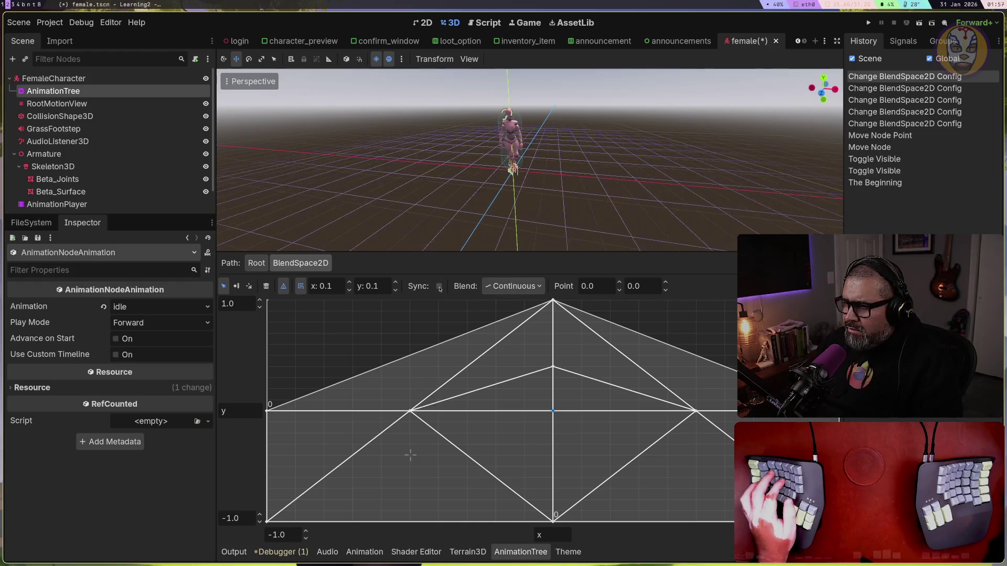
left_click(439, 286)
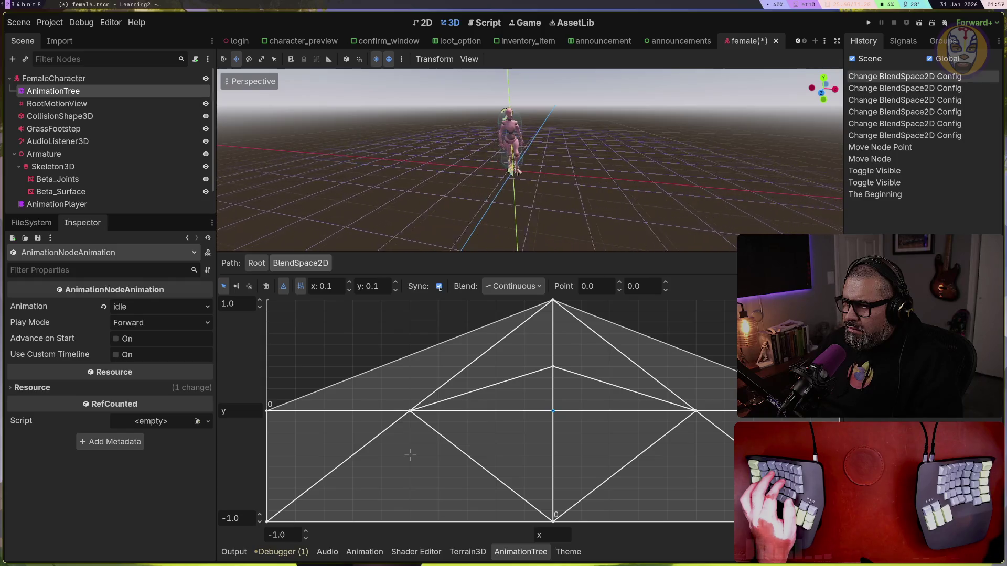
left_click(438, 286)
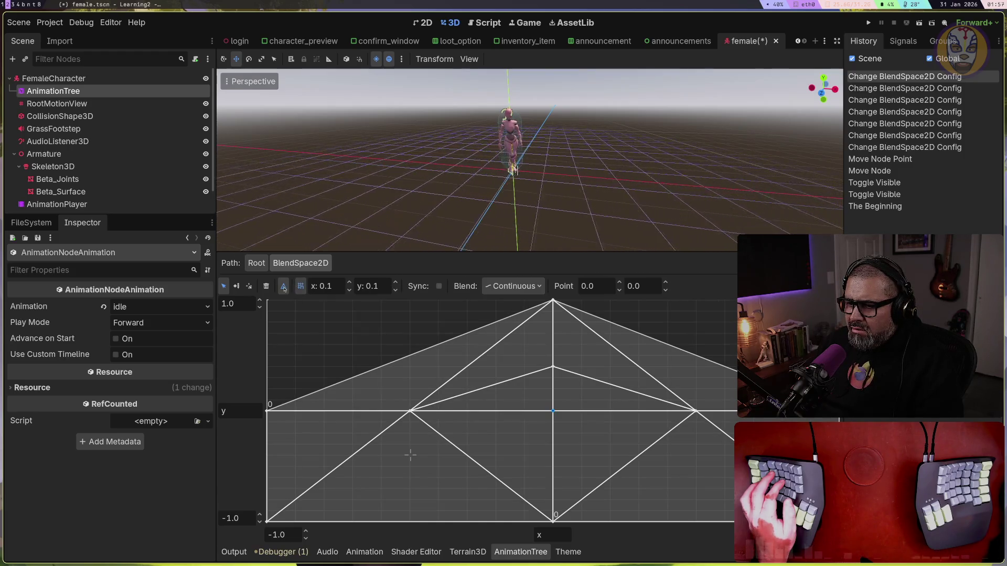
Toggle Auto Triangles off and back on, then pick the Create Triangles tool
left_click(284, 287)
left_click(296, 288)
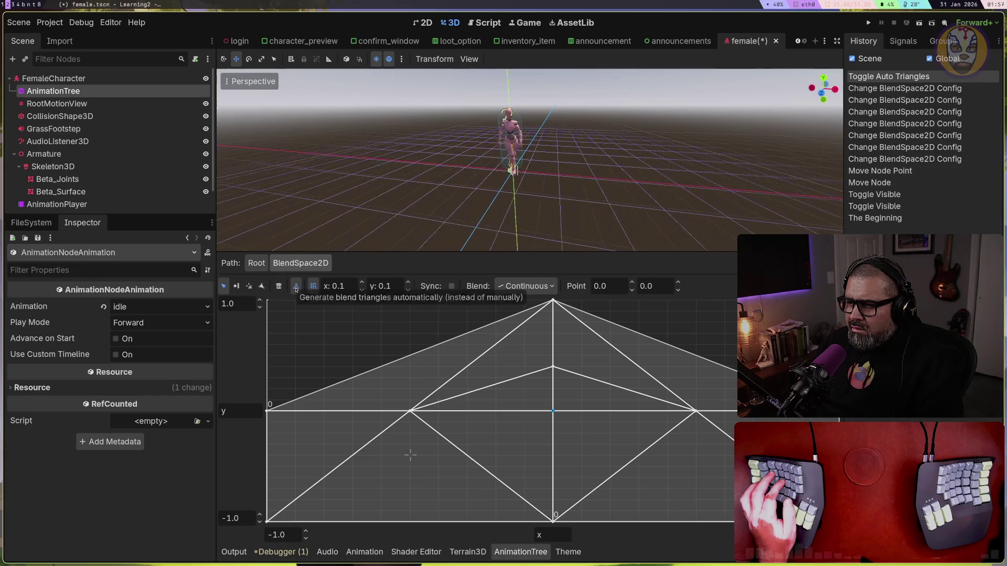
left_click(250, 287)
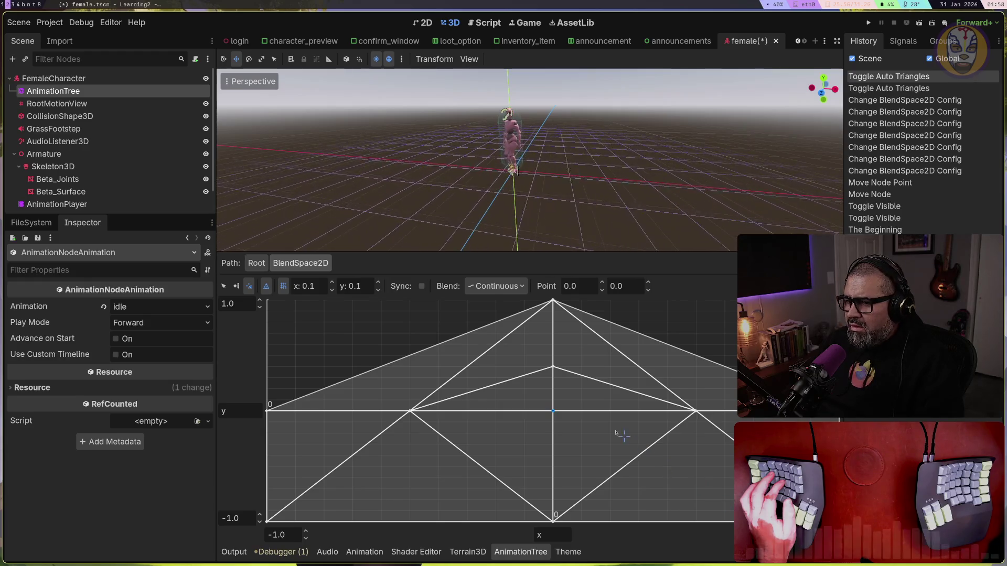
Drag the blend point, then place it left of centre to preview the blended pose
mouse_move(422, 350)
left_mouse_down()
mouse_move(367, 336)
mouse_move(410, 348)
left_mouse_up()
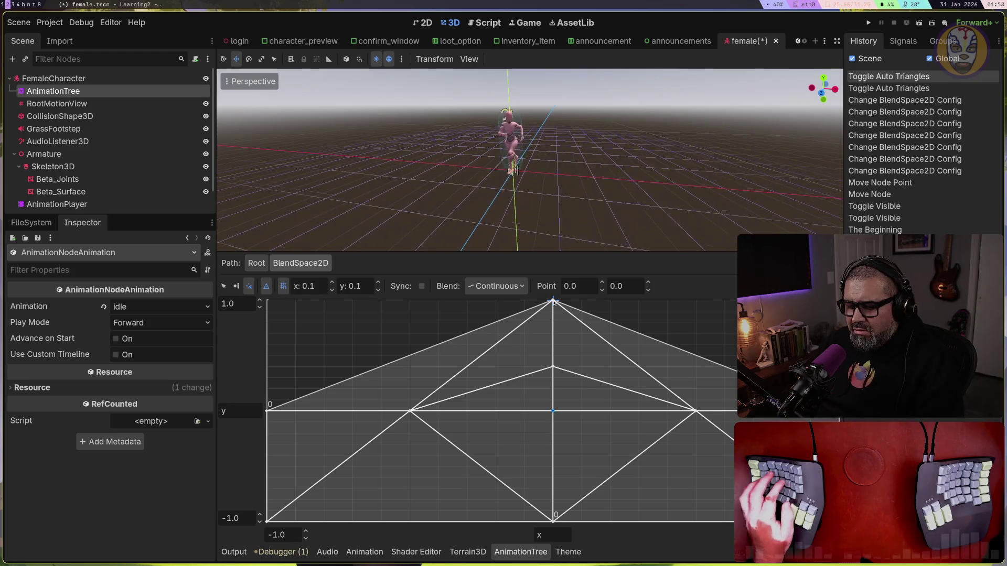
left_click(560, 390)
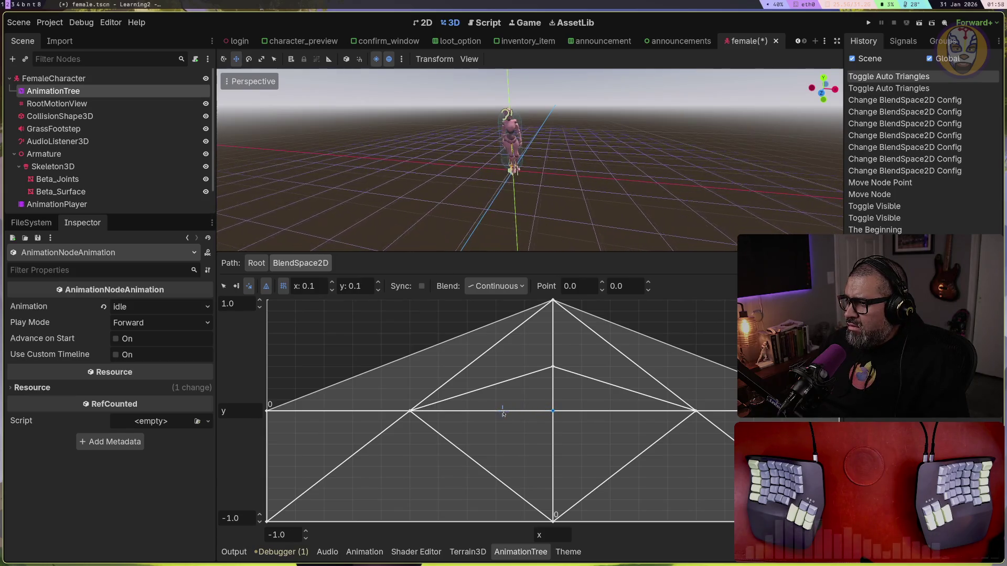
Return the blend point to the graph centre and deselect AnimationTree to hide its editor
left_click_drag(525, 414, 549, 408)
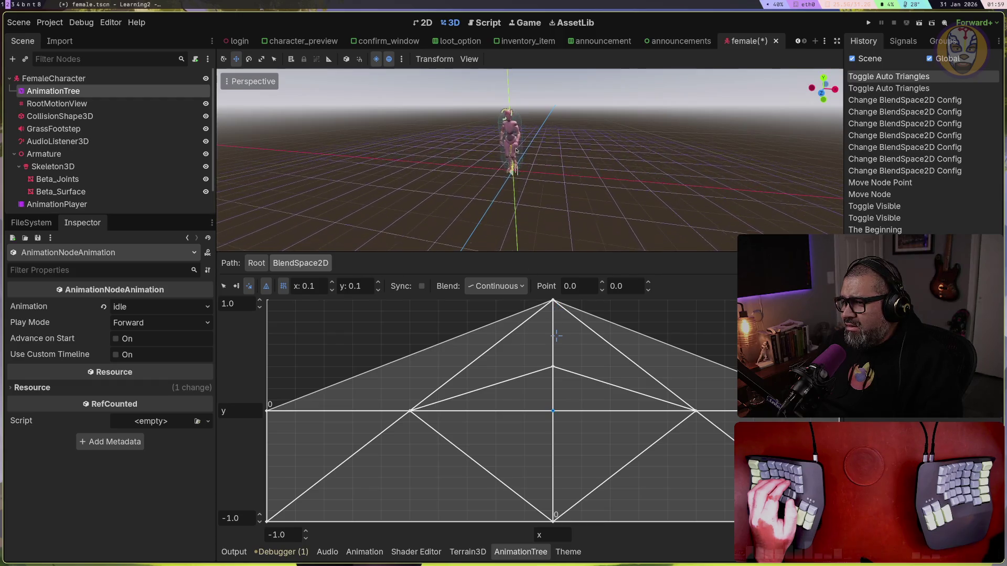
left_click(496, 154)
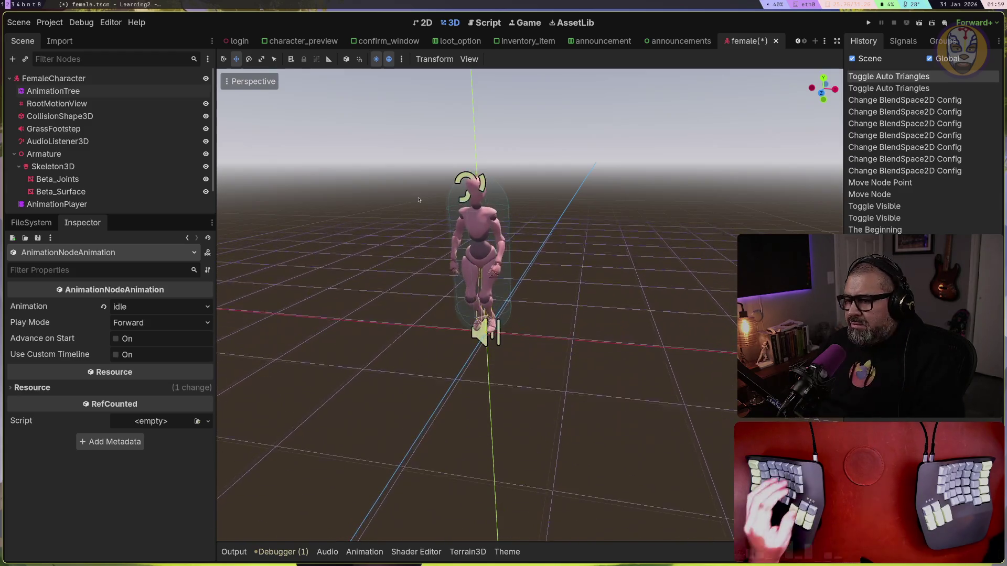
Select the AnimationTree node to show its state machine graph in the bottom panel
left_click(364, 551)
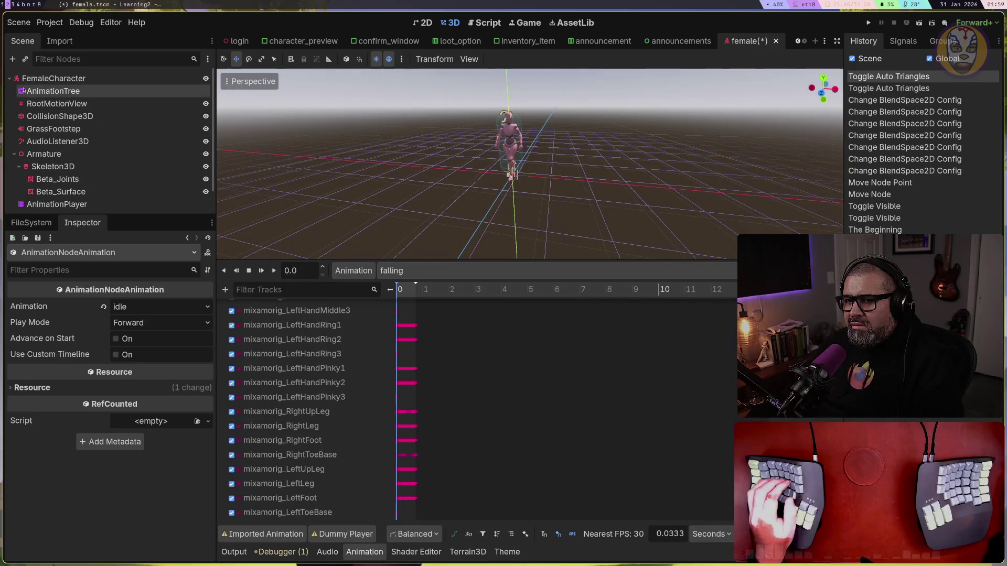
left_click(53, 91)
left_click(521, 551)
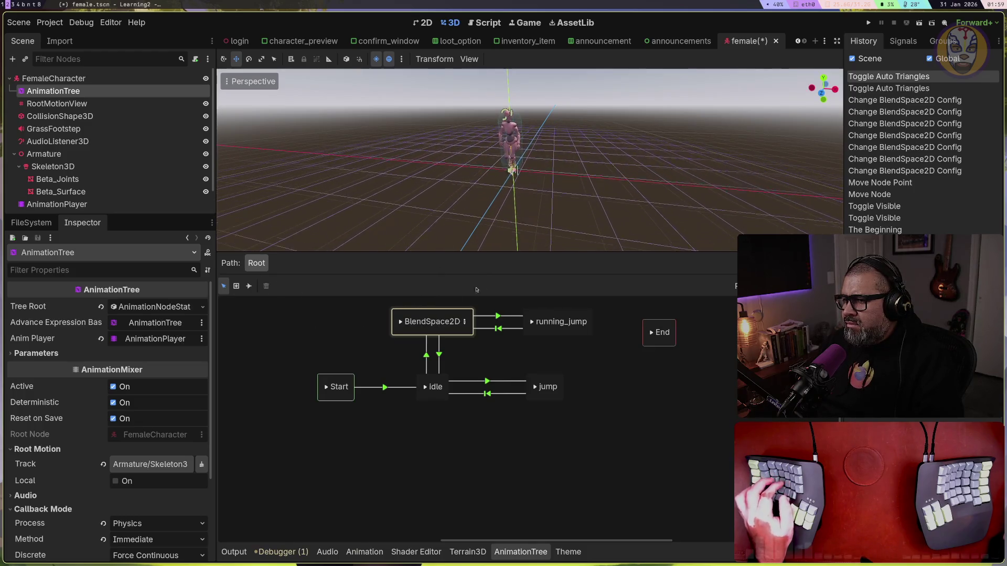
Save female.tscn with Ctrl+S and close its scene tab
key("ctrl+s")
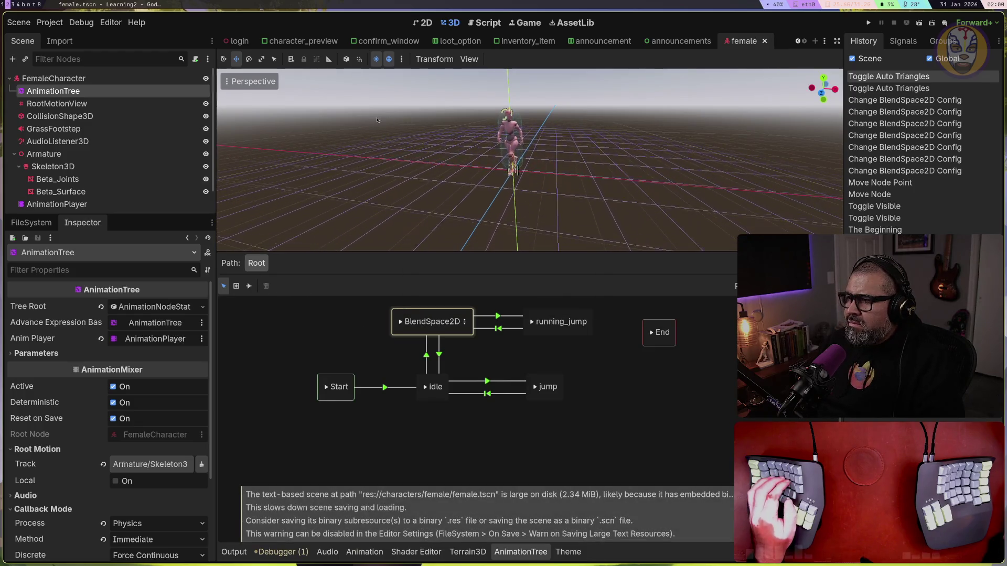
left_click(764, 41)
key("super+s")
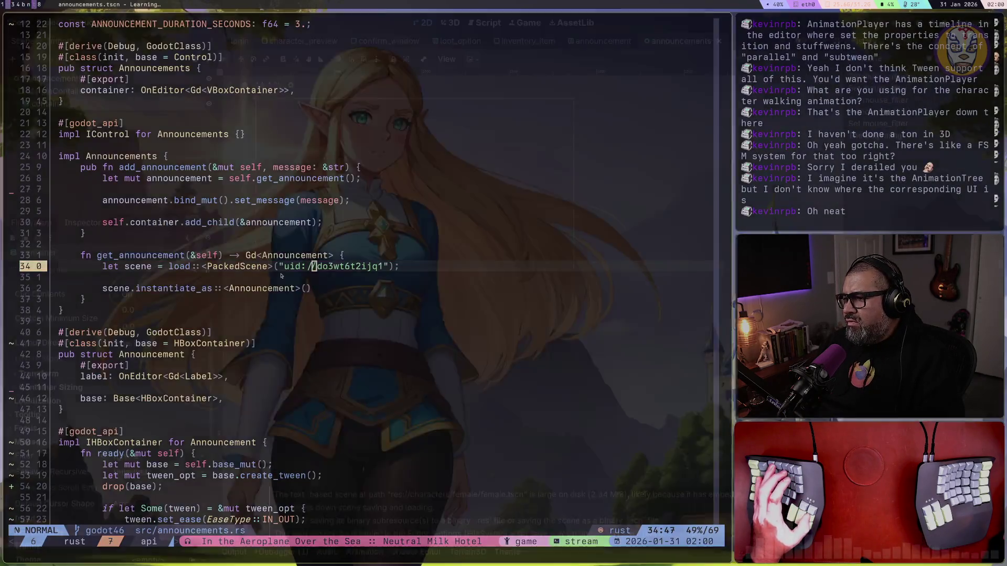
Hide the Neovim floating terminal to reveal the Godot announcements scene
key("super+s")
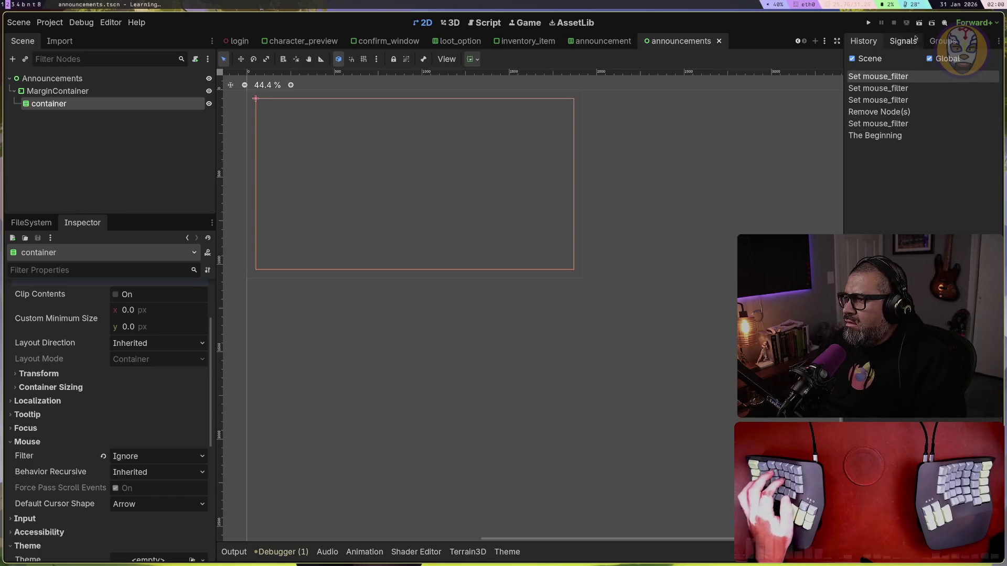
Run the project with F5, enter the world as the testing character, and run forward
key("F5")
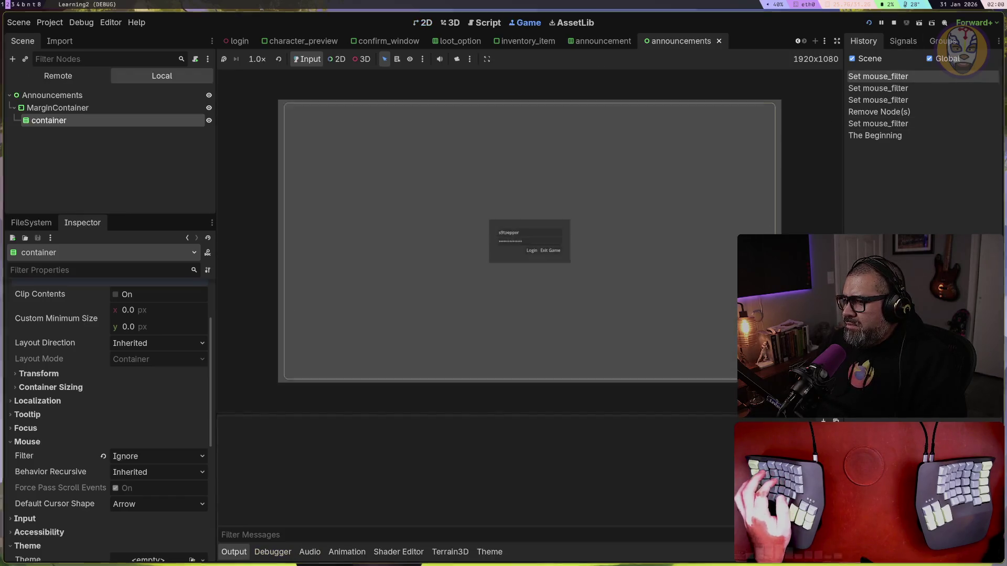
left_click(321, 136)
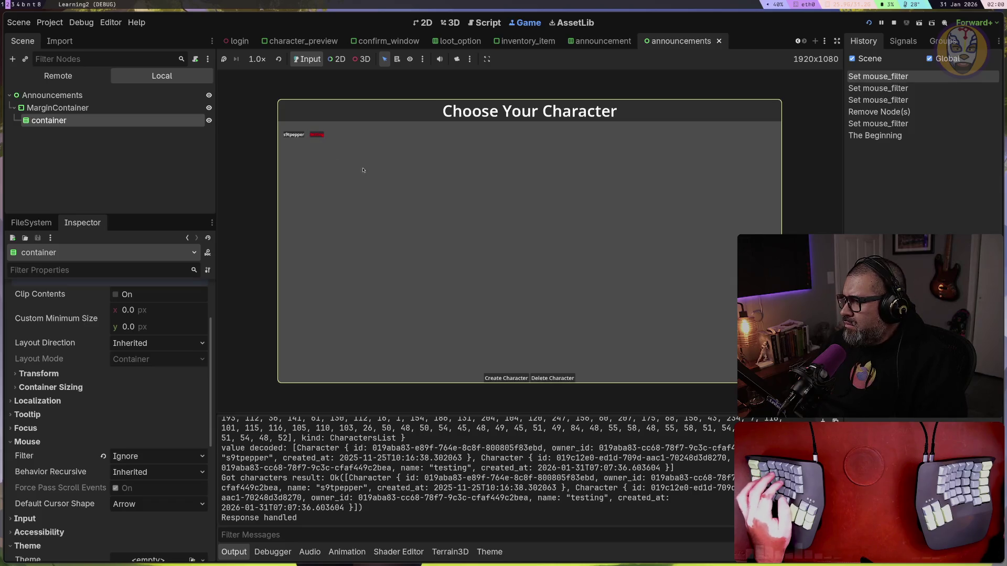
double_click(317, 136)
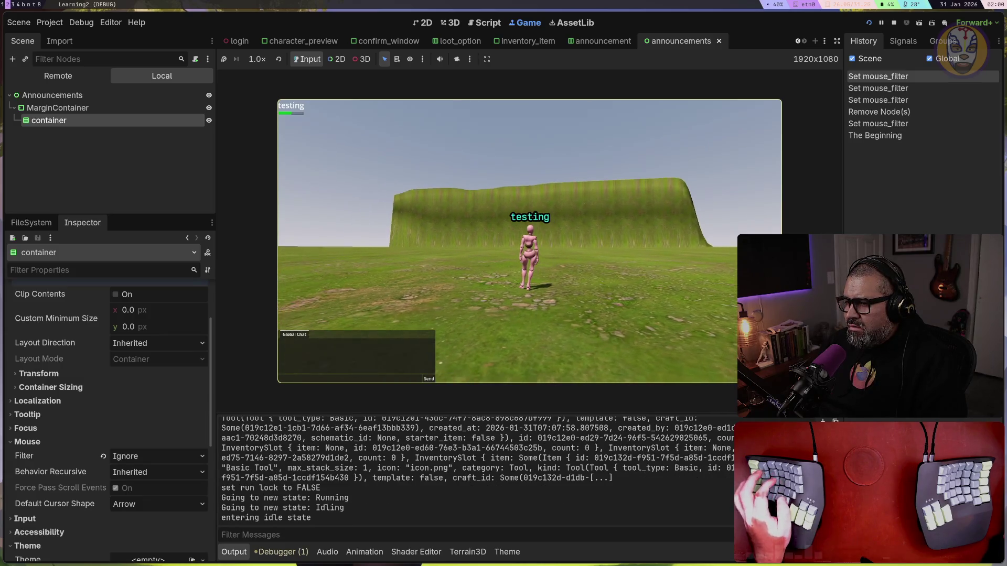
key("w")
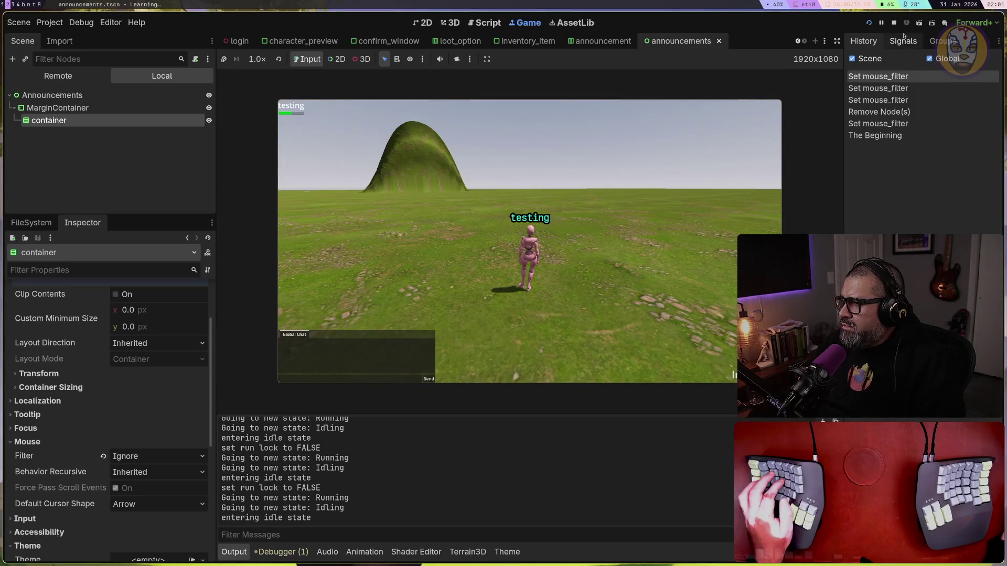
Switch to Neovim and move down to the Announcement implementation in announcements.rs
left_click(687, 204)
key("super+t")
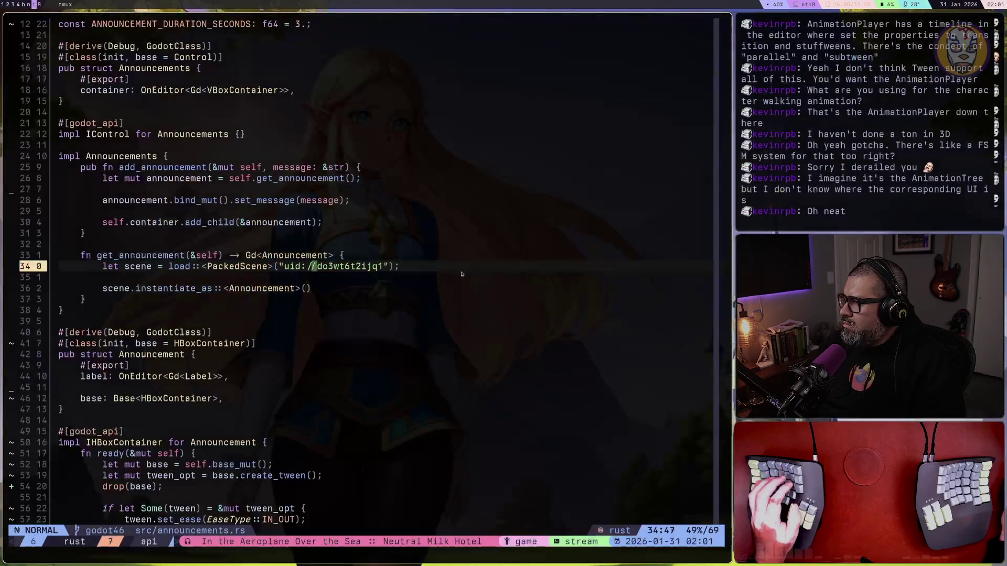
key("j")
key("j")
key("k")
key("k")
key("k")
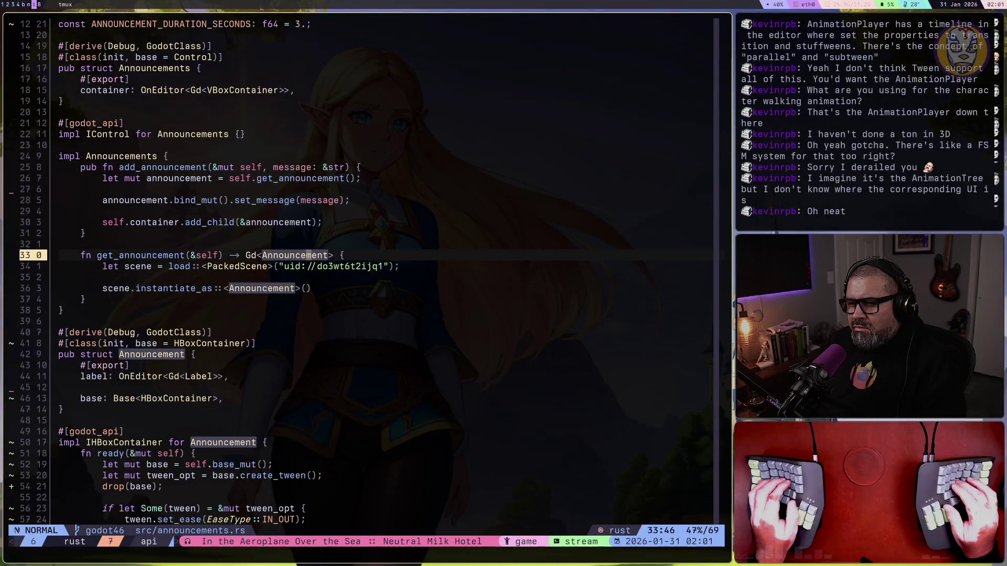
key("1")
key("7")
key("j")
Open crafting_window.rs from the tools folder in the project file tree
key("space")
key("e")
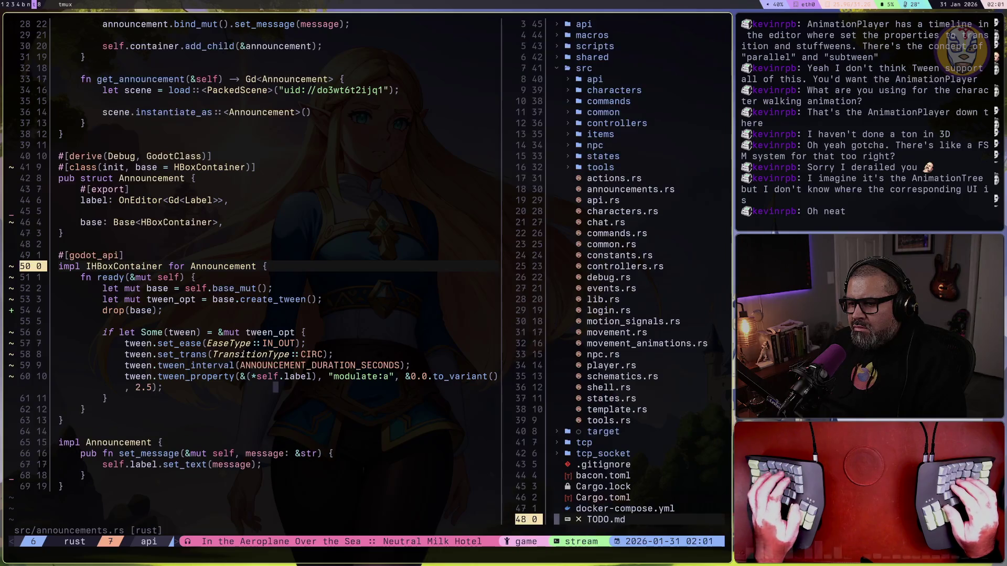
key("3")
key("2")
key("k")
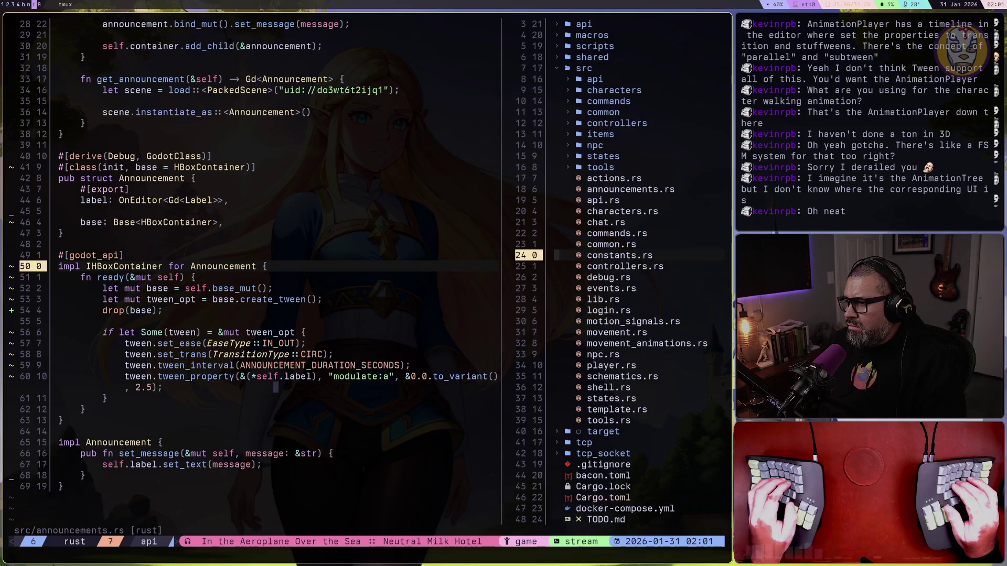
key("l")
key("j")
key("l")
key("j")
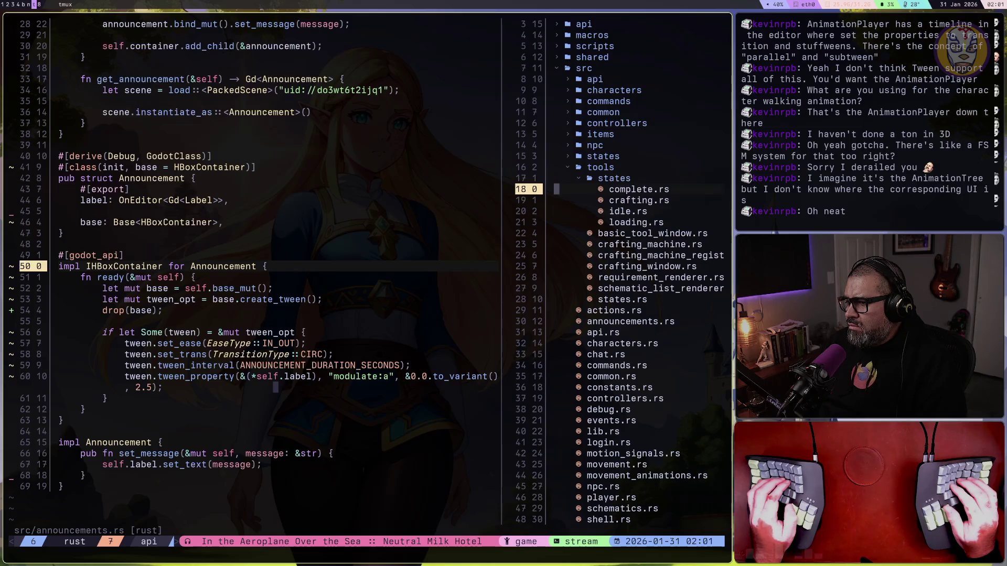
key("6")
key("j")
key("j")
key("l")
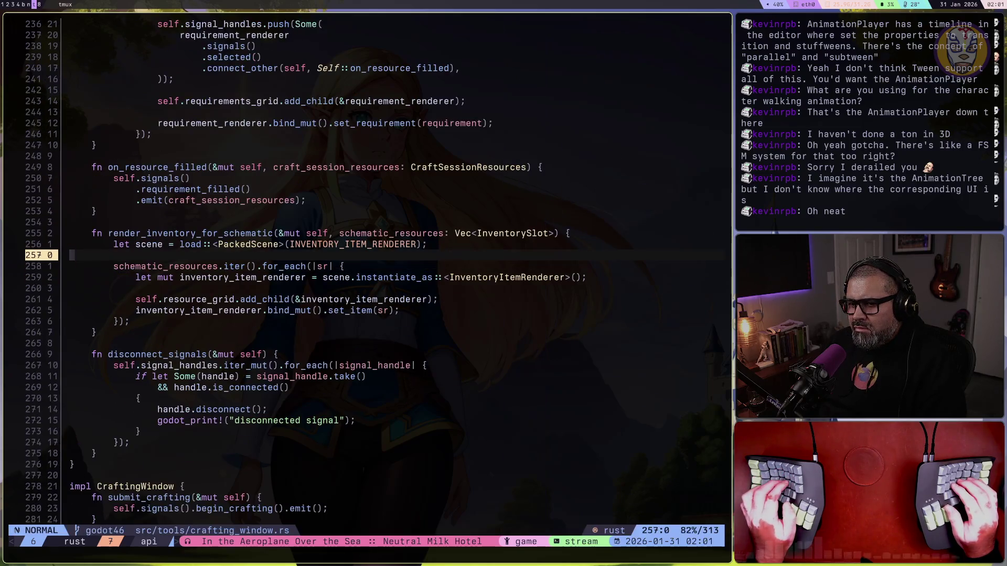
Copy an existing field into an exported close_button field on CraftingWindow and save
key("super+1")
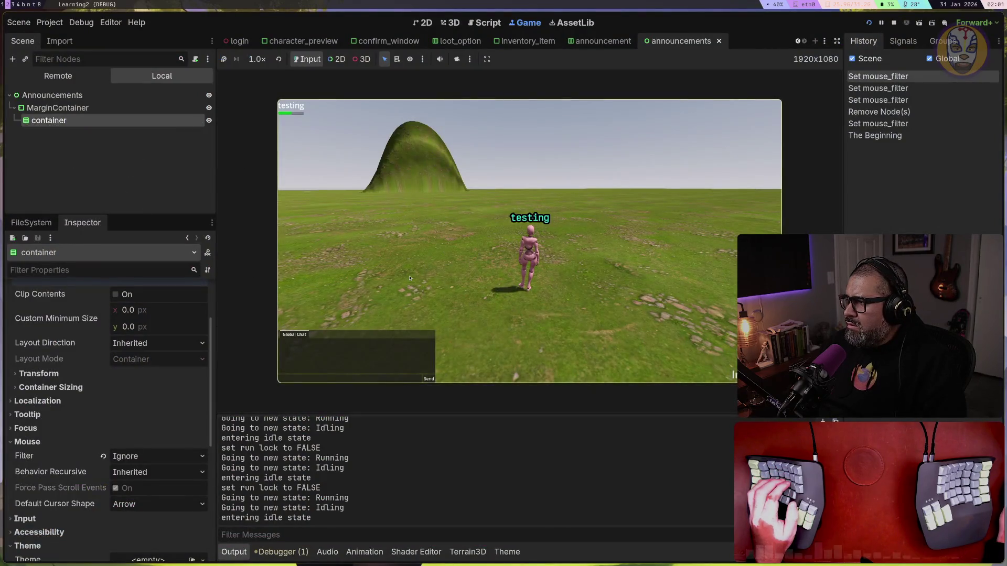
key("super+t")
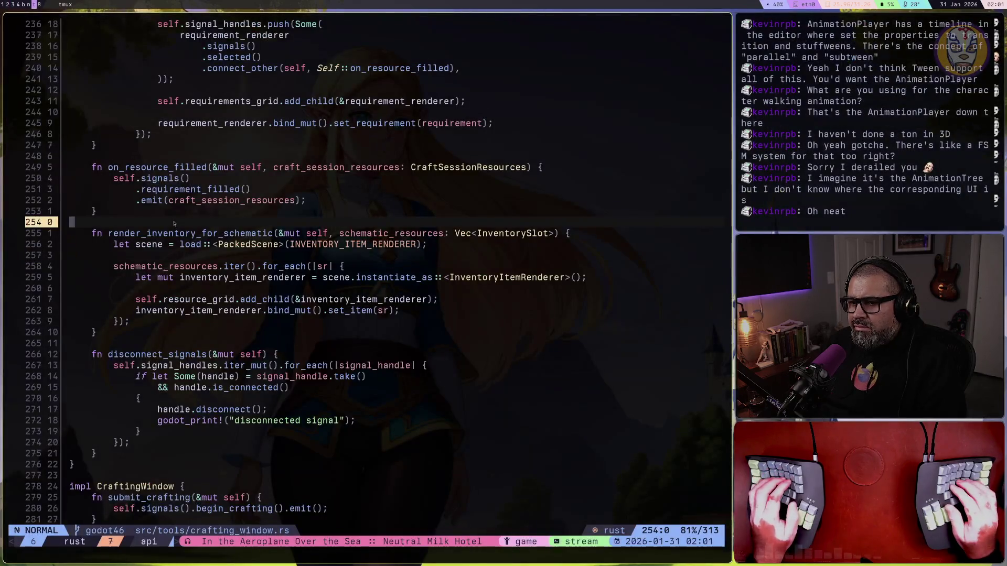
key("g")
key("g")
type("/debug_struct")
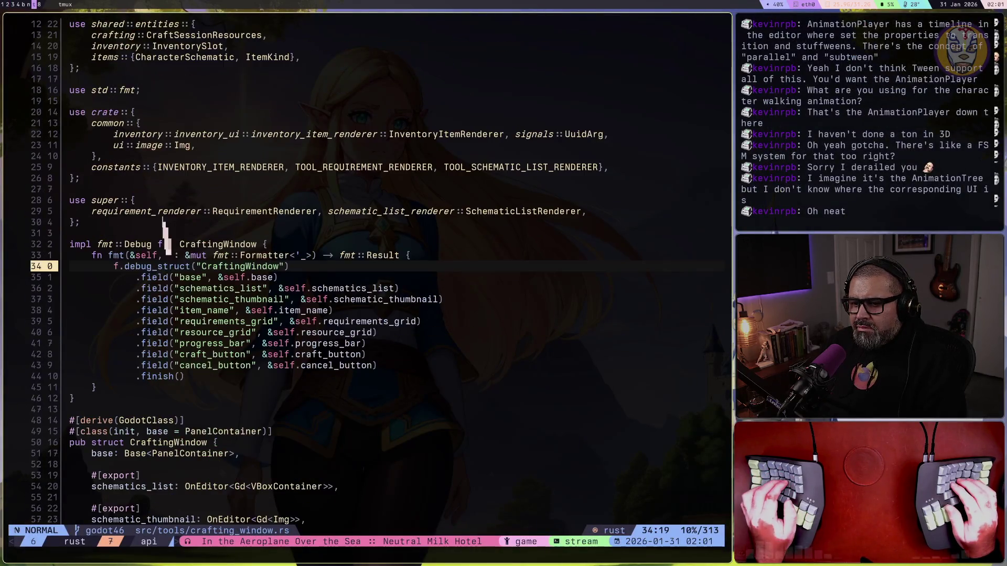
type("23j")
type("23j")
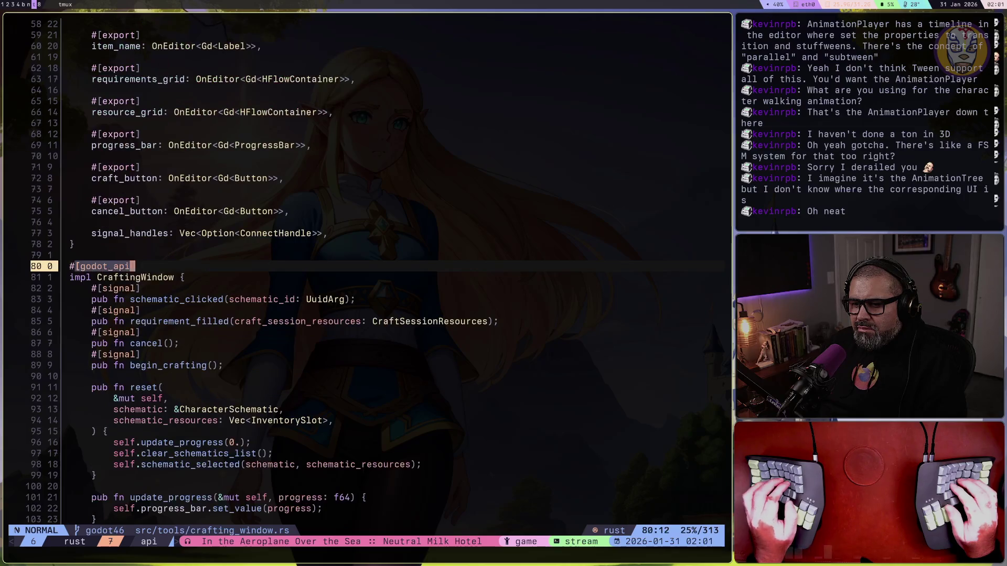
type("6k")
type("yip}pjceclose_button")
key("Escape")
key("$")
key("b")
key("b")
key("ctrl+s")
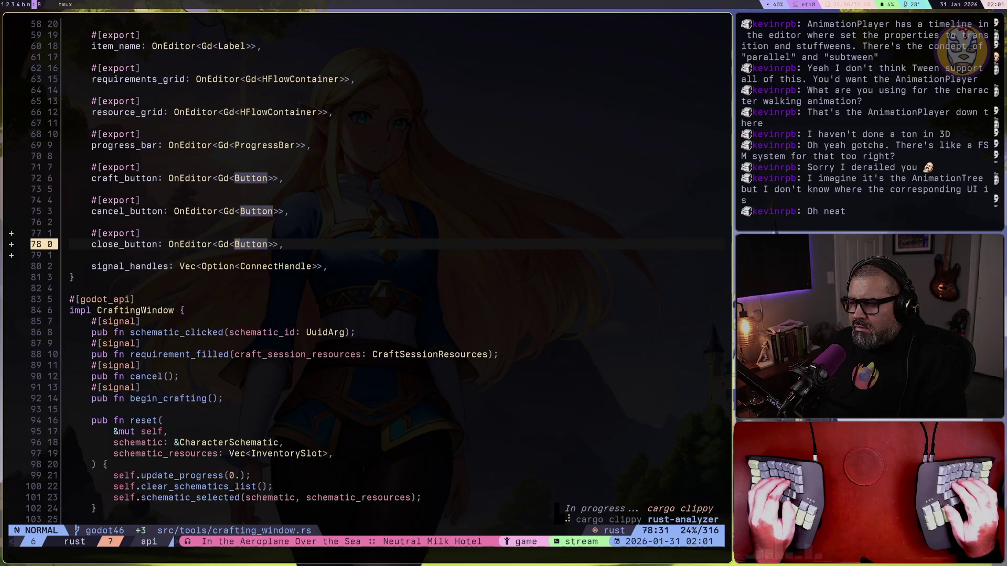
Stop the running game with F8 and switch to the Spotify workspace
key("super+1")
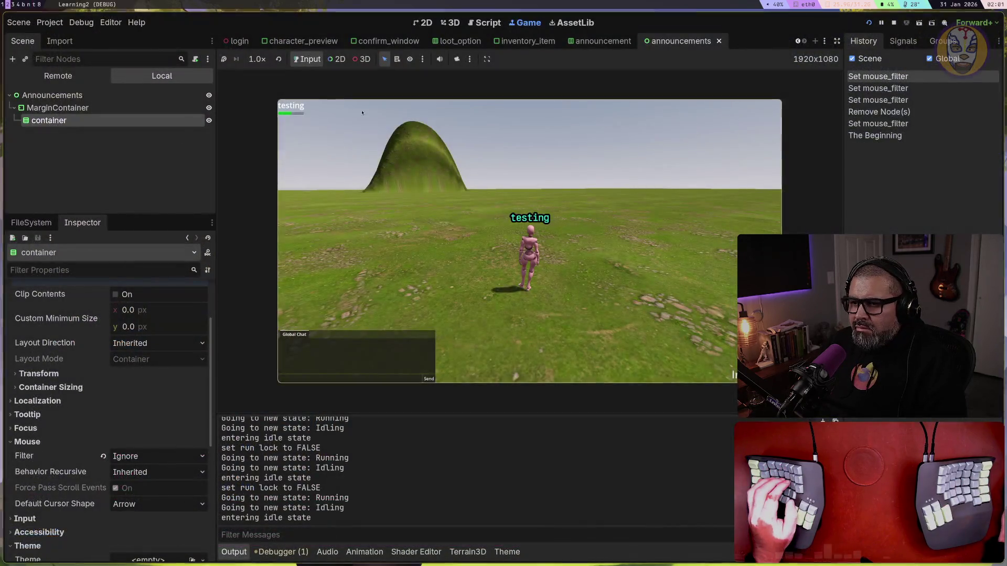
key("F8")
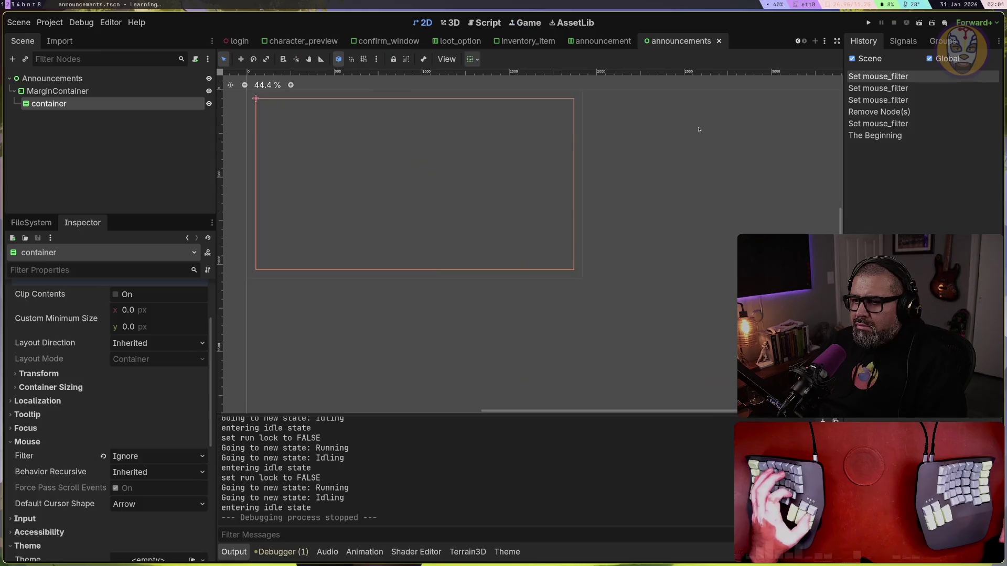
key("super+b")
key("super+n")
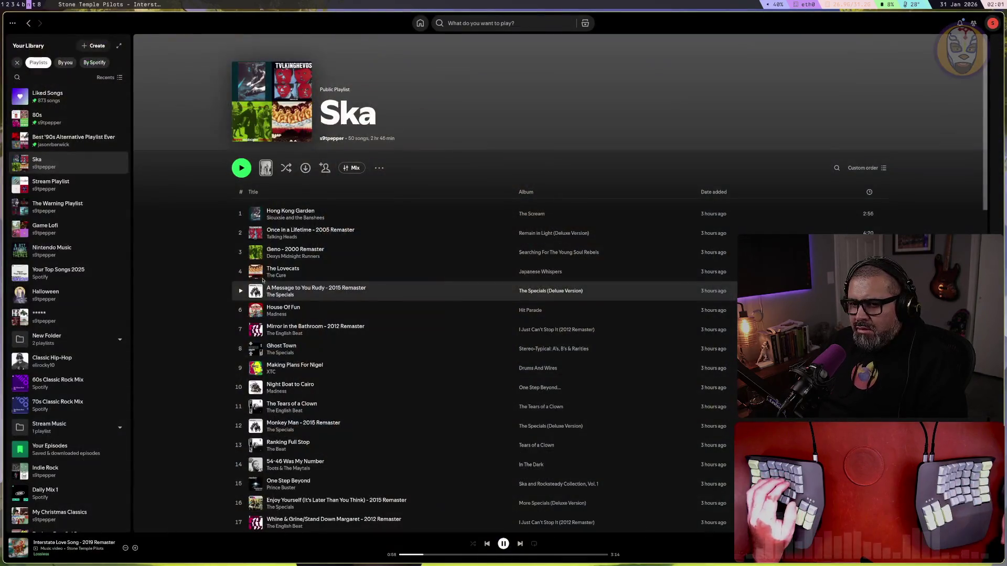
Play the Ska playlist and switch playback to track 6, House Of Fun
left_click(241, 167)
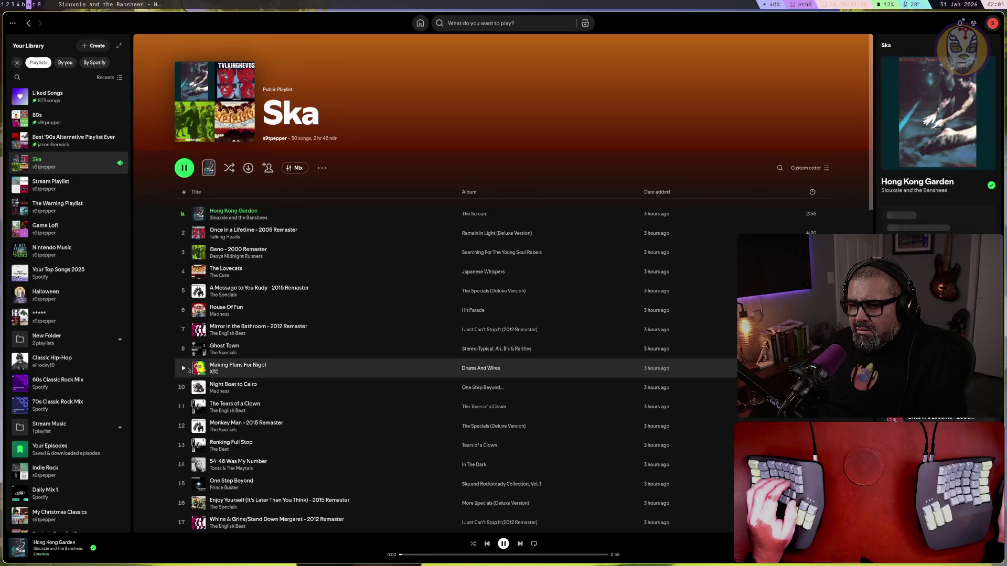
double_click(189, 310)
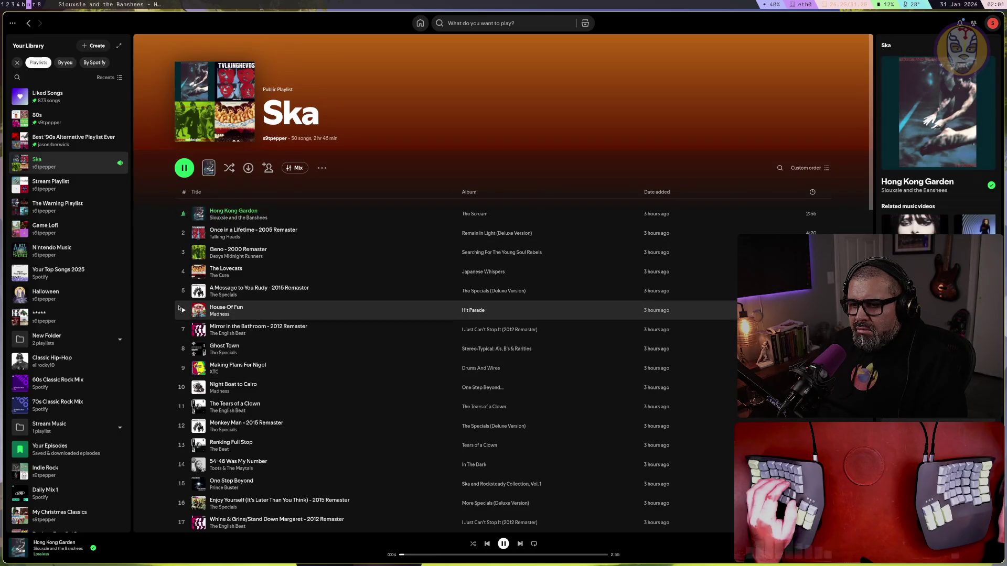
key("ctrl+alt+r")
key("super+t")
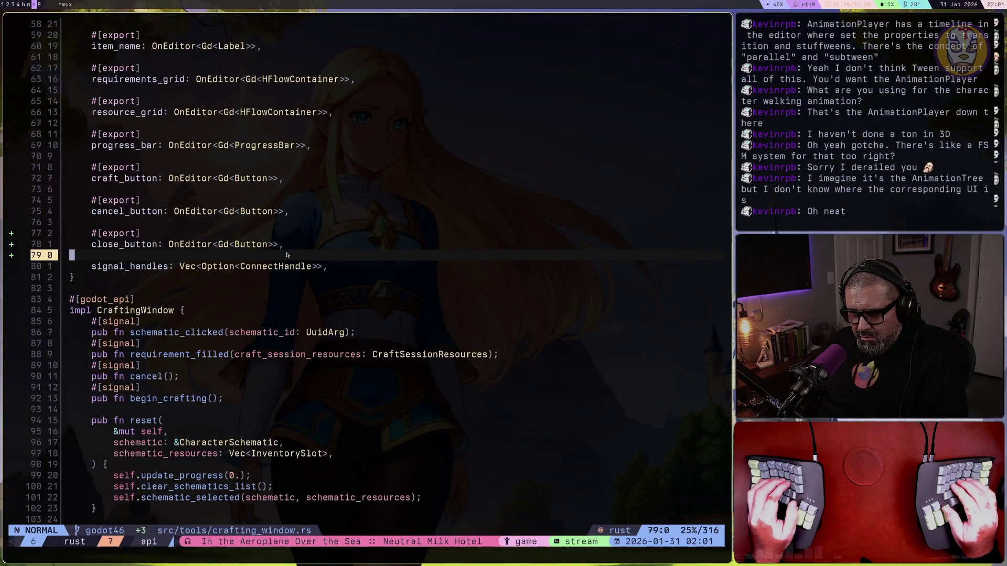
Delete the blank line 79 after close_button and save crafting_window.rs with :w
key("d")
key("d")
type(":w")
key("Return")
key("super+1")
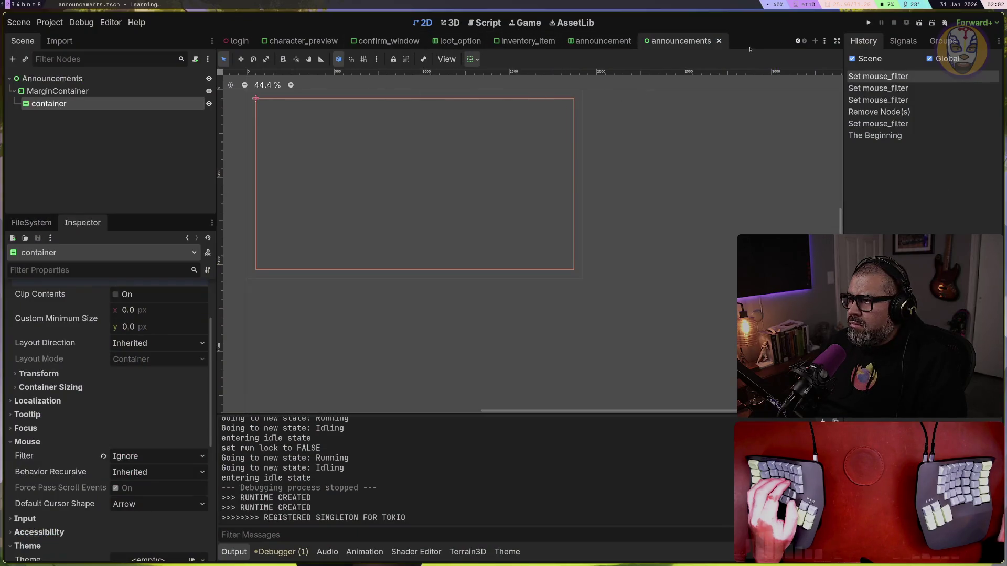
Close the announcements, announcement, inventory_item, loot_option, confirm_window, character_preview, login, character_creation and character_selection tabs
left_click(719, 41)
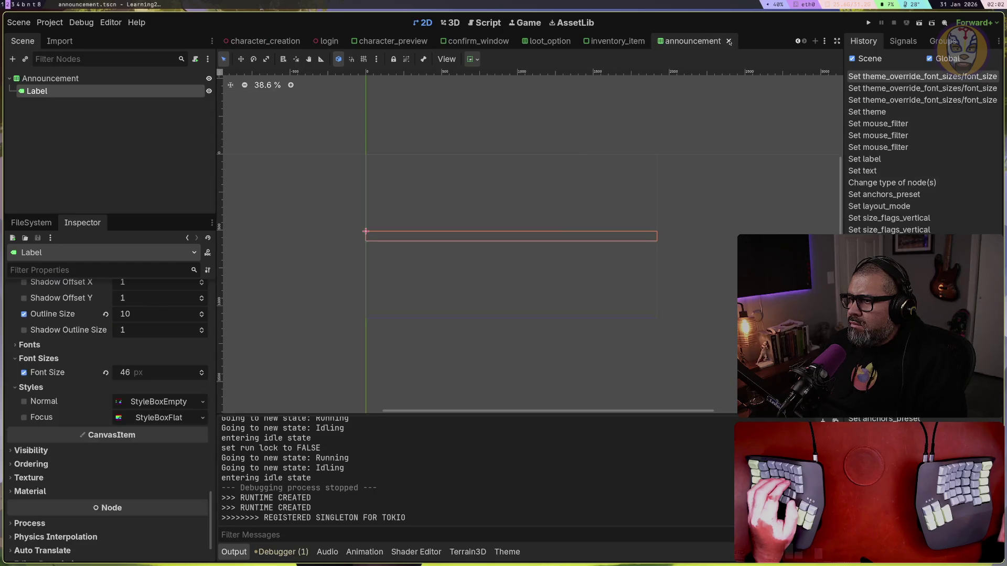
left_click(728, 41)
left_click(746, 41)
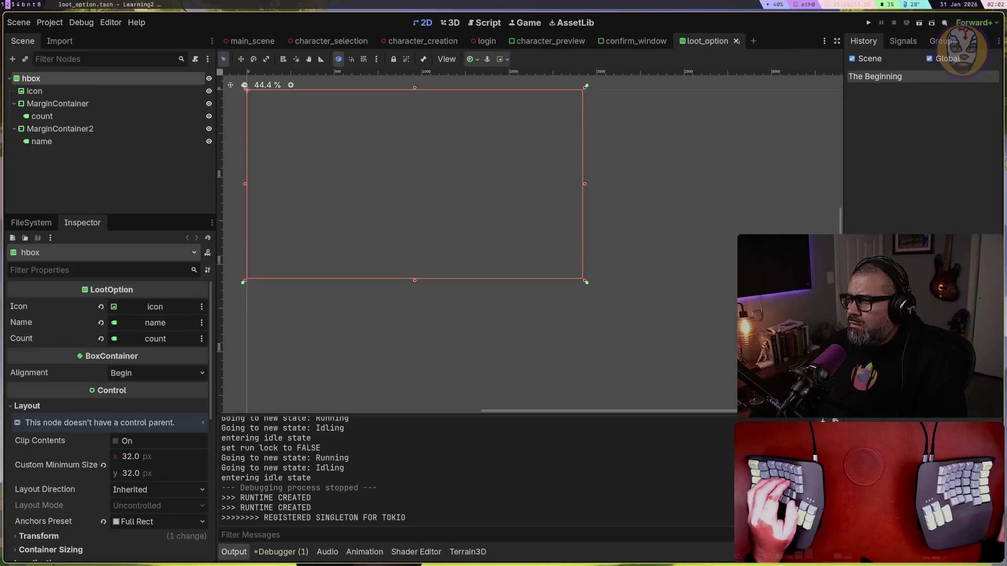
left_click(734, 41)
left_click(674, 41)
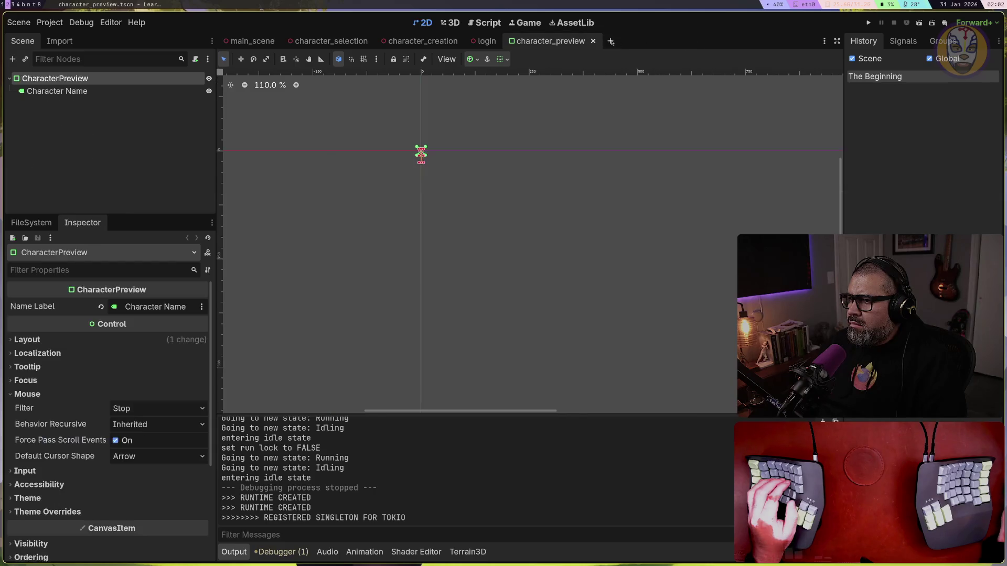
left_click(593, 41)
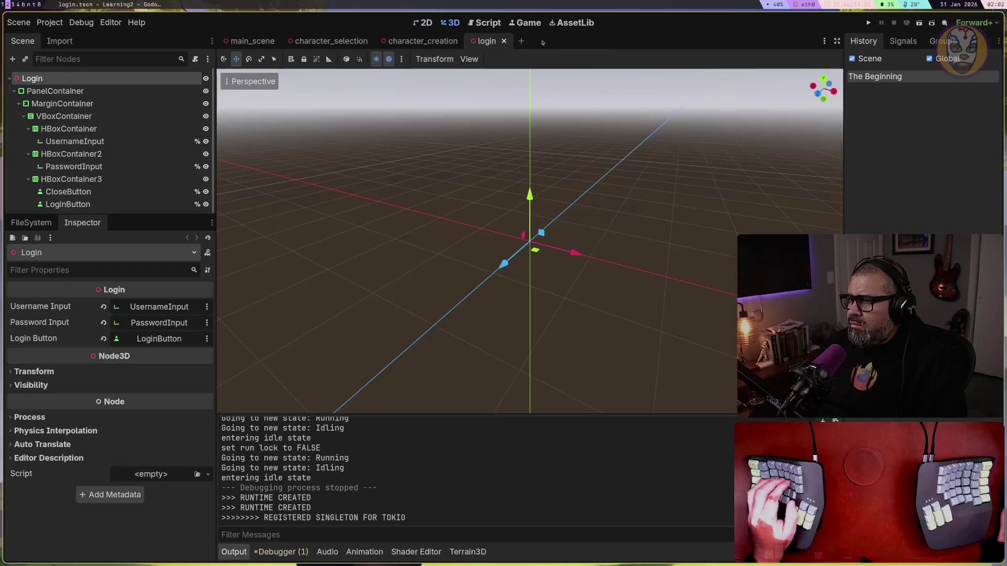
left_click(504, 41)
left_click(467, 41)
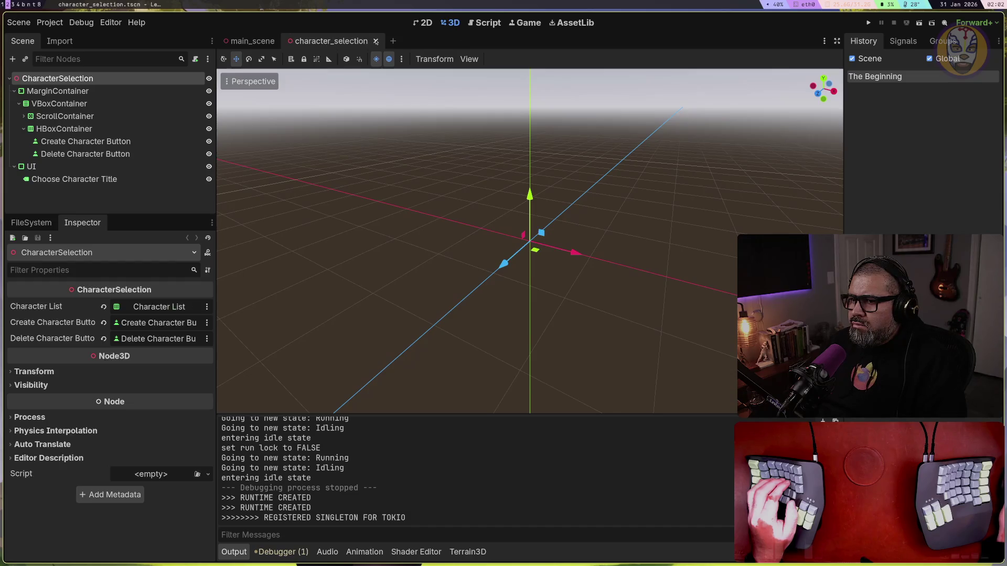
left_click(376, 41)
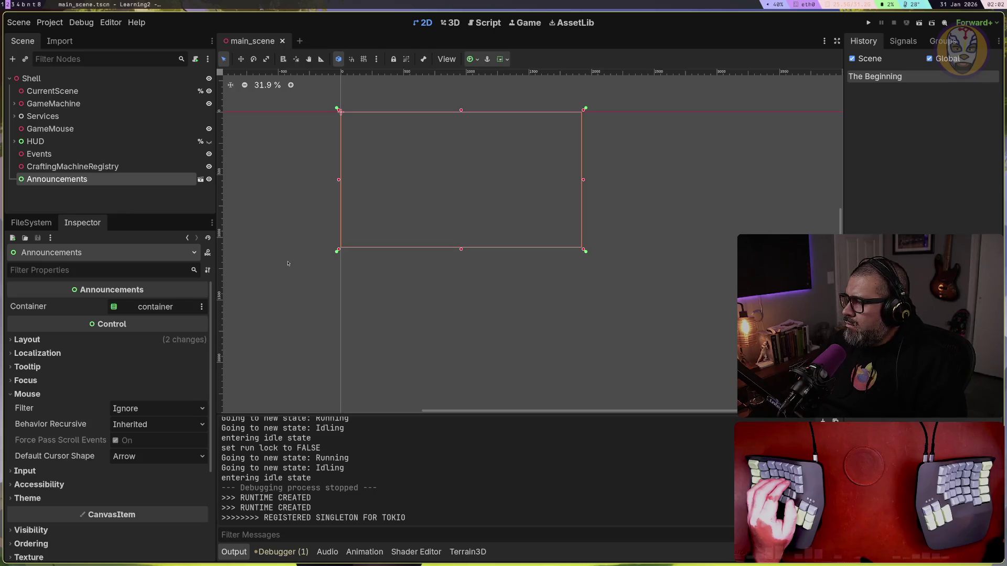
Expand and collapse the HUD node's children repeatedly, then show the FileSystem dock
left_click(14, 142)
left_click(14, 142)
left_click(14, 142)
left_click(14, 142)
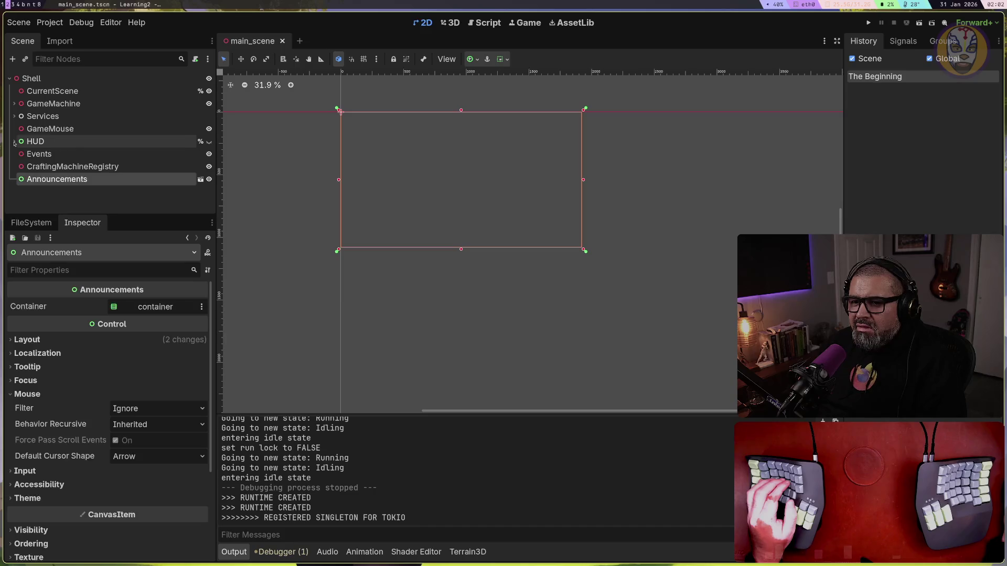
left_click(15, 141)
left_click(14, 142)
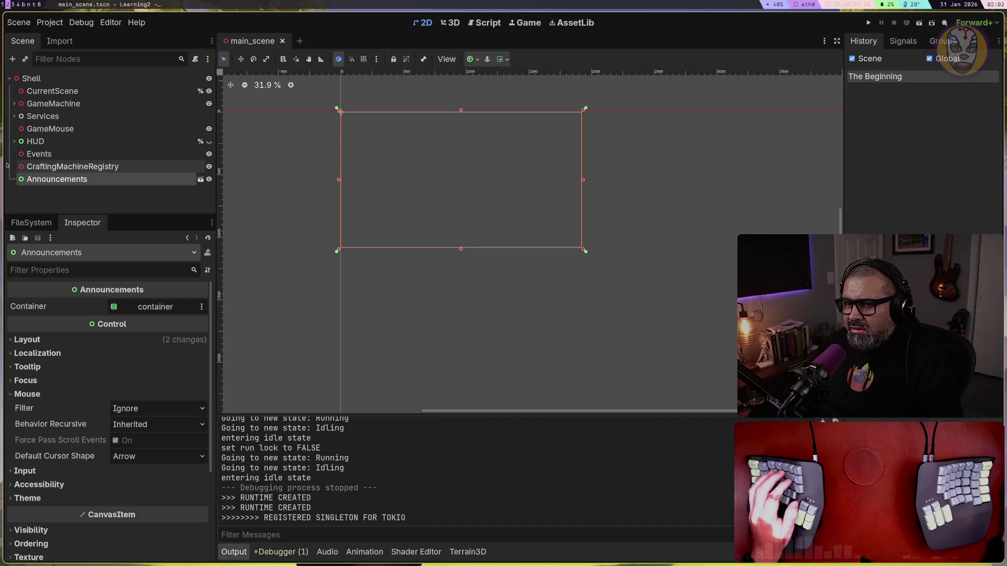
left_click(28, 223)
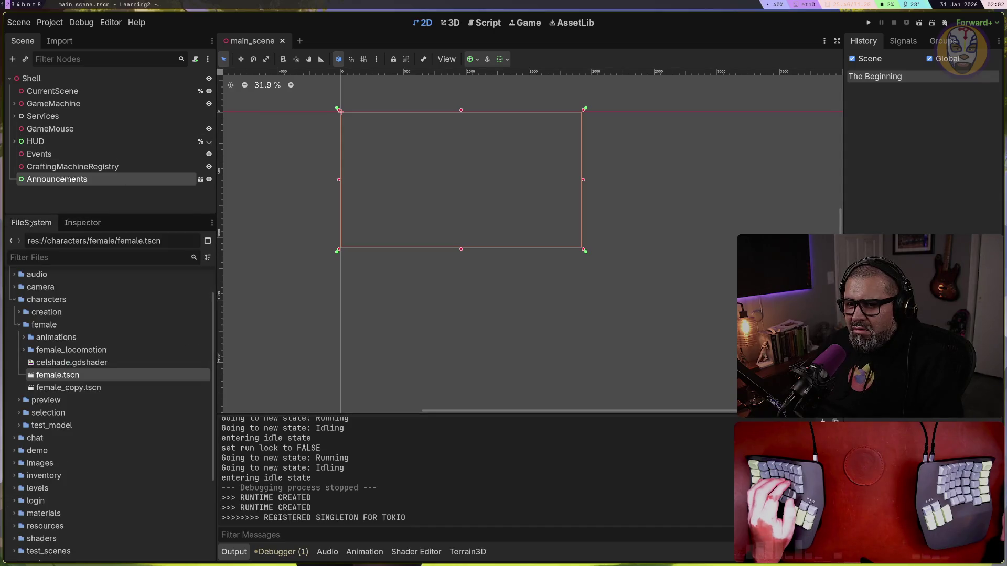
Collapse the female and characters folders, then select the Announcements node in the Scene tree
left_click(18, 326)
left_click(15, 299)
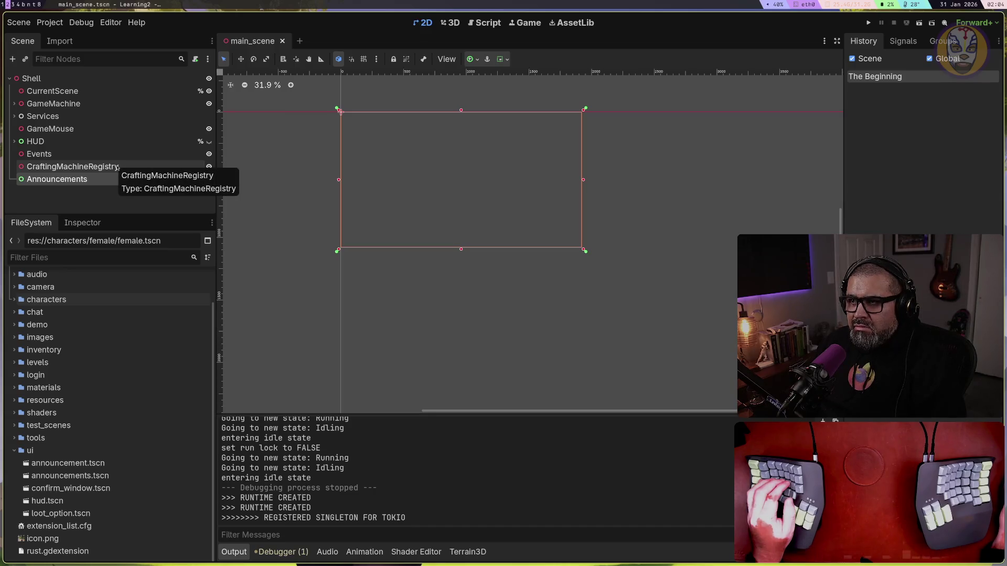
left_click(120, 179)
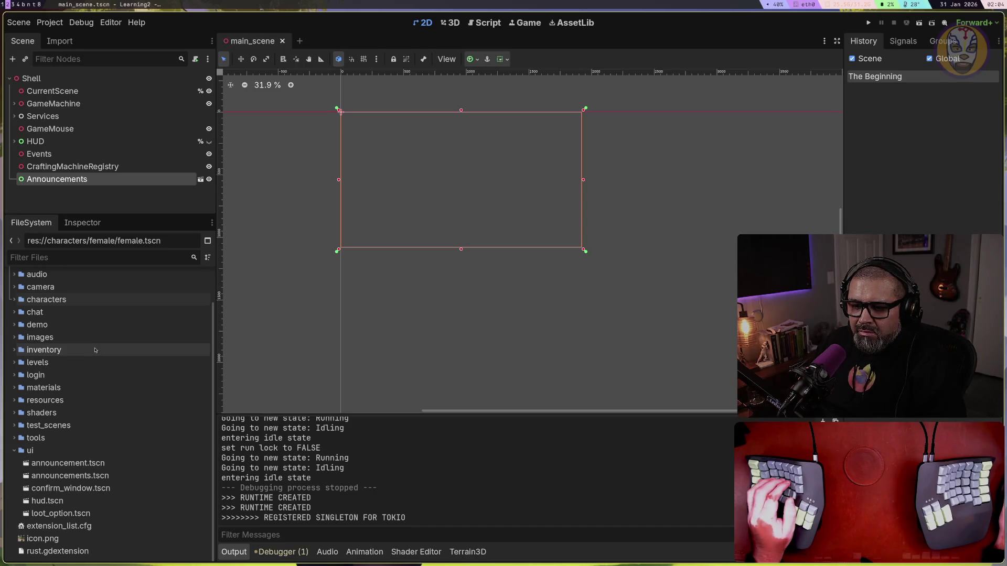
scroll(95, 350, "up", 2)
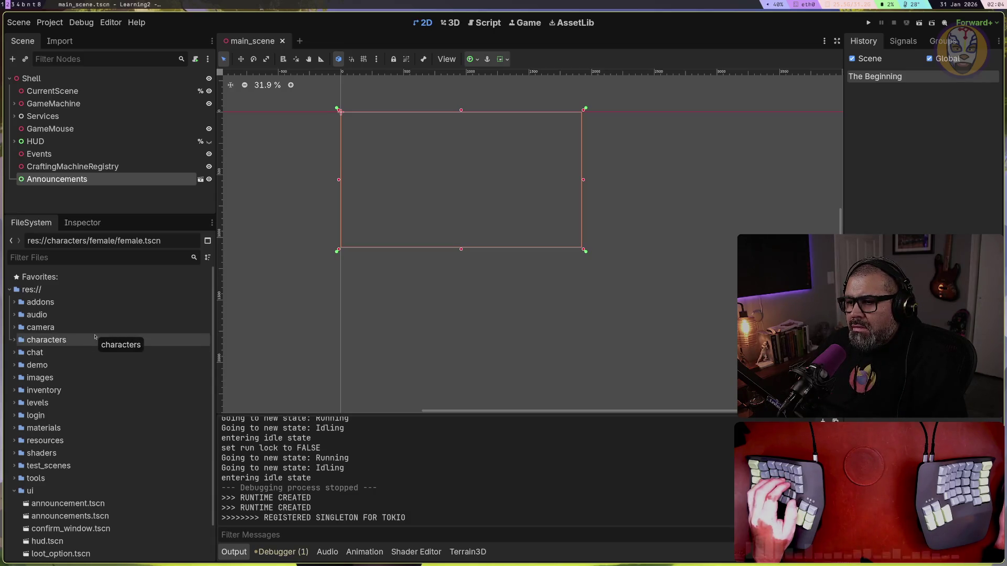
Filter the project files by 'craf', then clear the filter
left_click(52, 258)
type("craf")
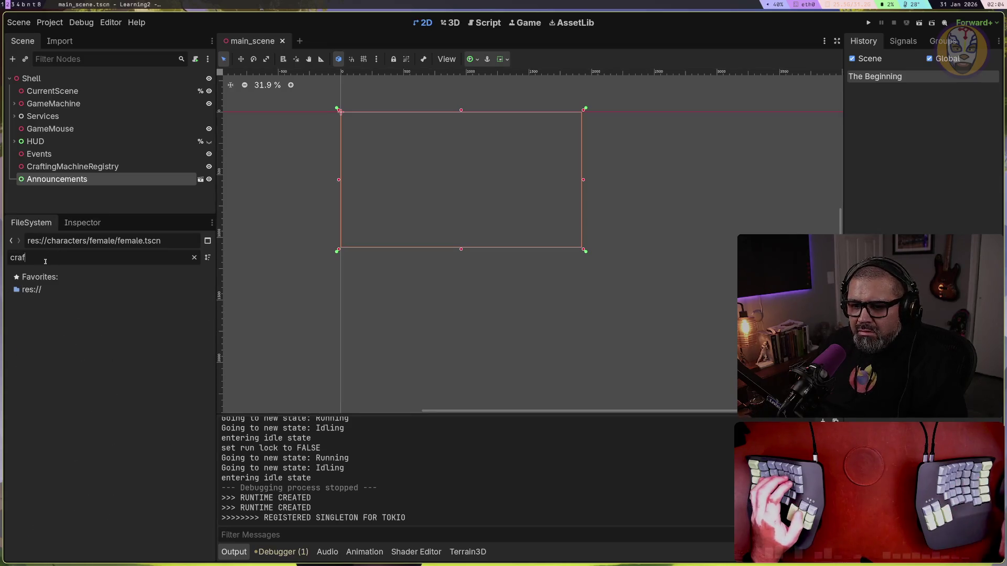
key("BackSpace")
key("BackSpace")
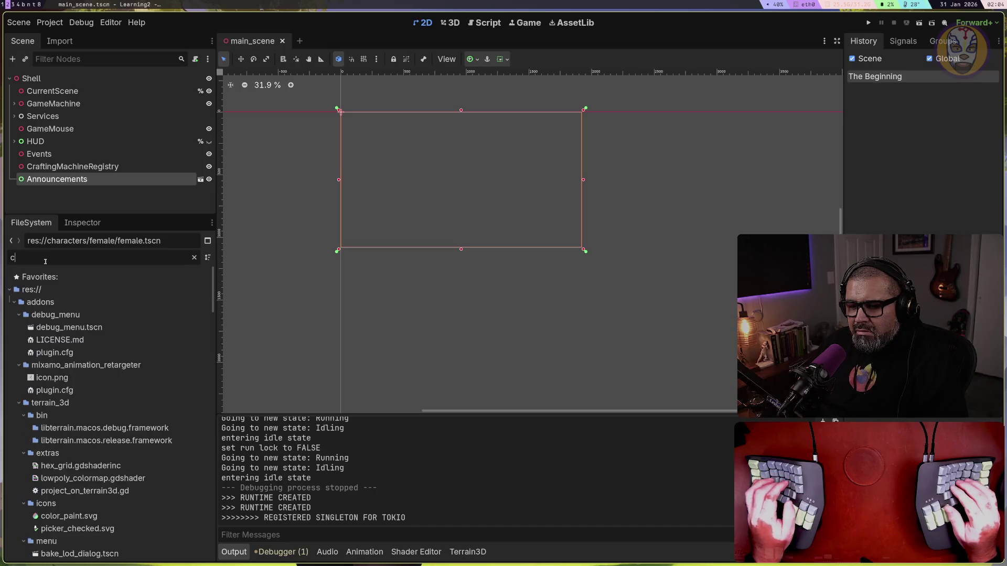
key("BackSpace")
key("BackSpace")
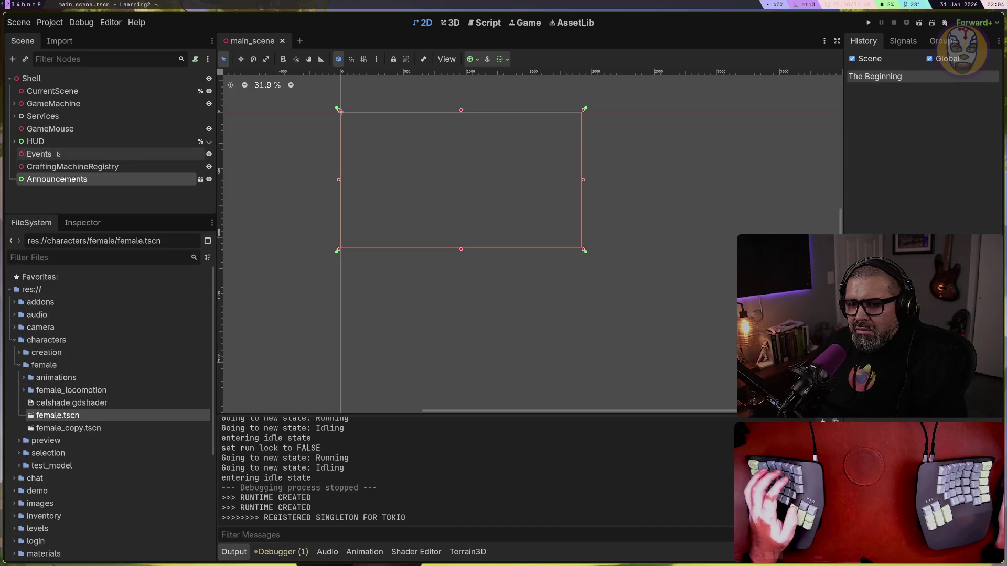
Expand and collapse the HUD and InventoryWindow nodes to review their children
left_click(14, 141)
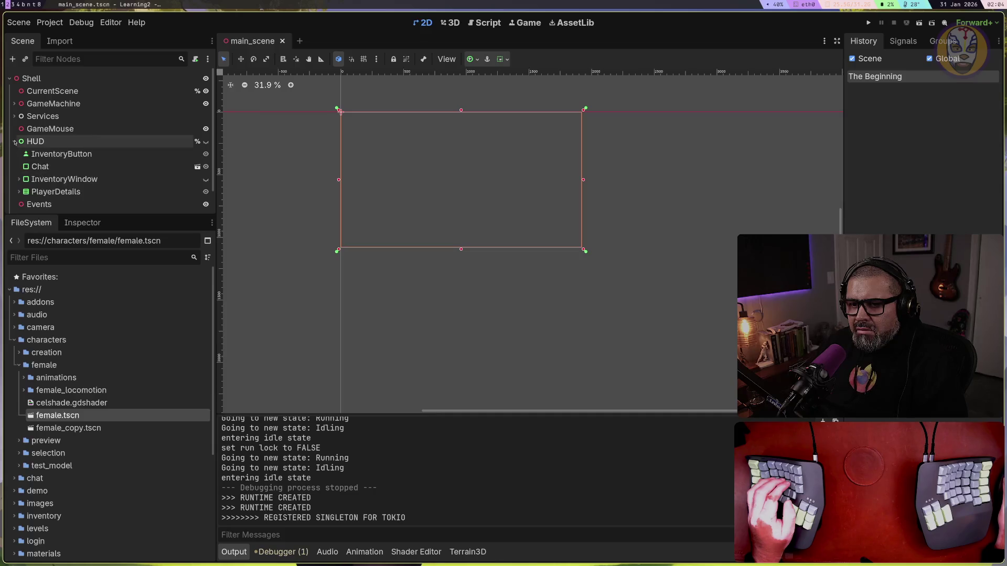
scroll(17, 148, "down", 2)
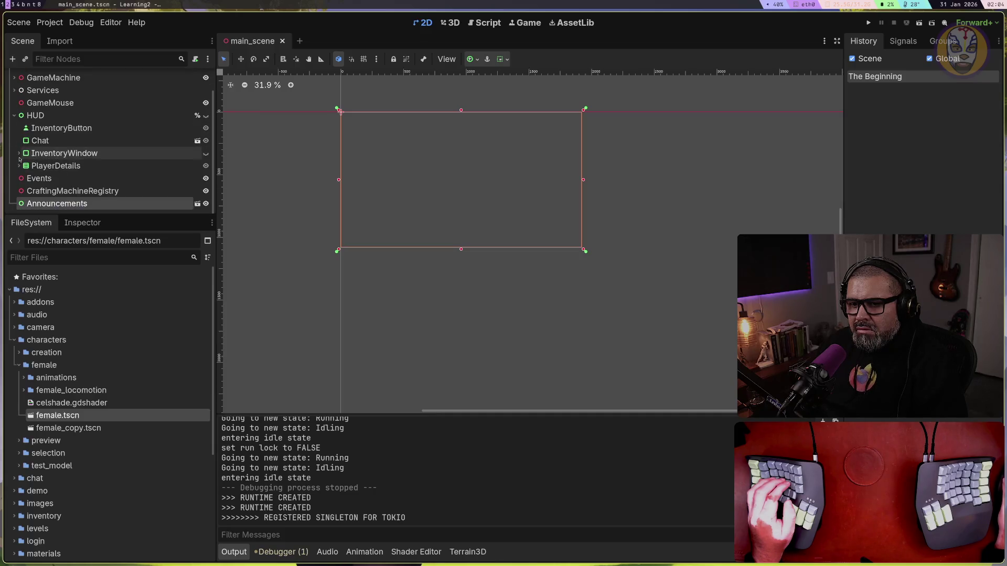
left_click(19, 153)
left_click(19, 153)
left_click(15, 116)
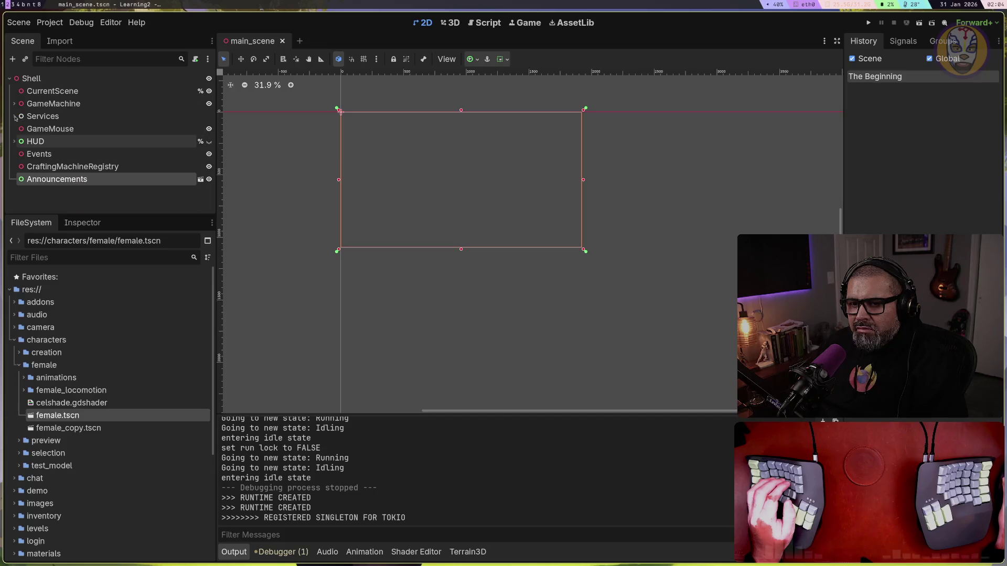
left_click(15, 141)
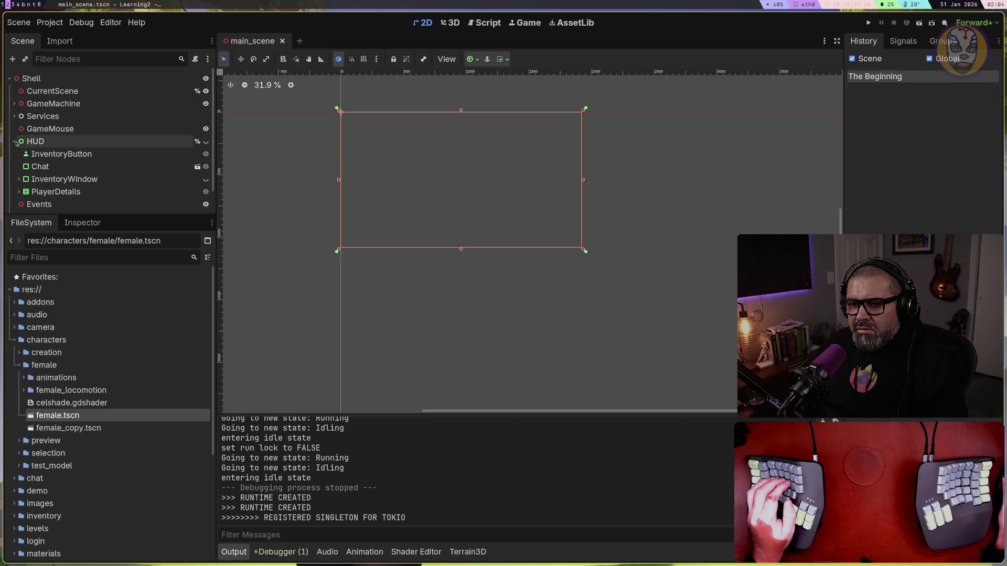
scroll(32, 167, "down", 2)
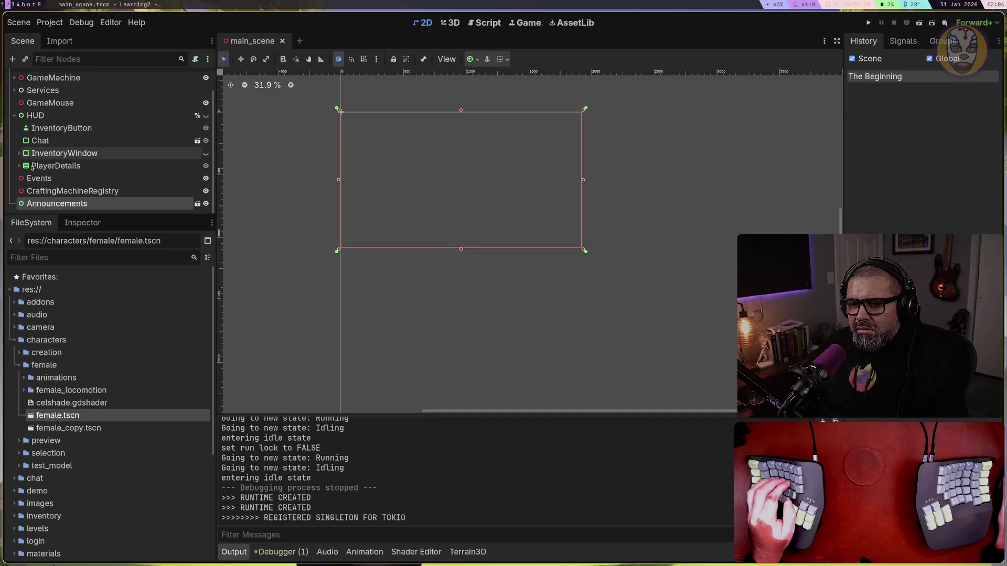
scroll(32, 167, "up", 2)
left_click(15, 141)
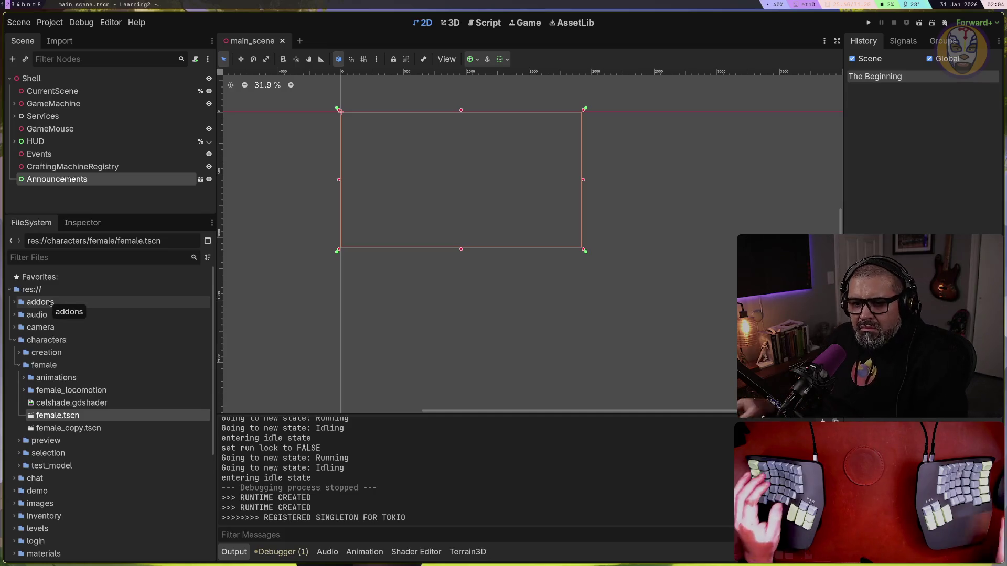
Collapse the female, characters and ui folders, and peek into the inventory and chat folders
scroll(37, 302, "down", 3)
left_click(20, 293)
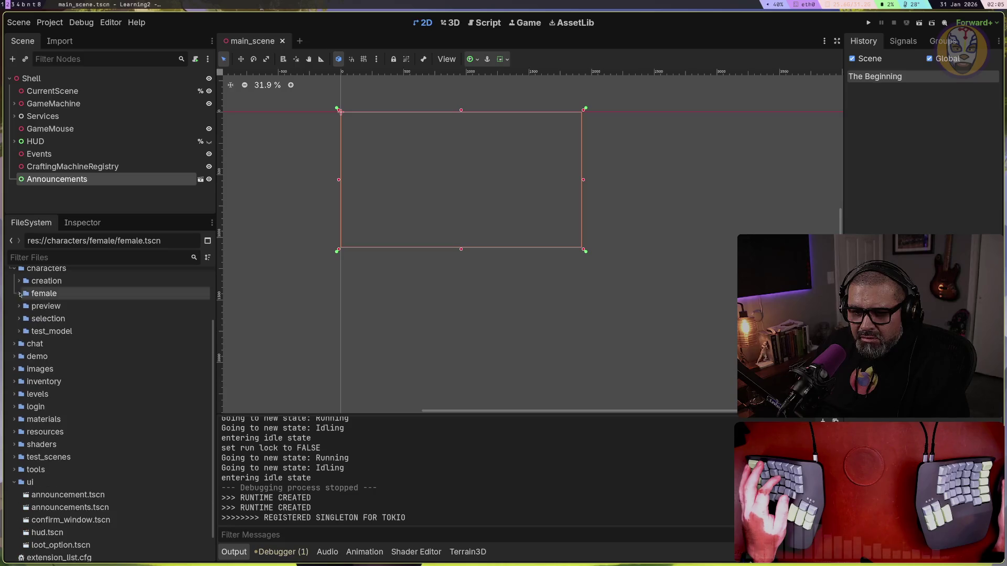
scroll(20, 294, "up", 3)
left_click(14, 339)
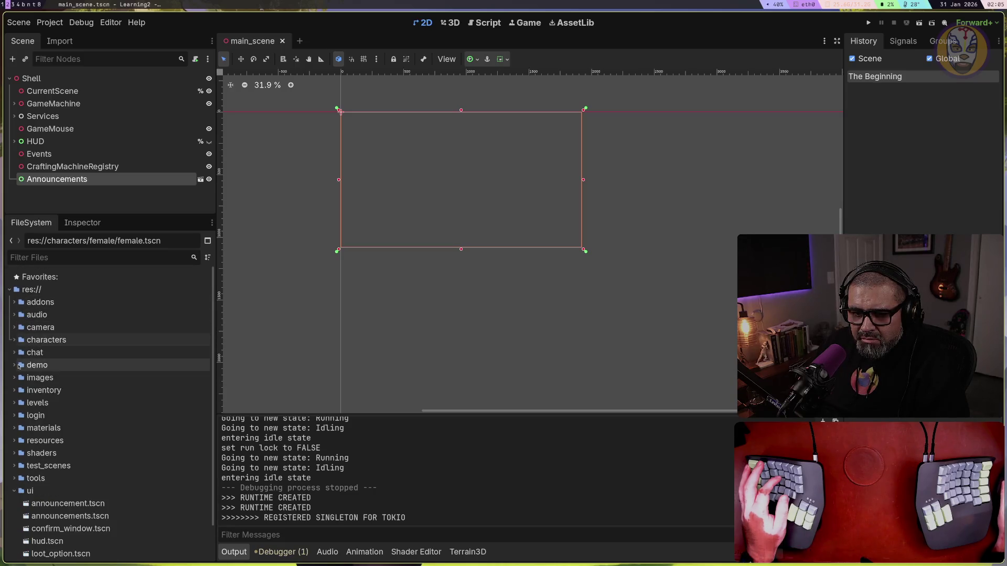
scroll(26, 490, "down", 2)
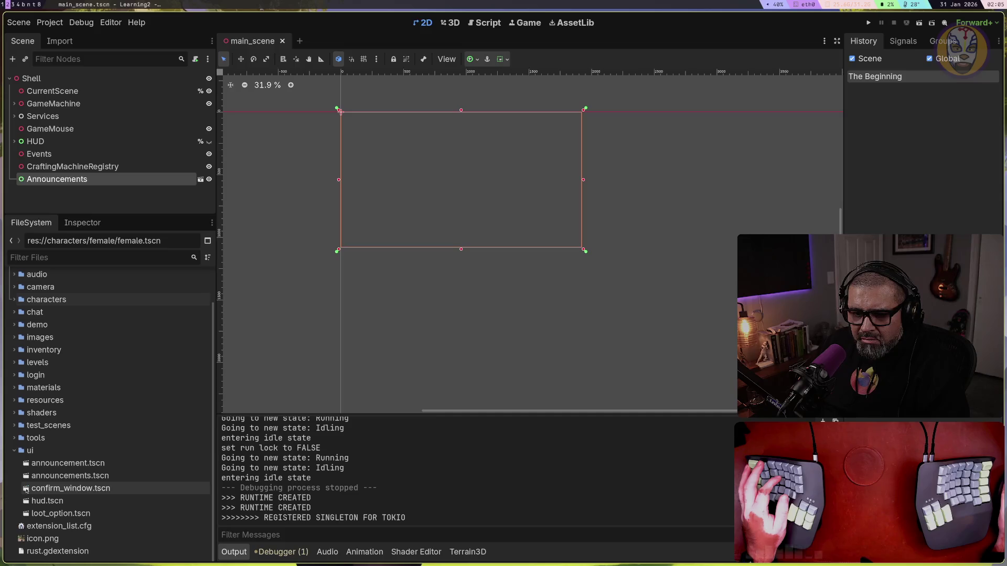
left_click(14, 451)
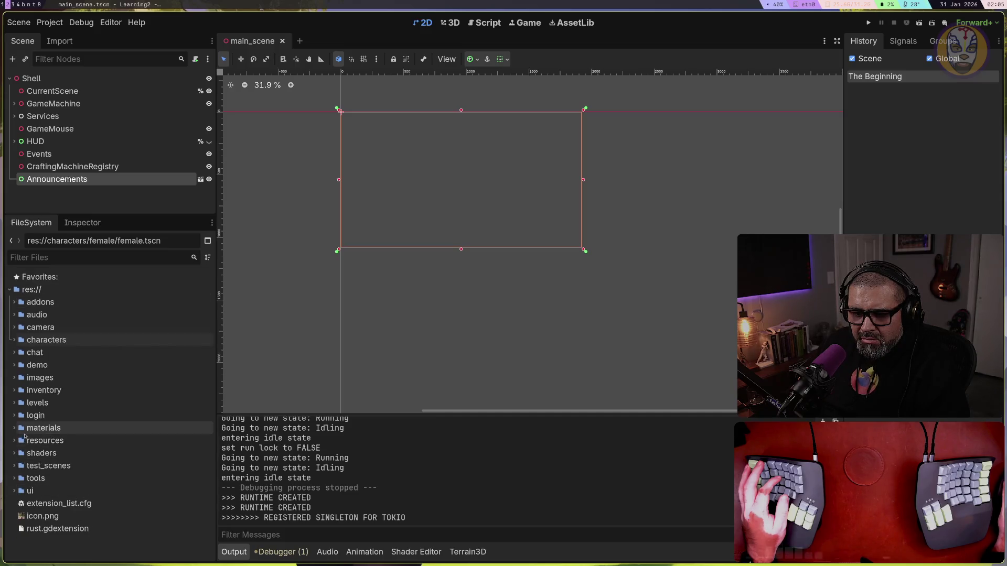
left_click(13, 391)
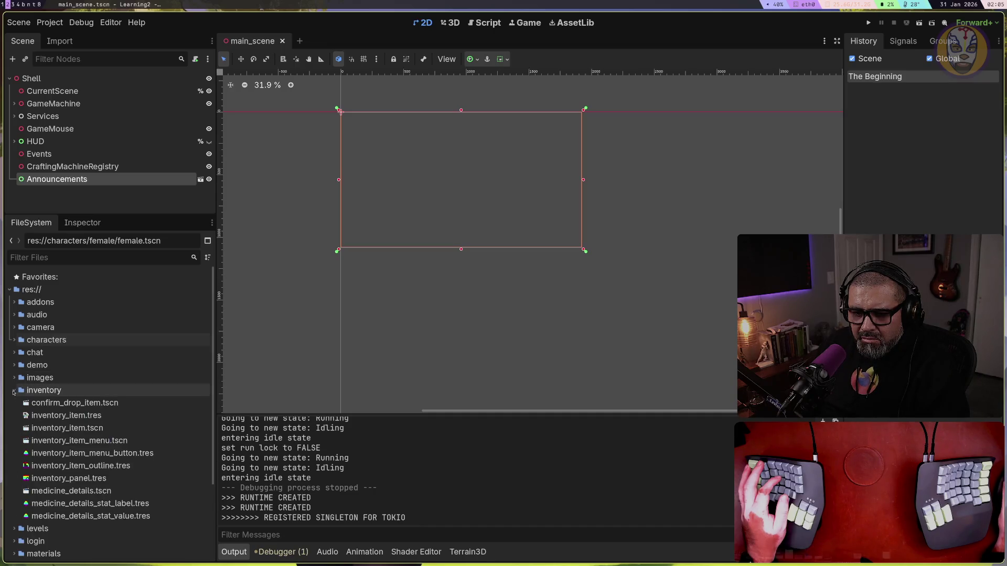
left_click(13, 391)
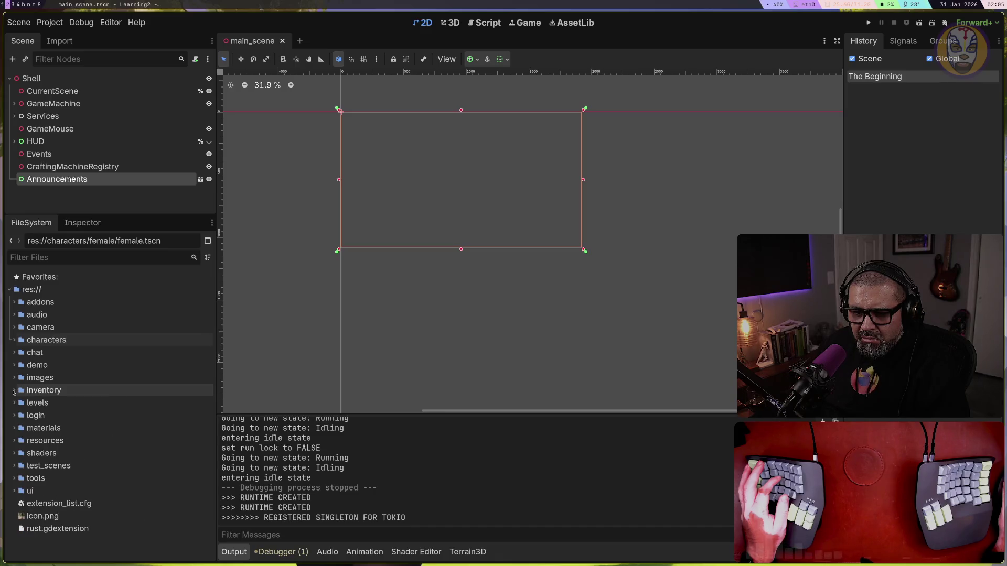
left_click(15, 352)
left_click(15, 352)
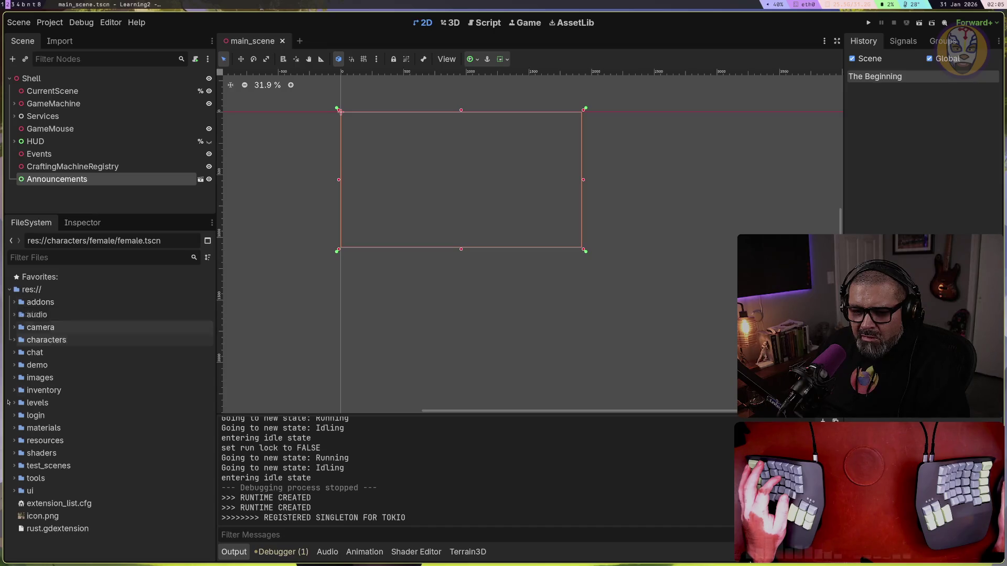
Expand the tools folder, try file filters 'wi' and 'cr', and switch to Neovim
left_click(14, 479)
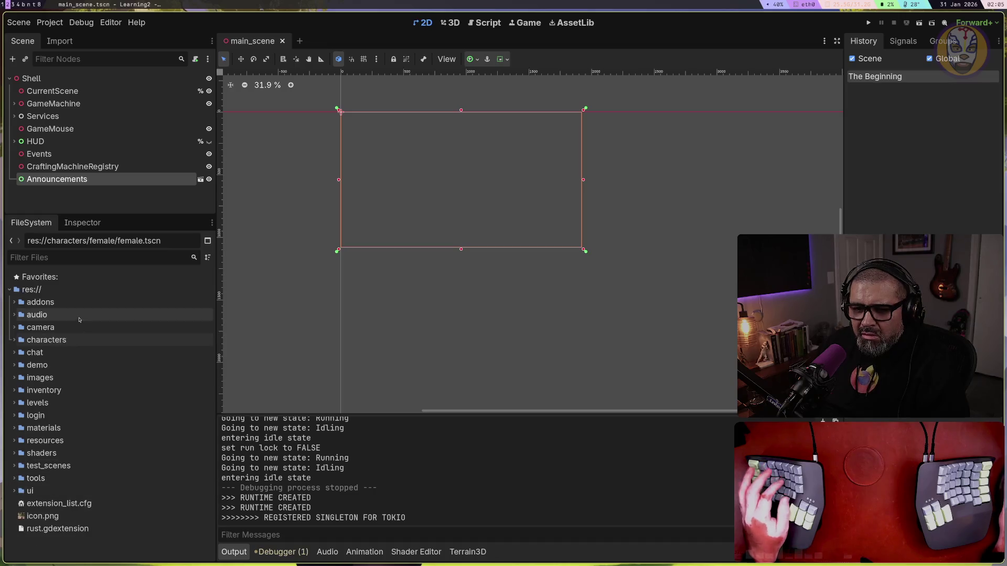
left_click(60, 255)
type("wi")
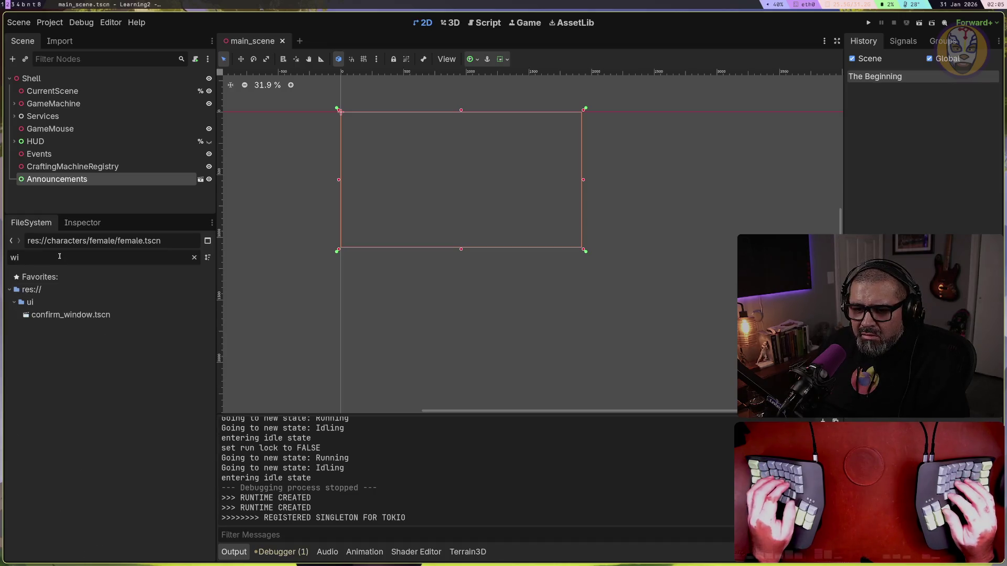
key("BackSpace")
key("BackSpace")
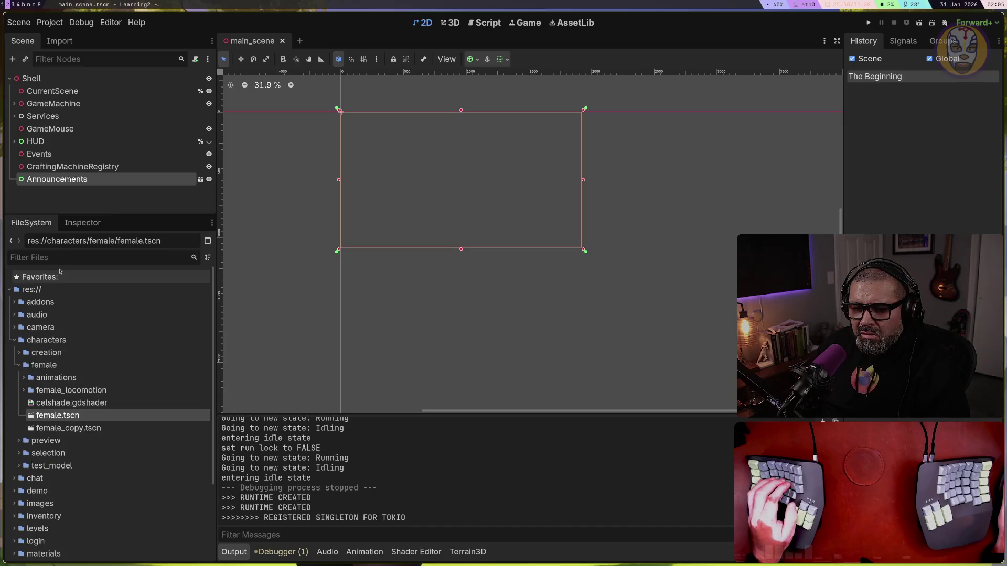
type("cr")
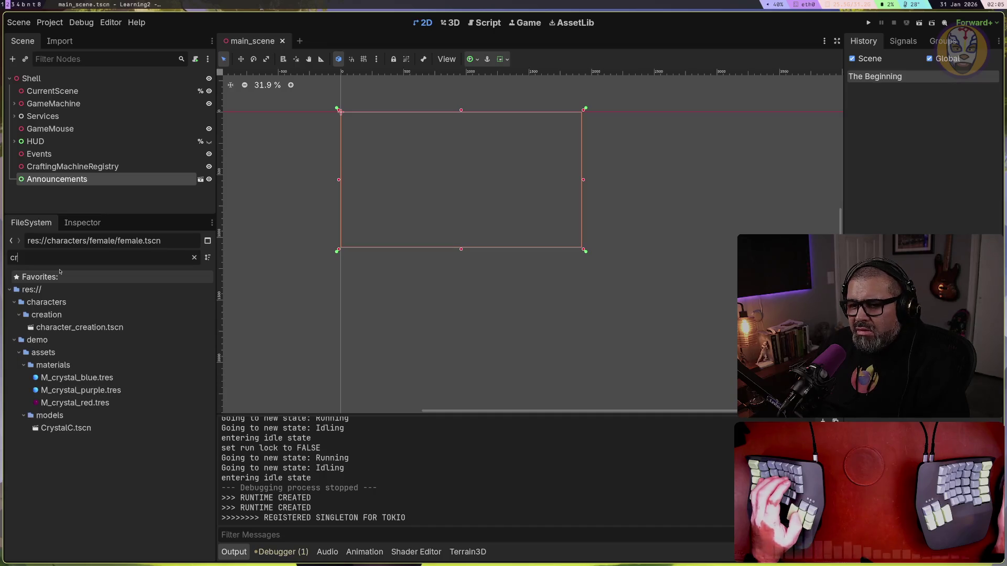
key("BackSpace")
key("BackSpace")
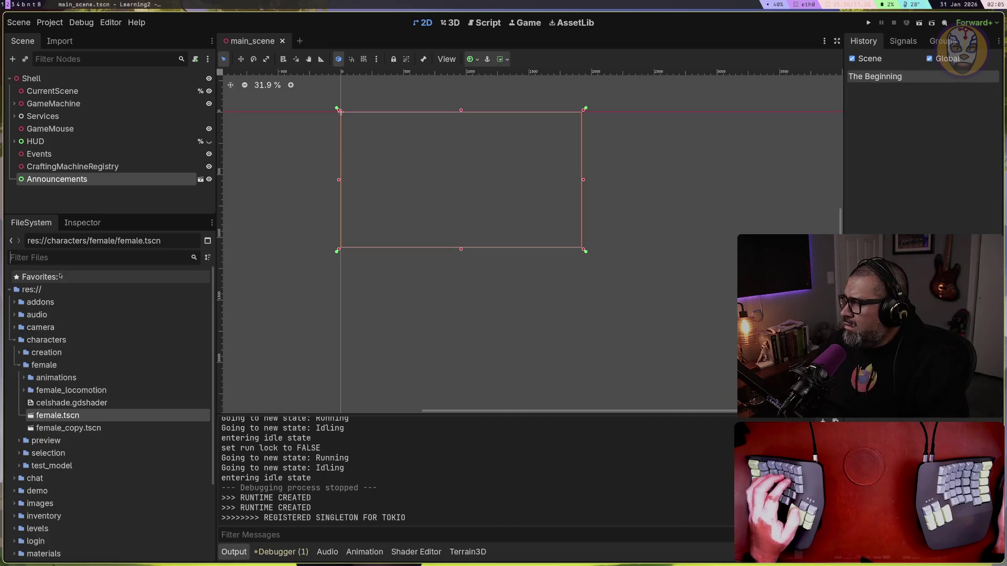
key("super+t")
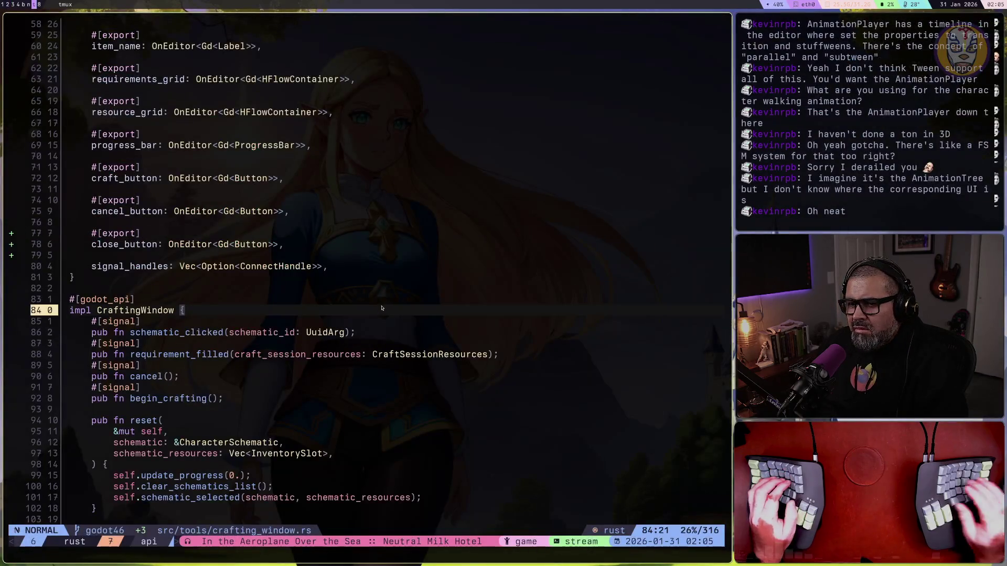
Page through crafting_window.rs, return to the top, and search for 'load'
key("ctrl+d")
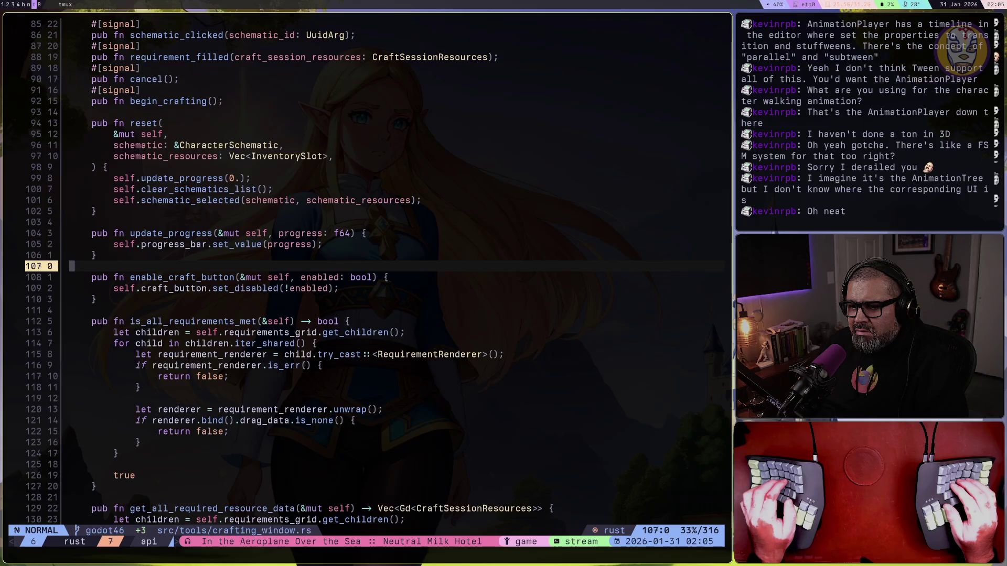
key("ctrl+d")
key("g")
key("g")
key("slash")
type("load")
key("Return")
Step through all four load matches, clear the highlight, and return to Godot's file filter
key("n")
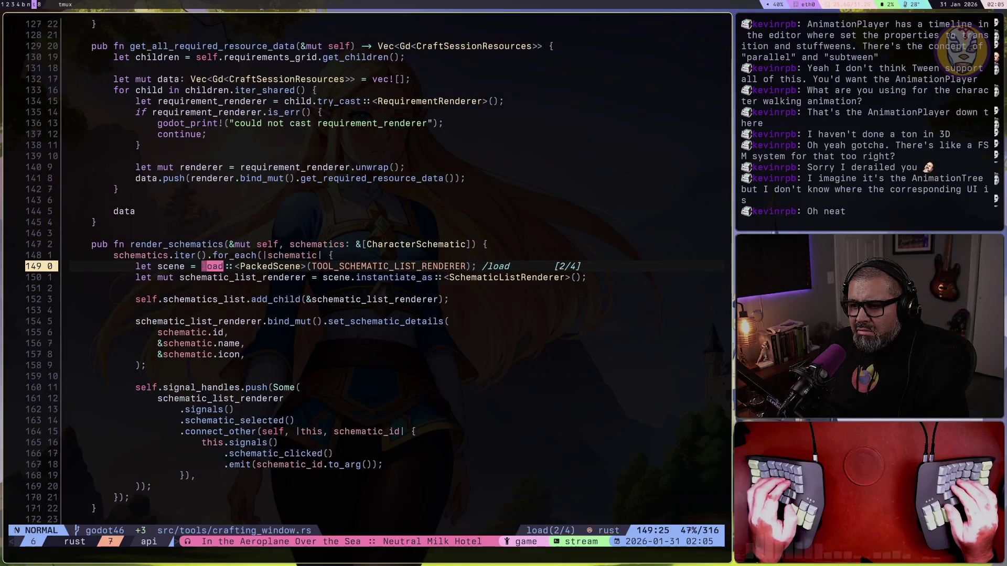
key("n")
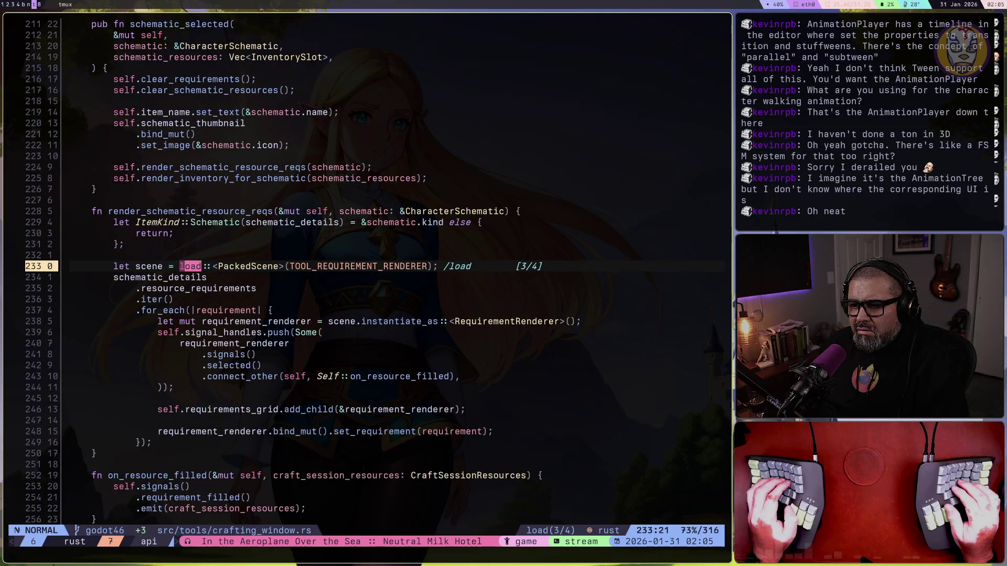
key("n")
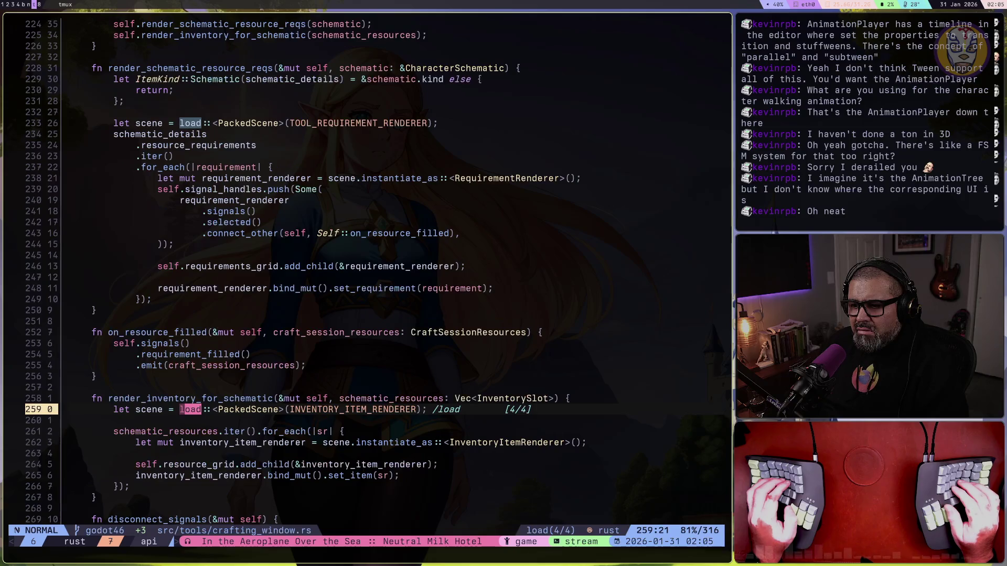
key("n")
key("ctrl+s")
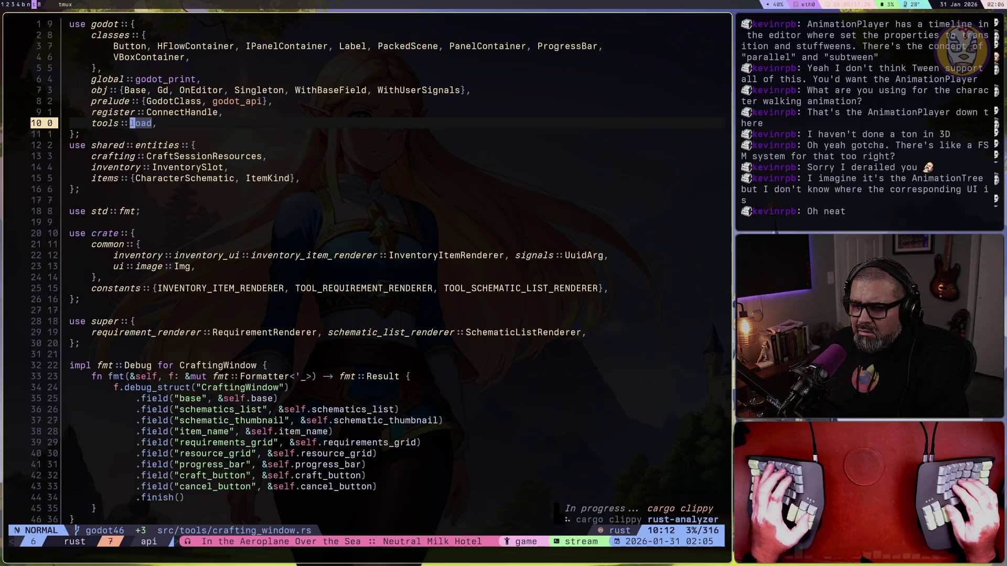
key("super+1")
left_click(62, 261)
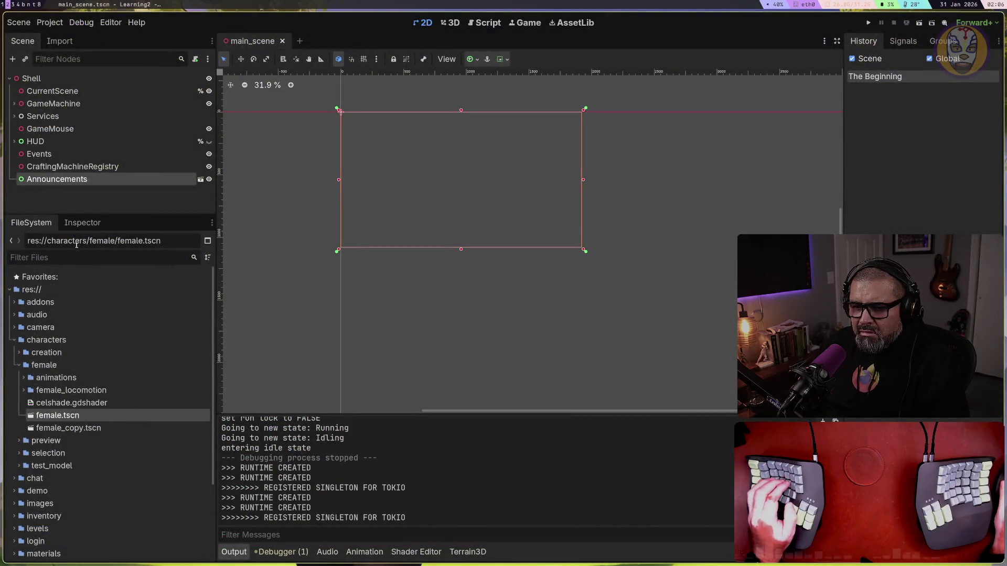
Filter the project files by 'tool' and open basic_tool.tscn from the tools folder
type("tool")
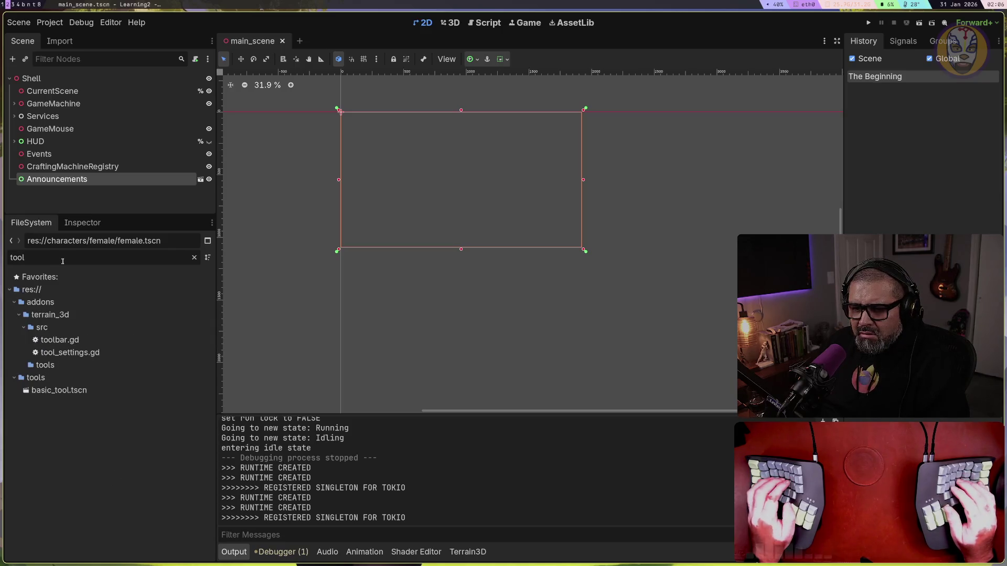
left_click(30, 369)
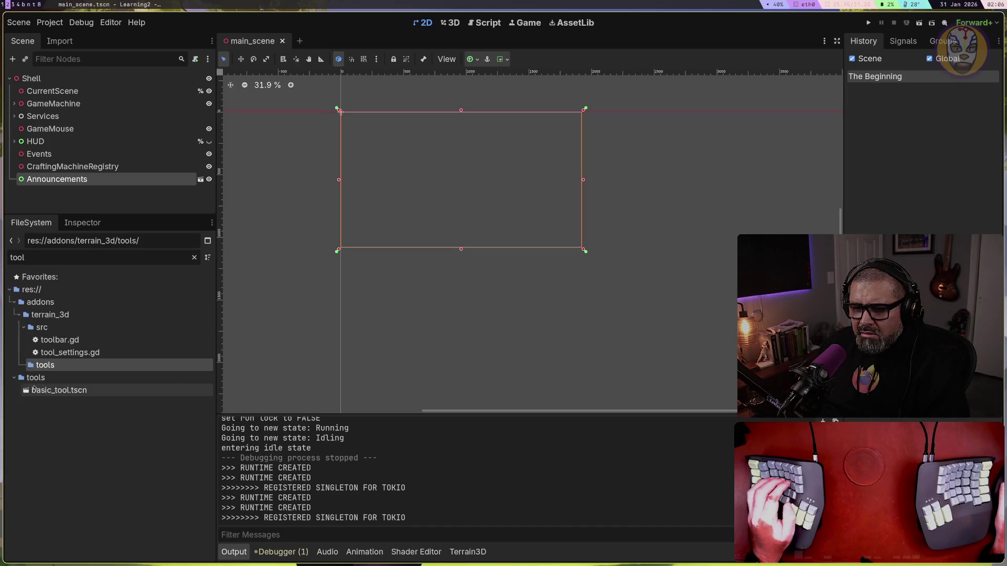
left_click(39, 391)
double_click(40, 391)
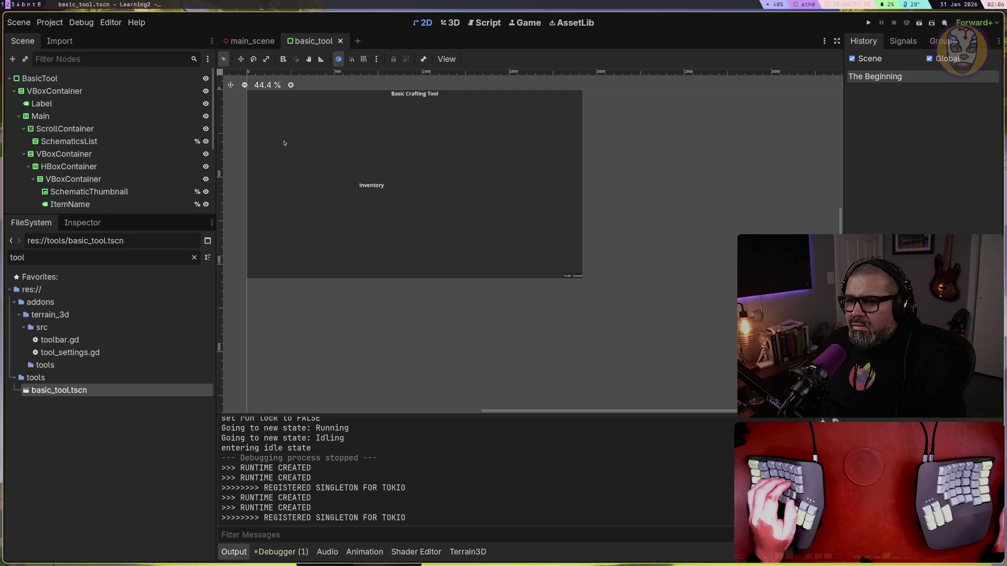
Select the Craft button, then inspect the Footer node and dismiss its context menu
left_click(568, 277)
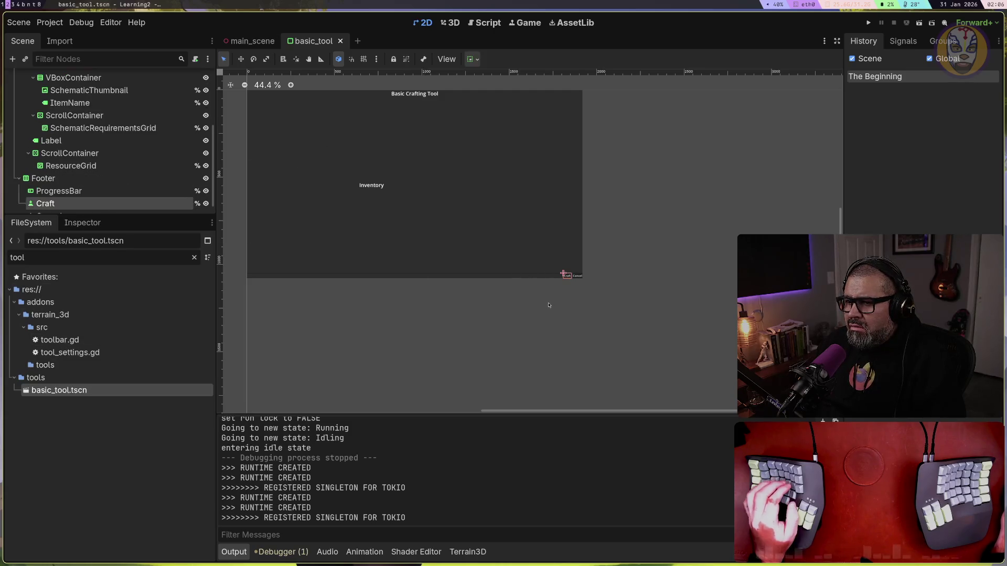
scroll(548, 305, "up", 3)
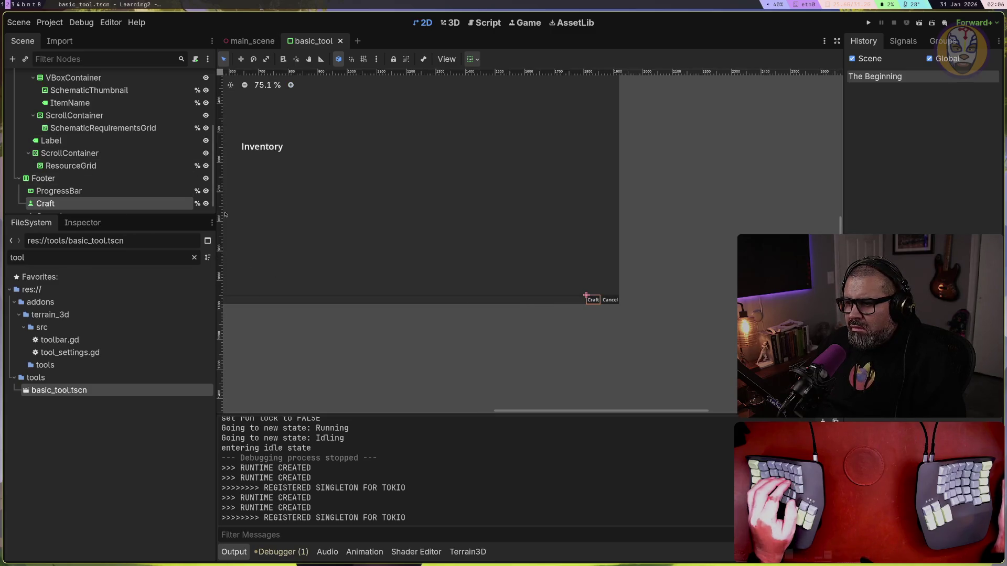
scroll(82, 187, "up", 5)
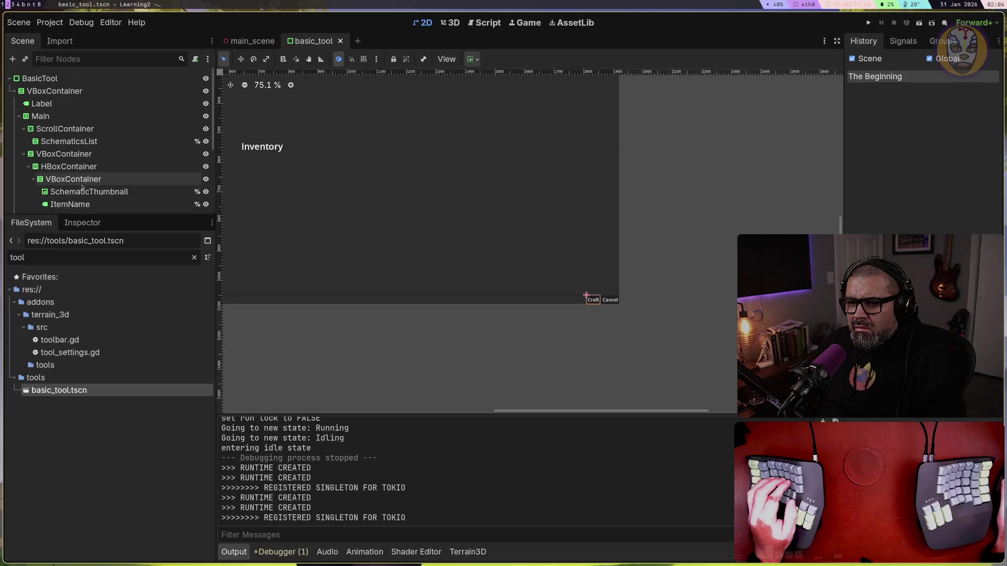
scroll(82, 187, "down", 5)
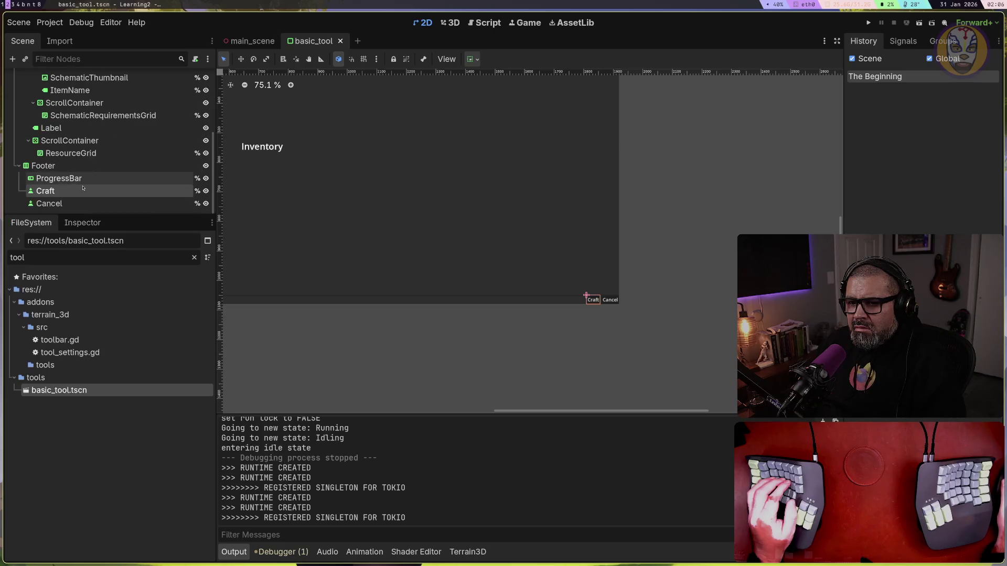
left_click(45, 165)
right_click(46, 166)
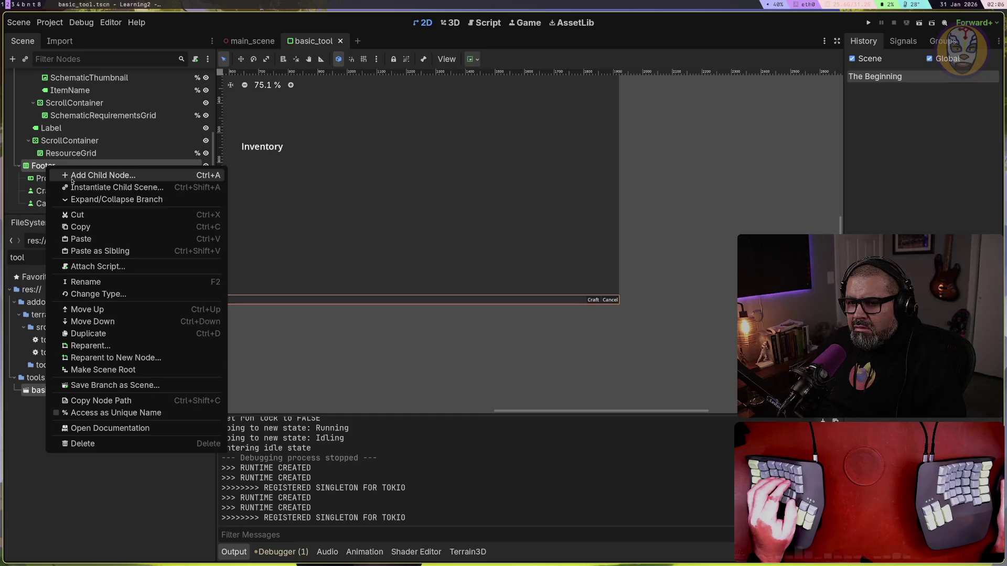
left_click(40, 168)
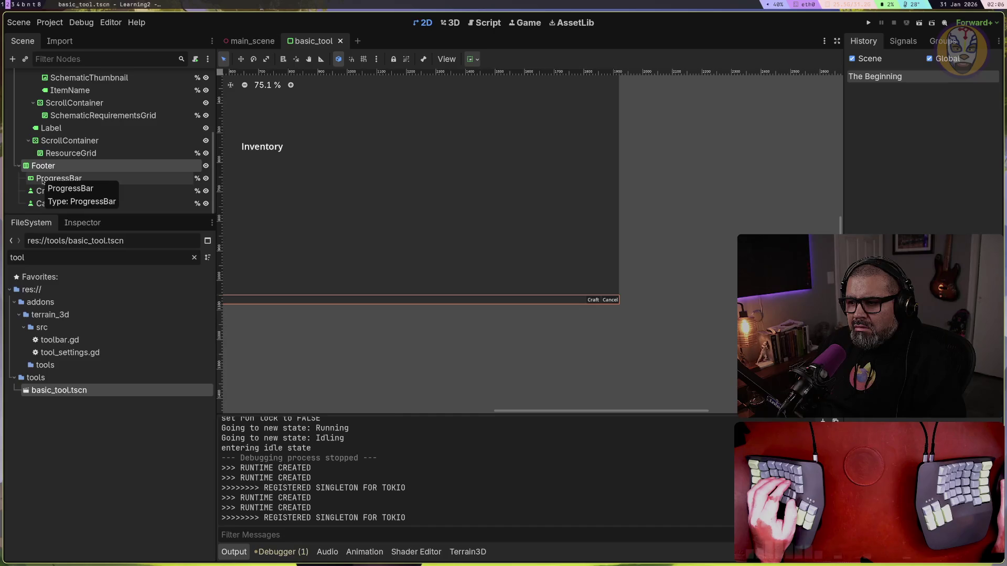
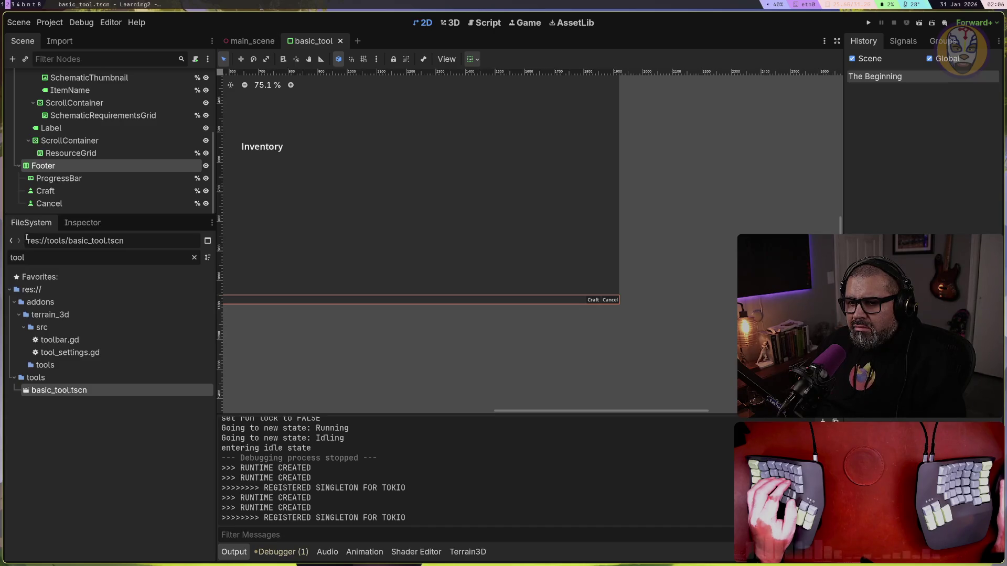
Change the Footer node's type to VBoxContainer
right_click(42, 165)
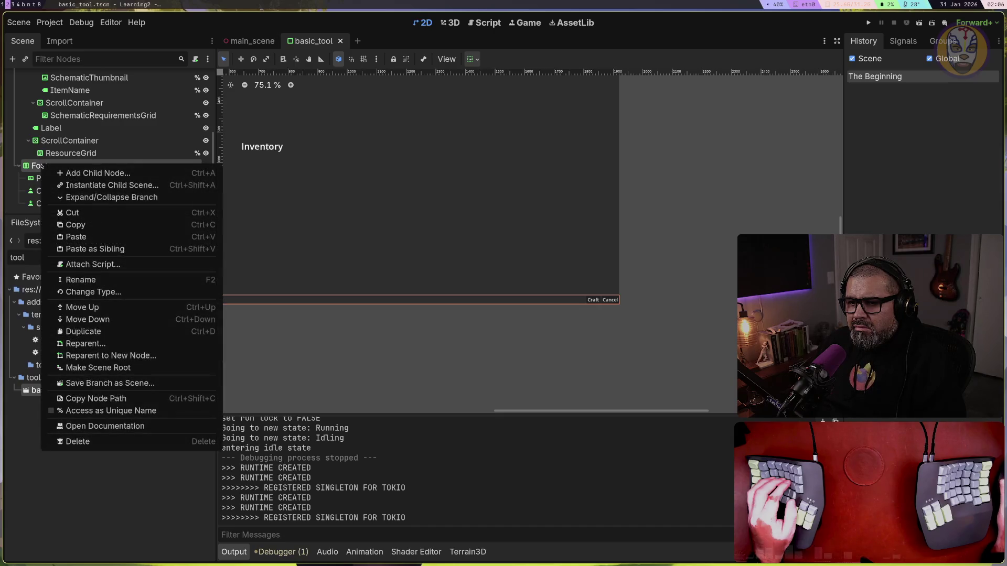
left_click(95, 291)
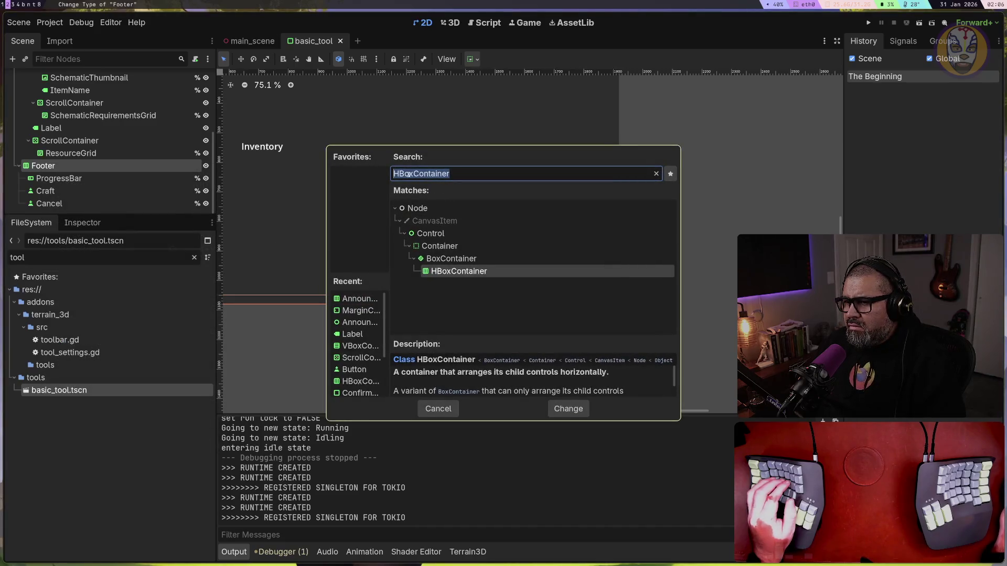
type("VB")
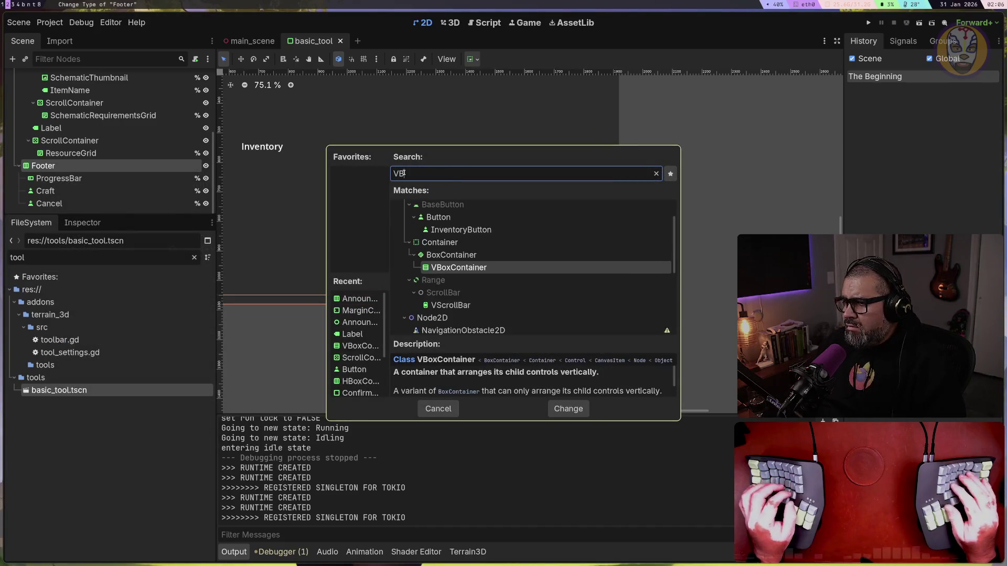
type("ox")
key("Return")
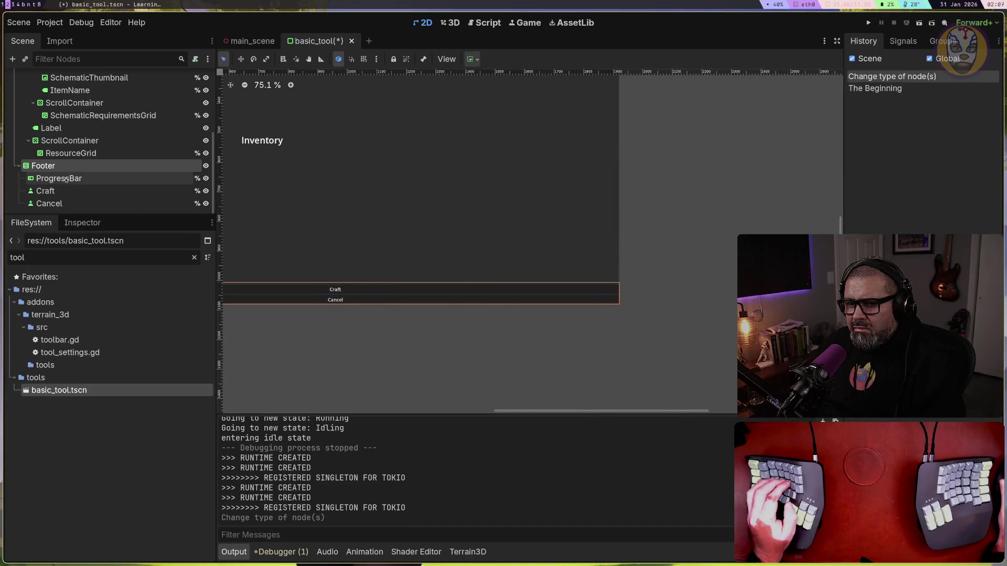
Add an HBoxContainer child under Footer and select the Craft node to move it
right_click(53, 166)
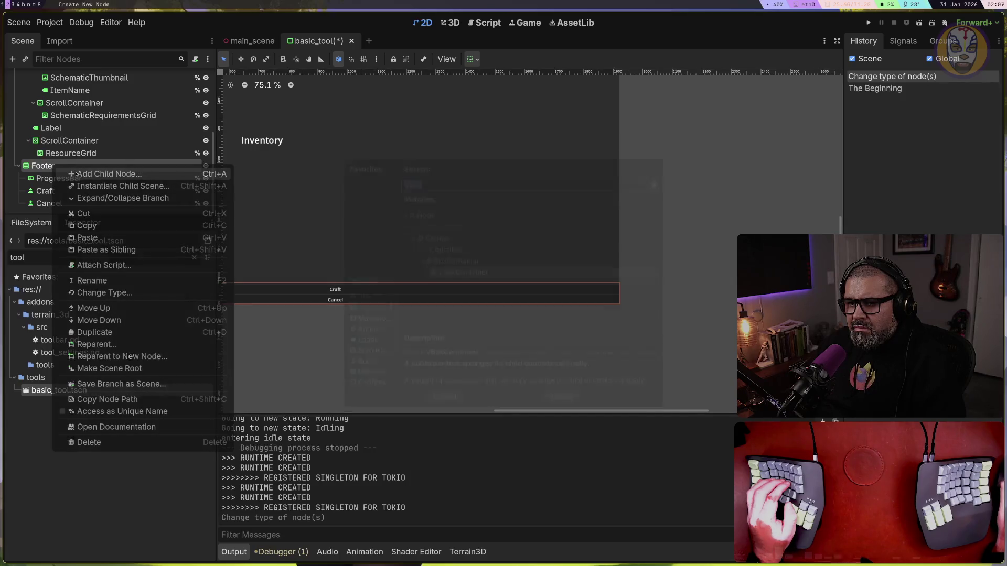
left_click(76, 175)
type("HBo")
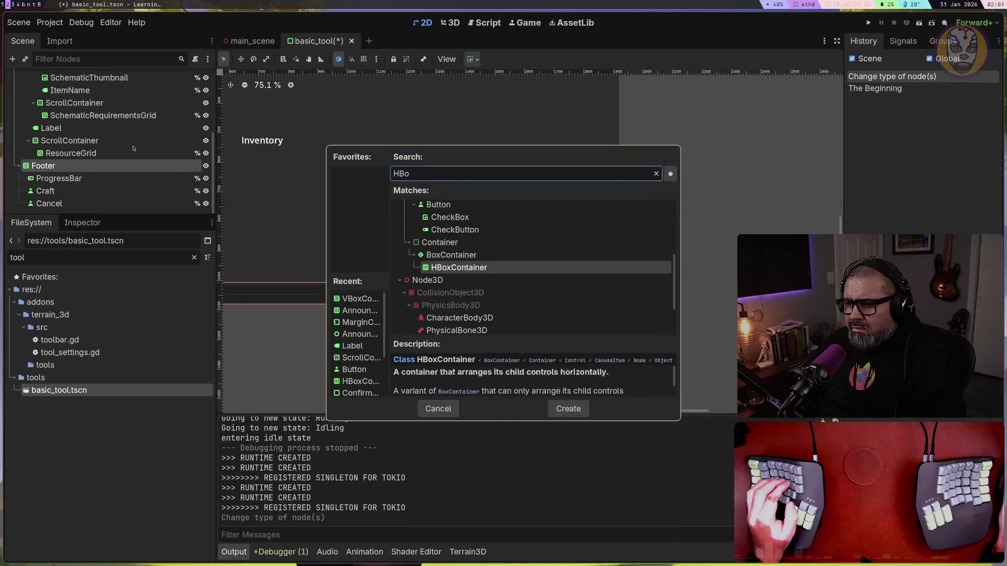
double_click(442, 269)
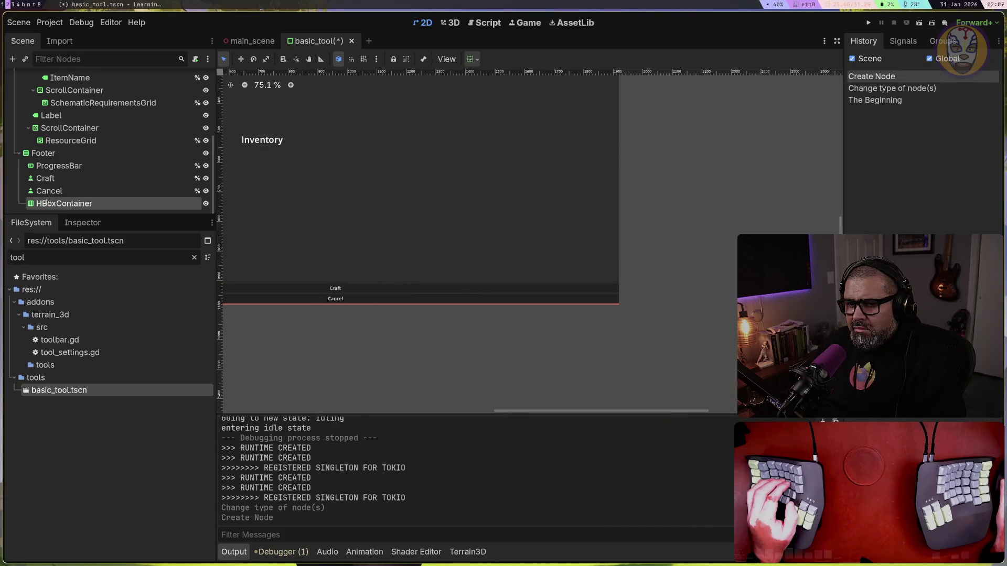
left_click(45, 178)
Move the Craft and Cancel buttons into the HBoxContainer and show its properties
left_click(49, 191, "shift")
left_click_drag(49, 191, 56, 205)
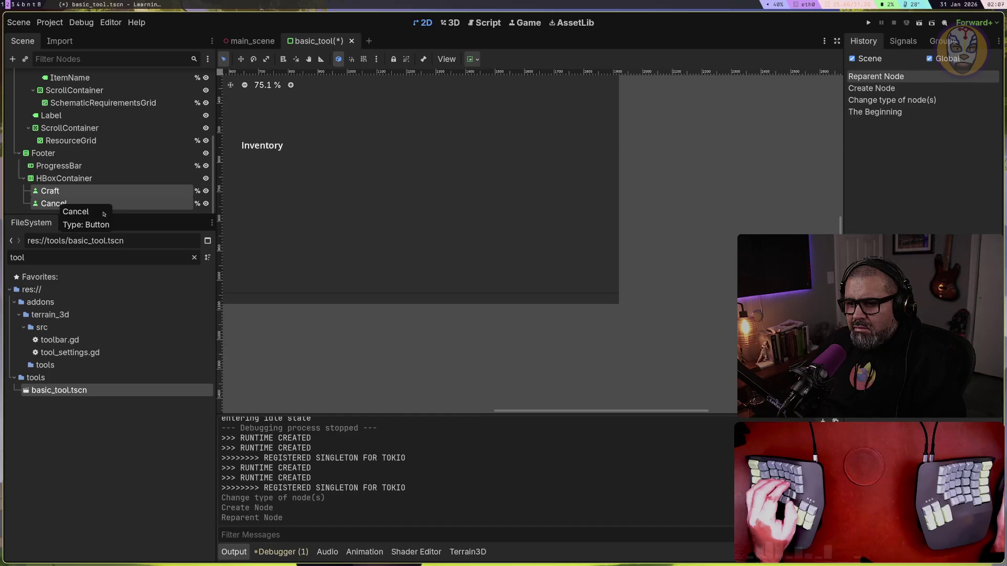
mouse_move(617, 411)
left_mouse_down()
mouse_move(521, 416)
mouse_move(554, 416)
left_mouse_up()
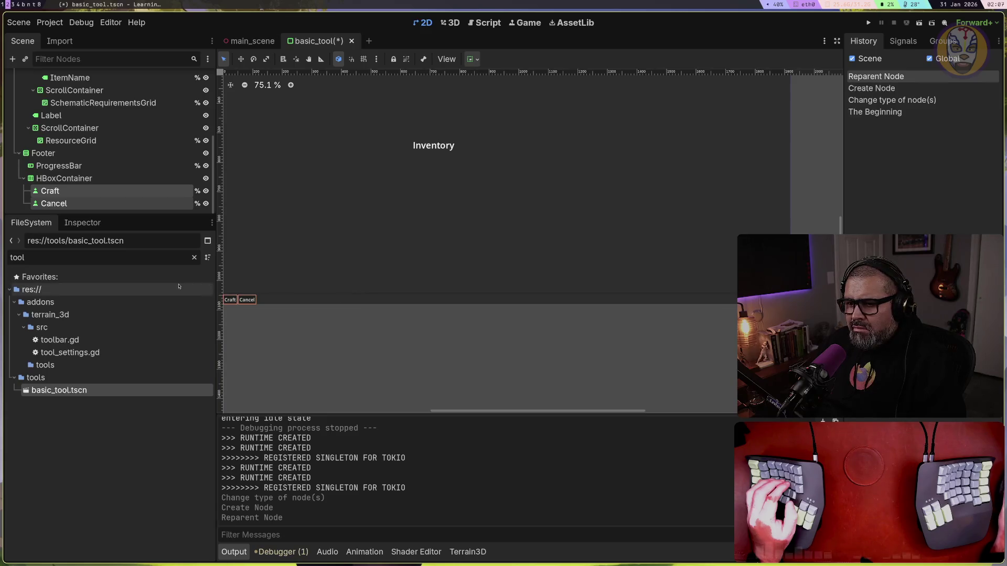
left_click(58, 180)
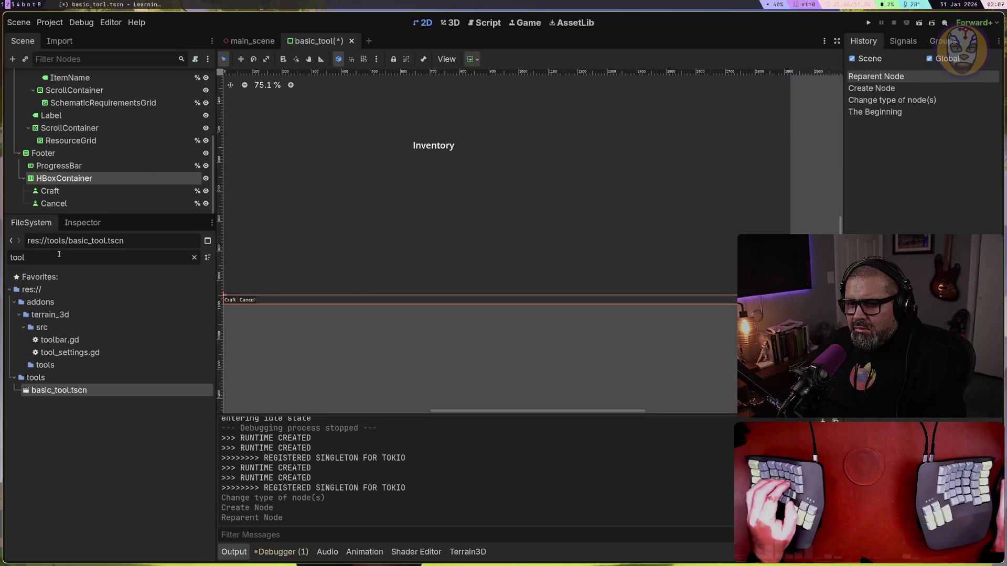
left_click(82, 223)
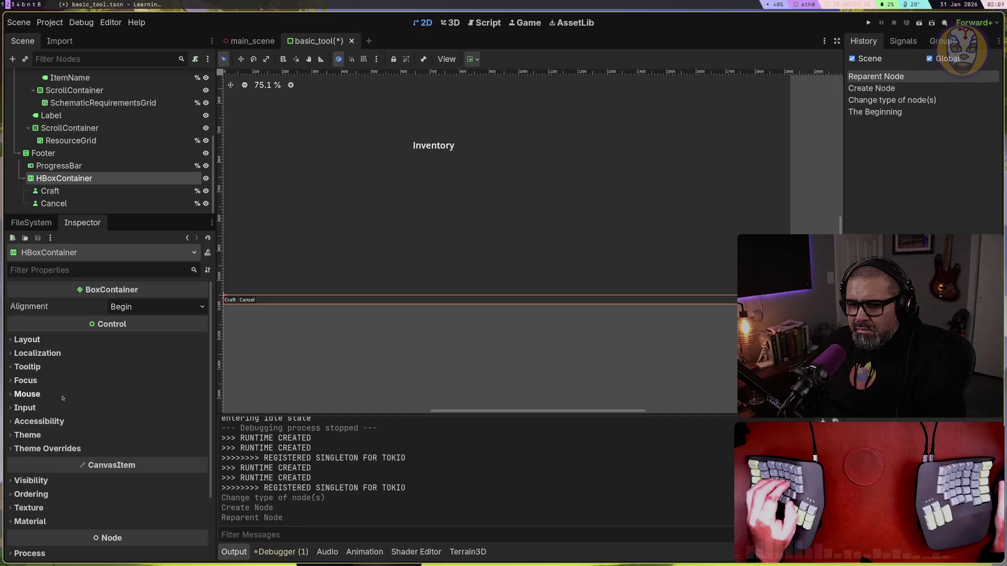
Review the HBoxContainer's Layout properties, keeping its layout direction Inherited
left_click(27, 339)
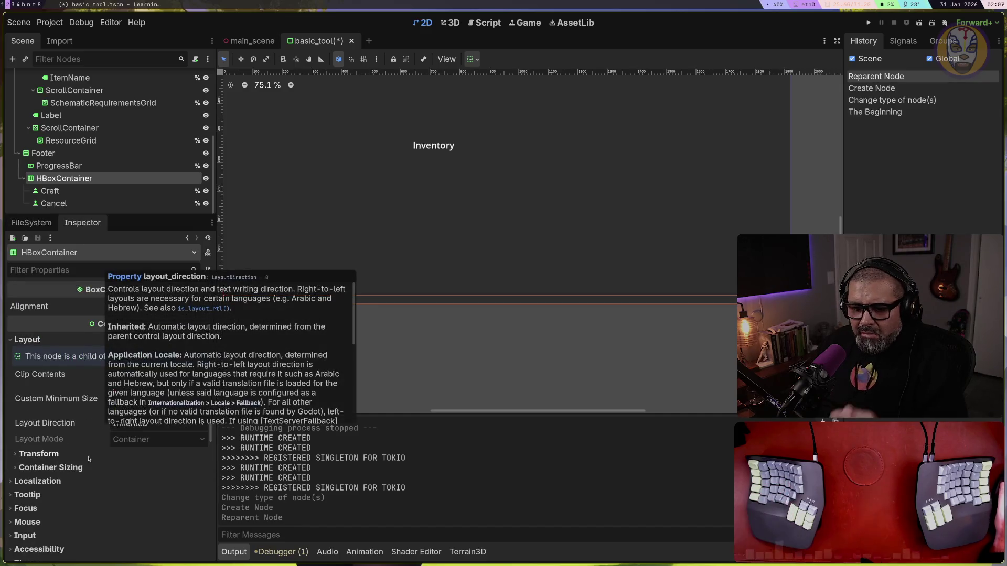
scroll(79, 466, "down", 3)
scroll(79, 466, "up", 2)
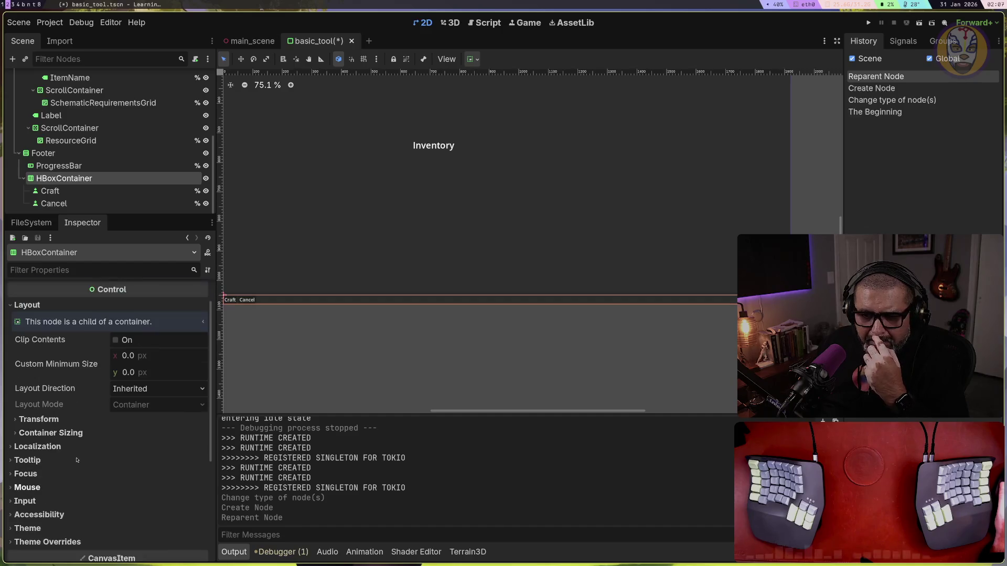
left_click(164, 390)
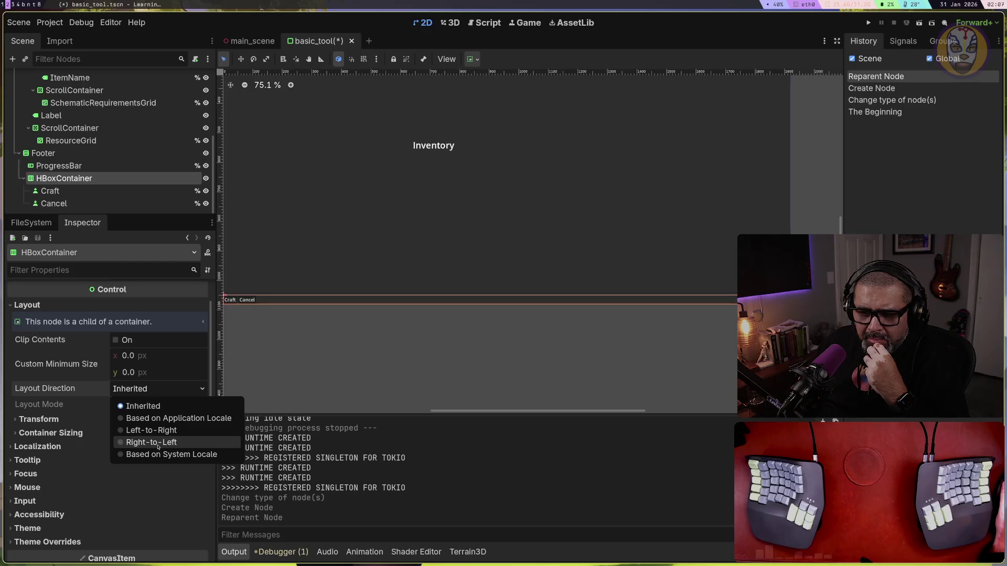
left_click(35, 425)
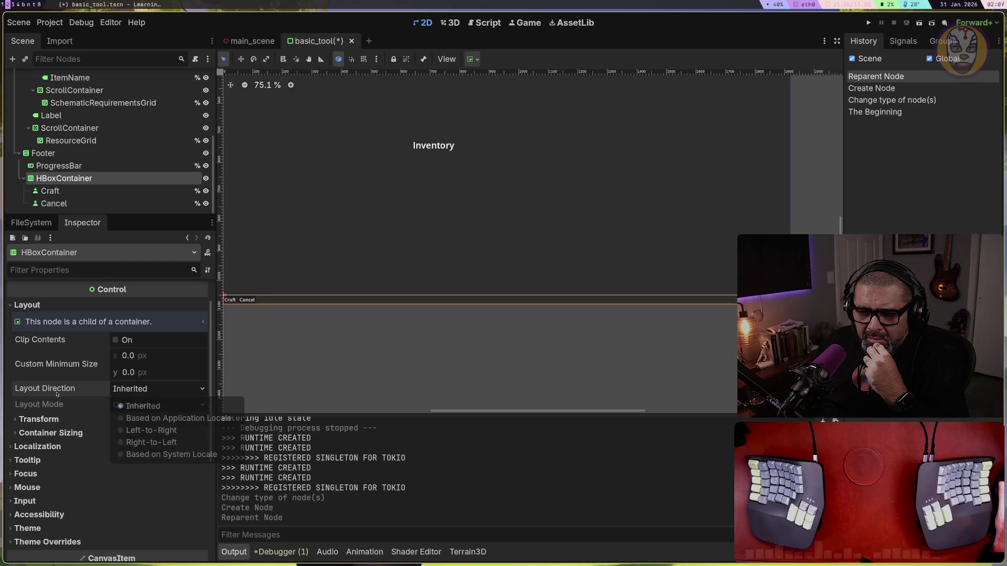
left_click(34, 434)
left_click(33, 434)
left_click(31, 420)
left_click(31, 420)
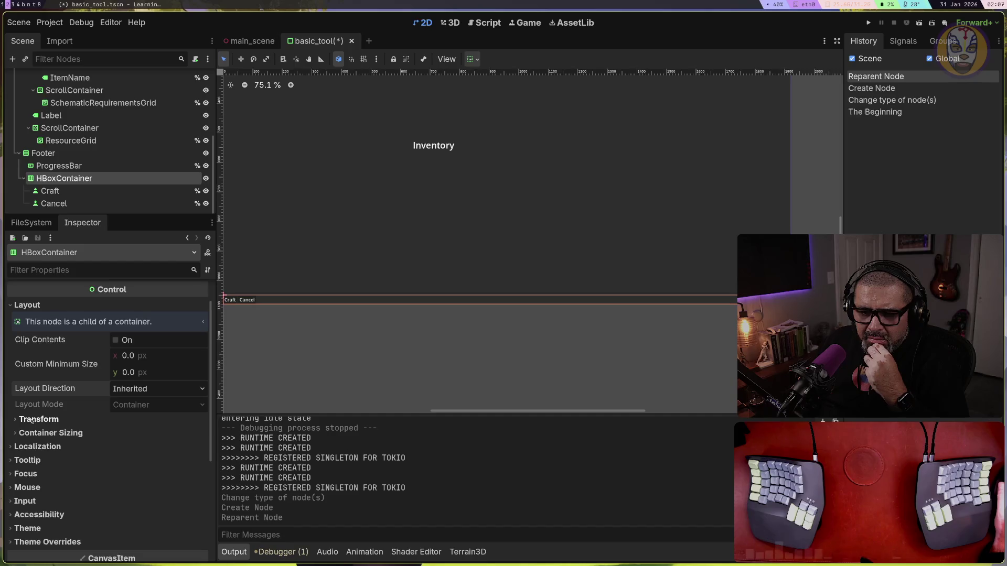
Inspect the Craft and Cancel buttons' layout properties, leaving Cancel's direction Inherited
left_click(58, 191)
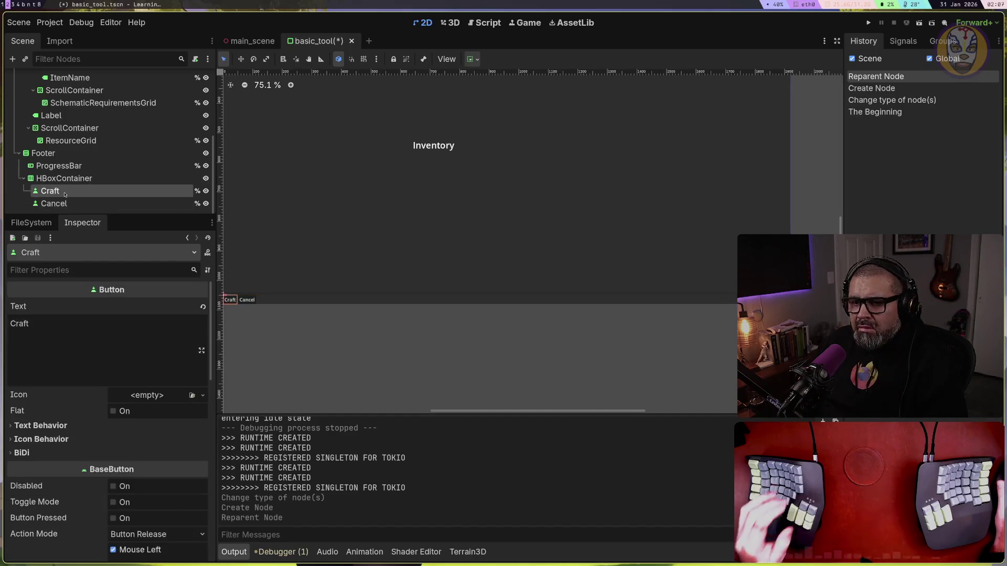
scroll(98, 414, "down", 3)
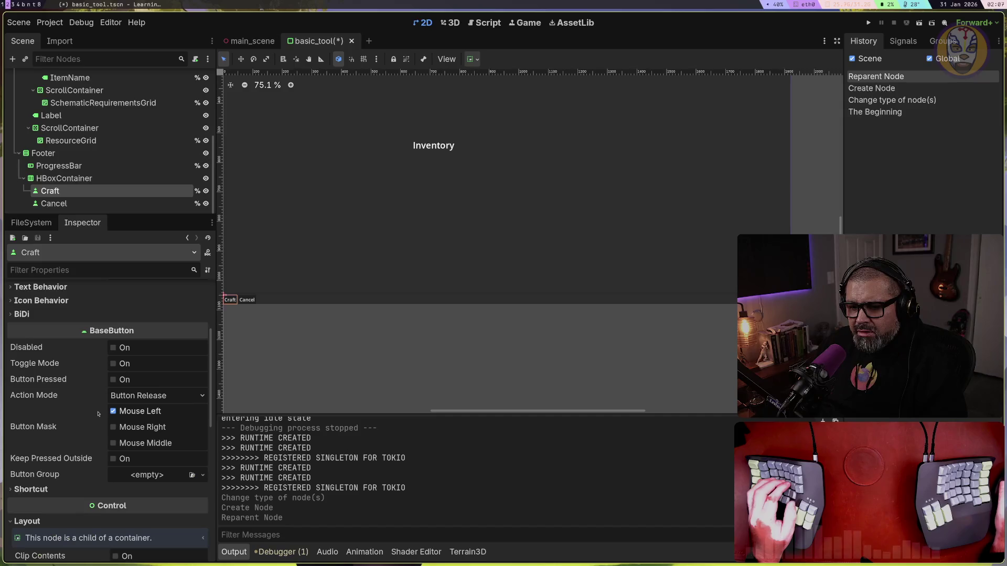
left_click(54, 204)
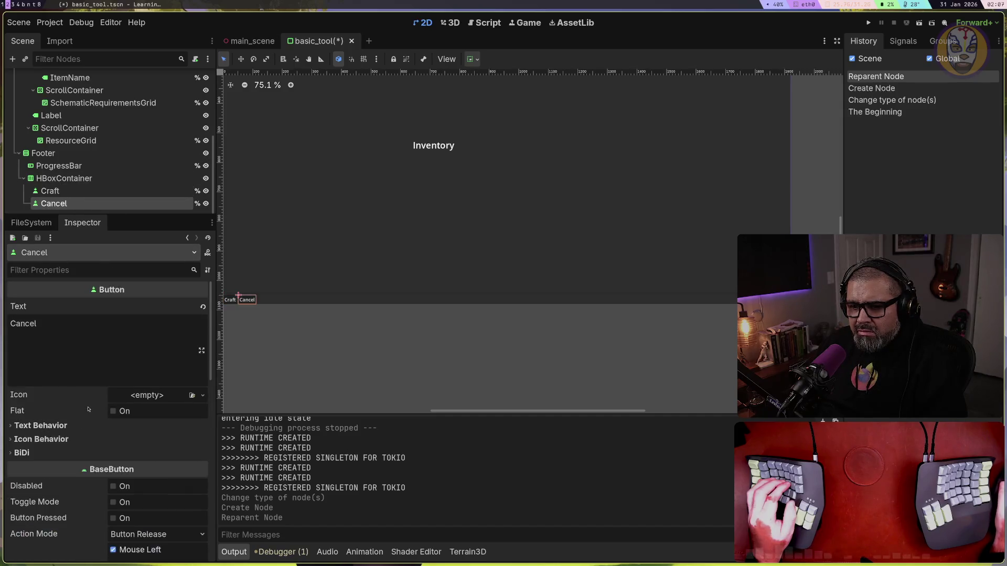
scroll(83, 411, "down", 5)
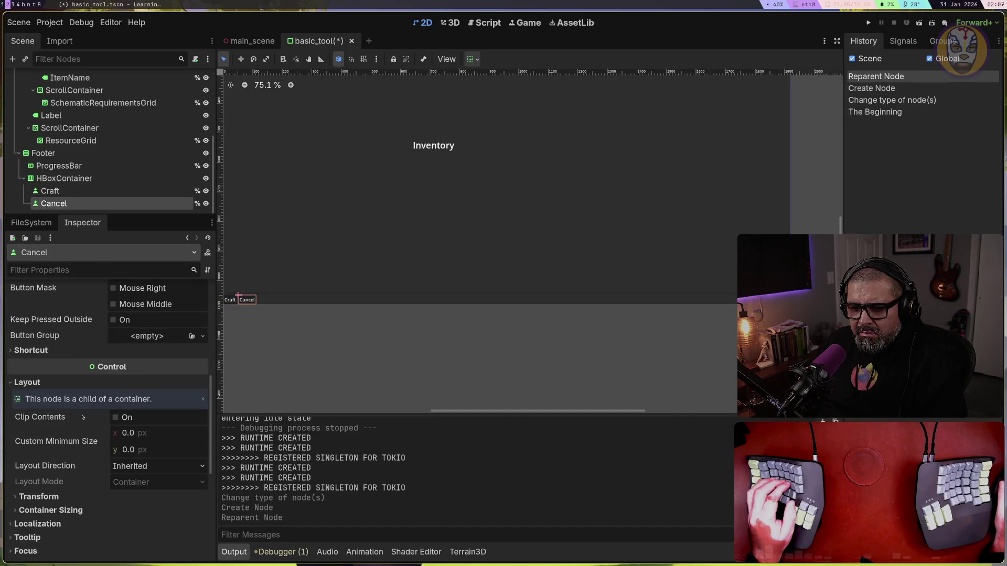
scroll(82, 417, "down", 1)
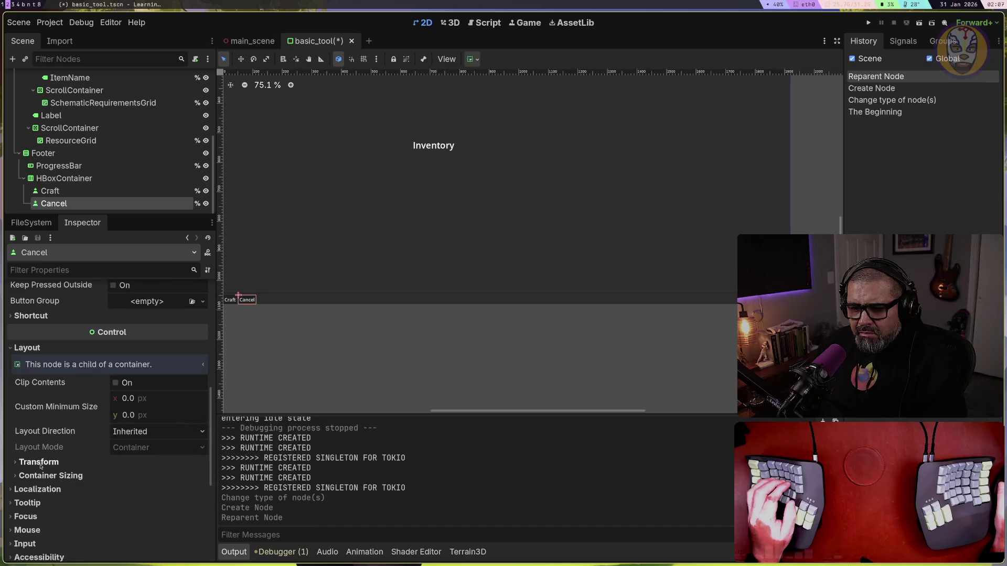
left_click(154, 431)
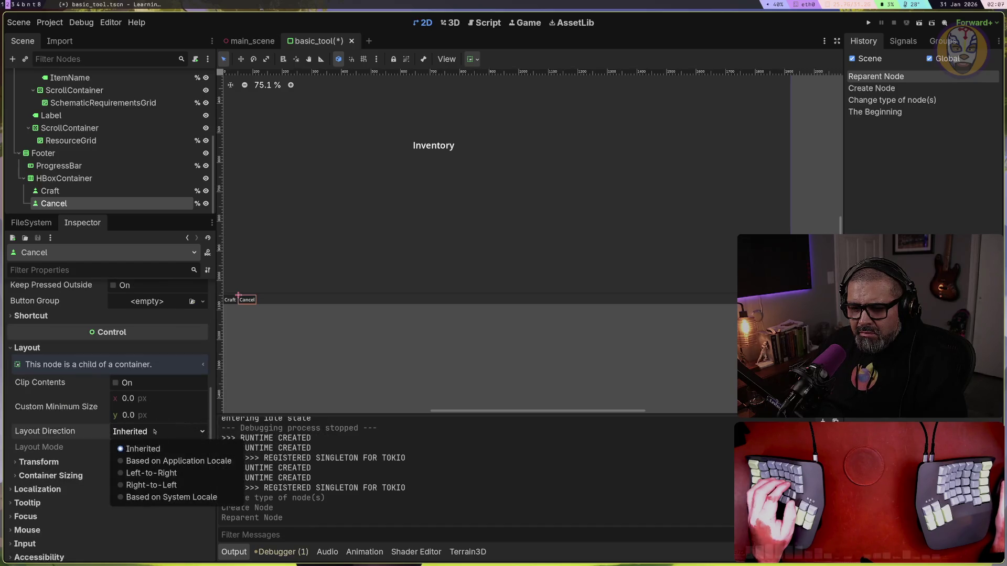
left_click(48, 464)
left_click(48, 466)
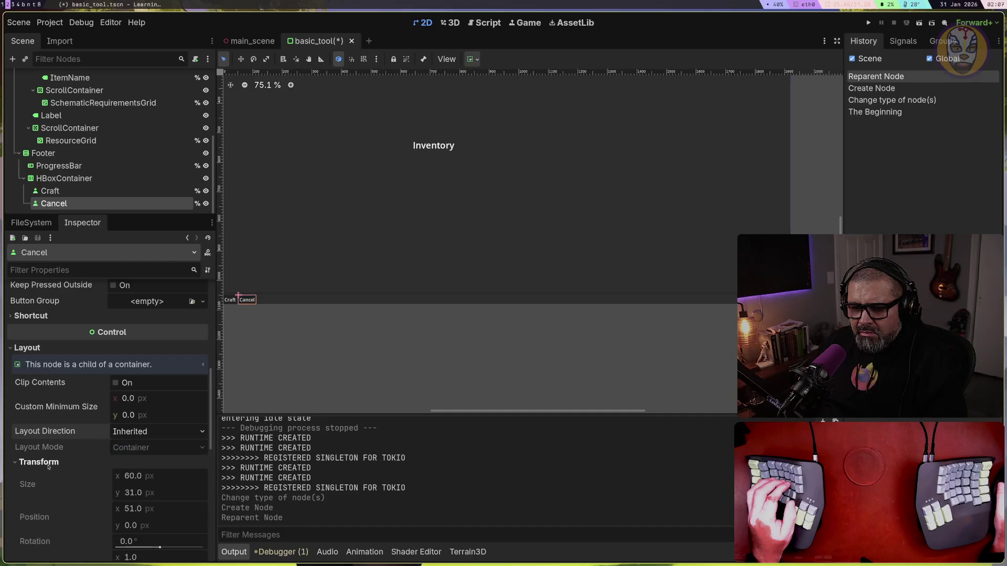
left_click(49, 464)
scroll(45, 470, "down", 1)
left_click(60, 442)
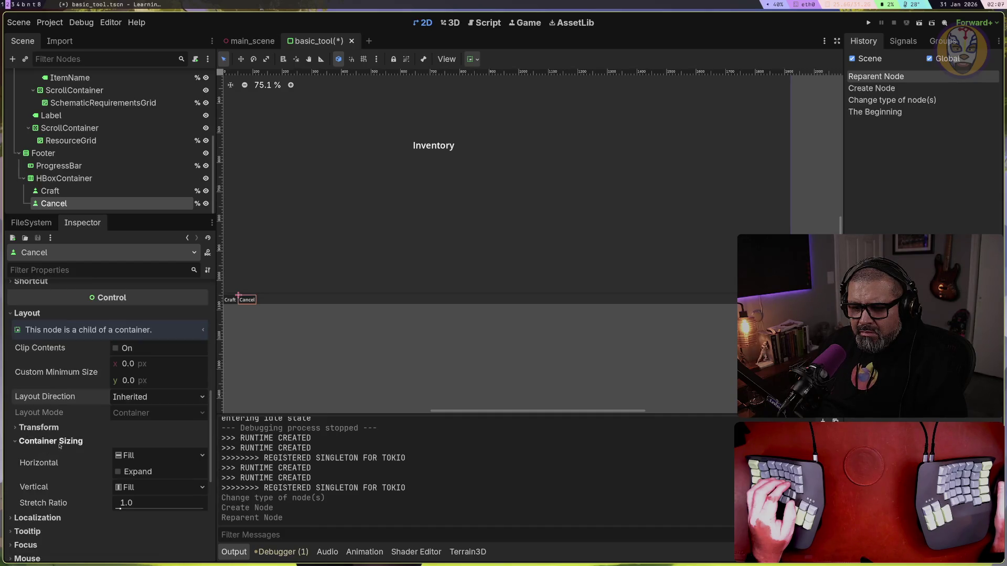
left_click(59, 442)
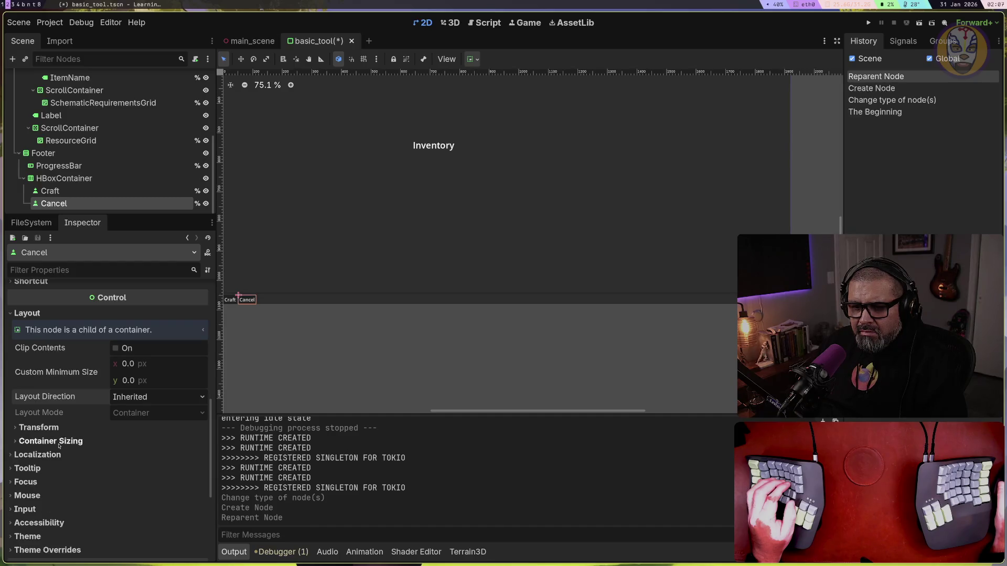
Try Right-to-Left on the HBoxContainer, then set its layout direction back to Inherited
left_click(81, 179)
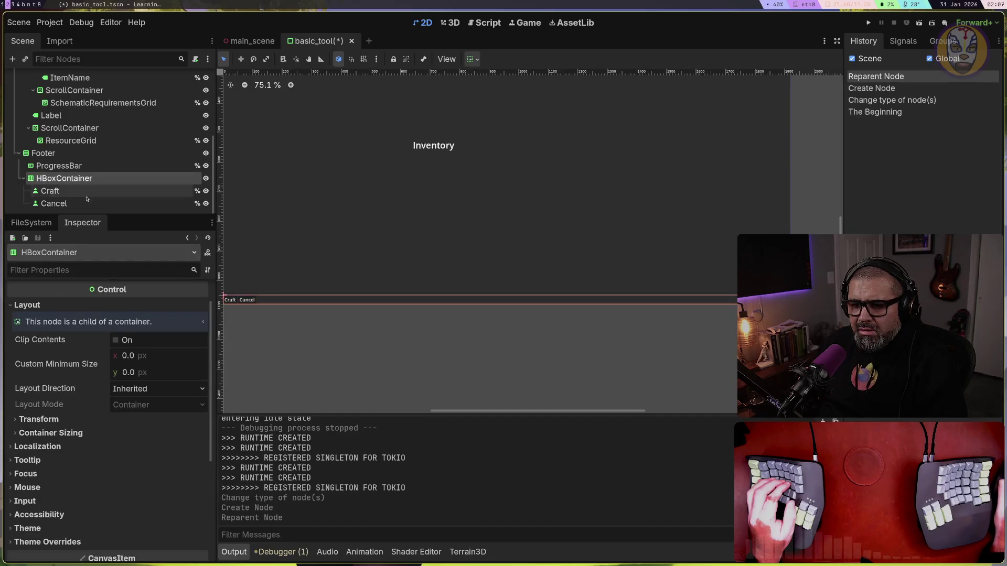
left_click(135, 391)
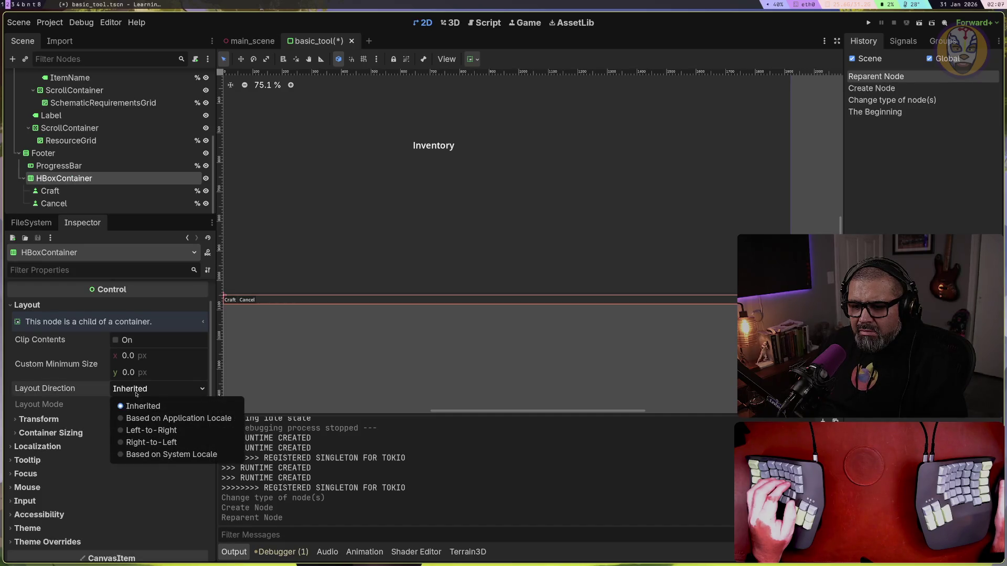
left_click(150, 442)
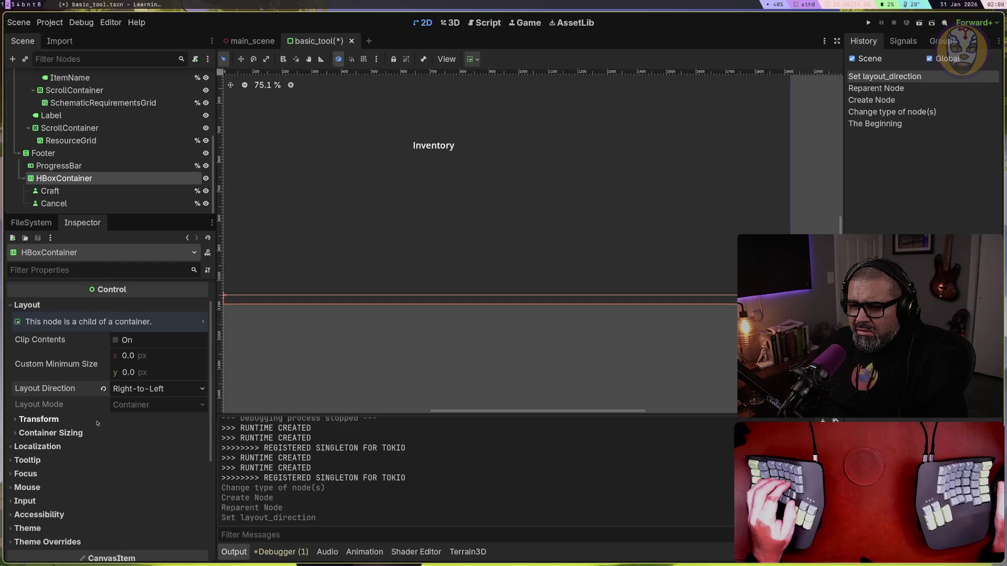
scroll(97, 423, "down", 2)
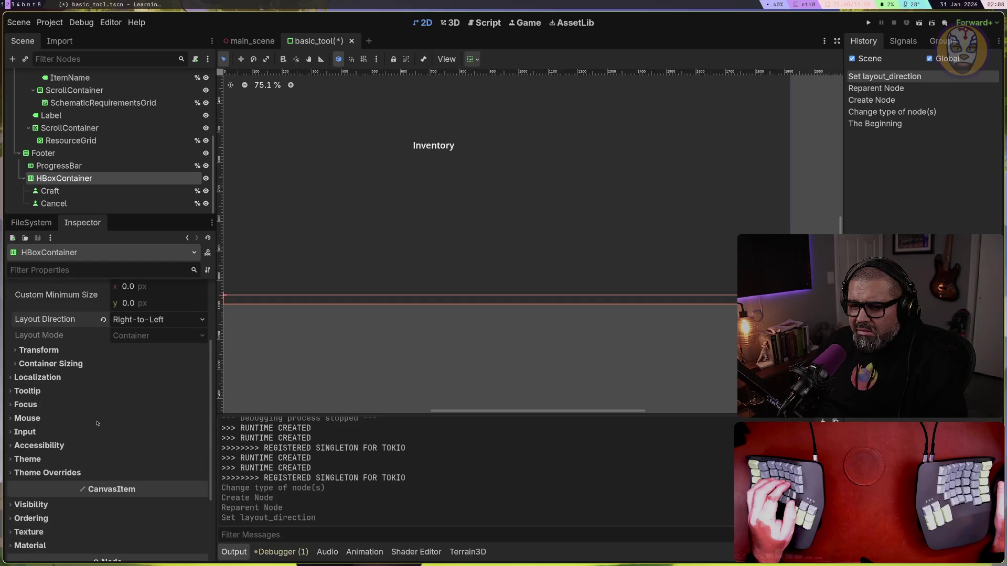
scroll(97, 423, "down", 2)
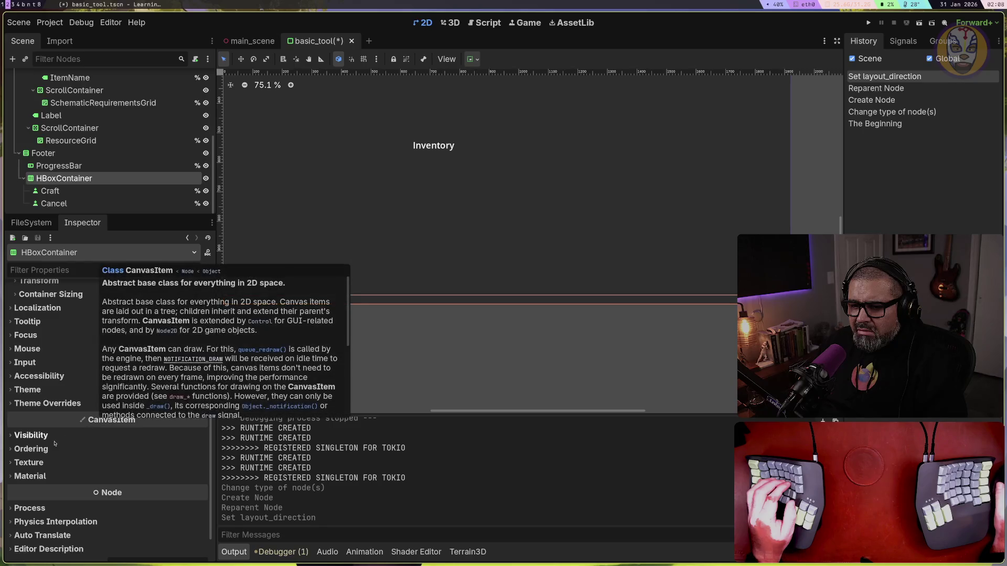
scroll(113, 423, "down", 1)
scroll(112, 423, "up", 5)
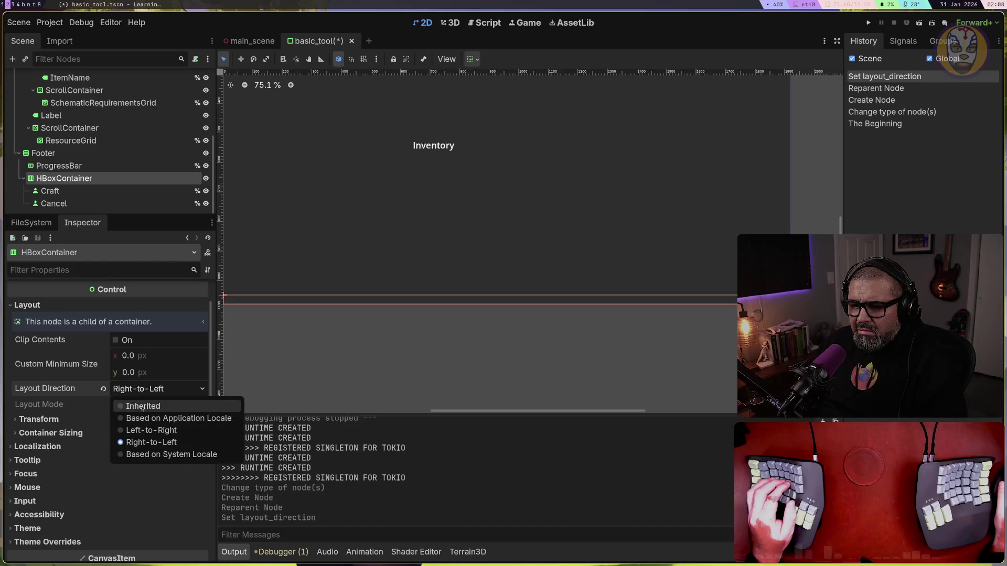
left_click(141, 407)
Filter the HBoxContainer's properties for 'align' and set Alignment to End
left_click(67, 271)
type("align")
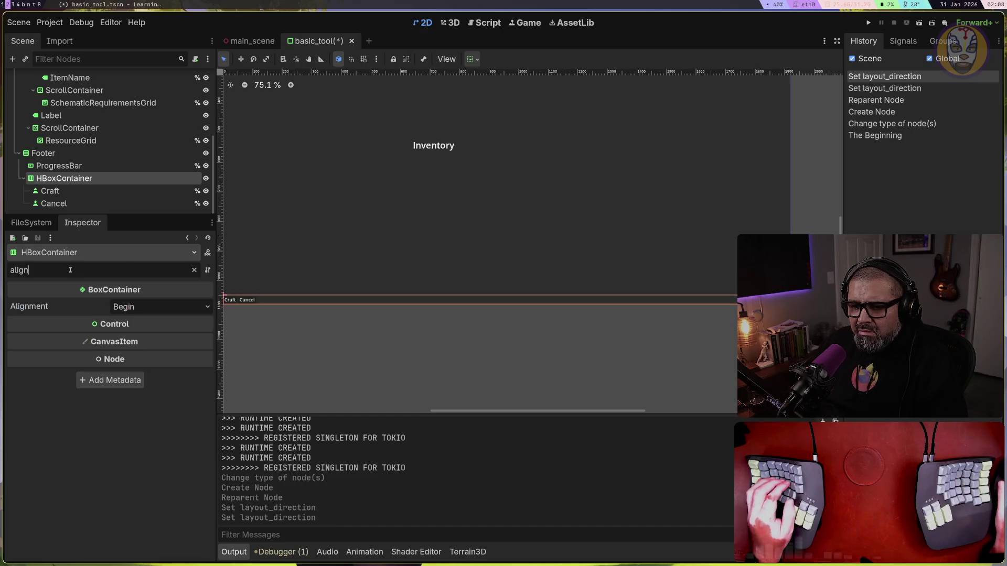
left_click(160, 312)
left_click(135, 348)
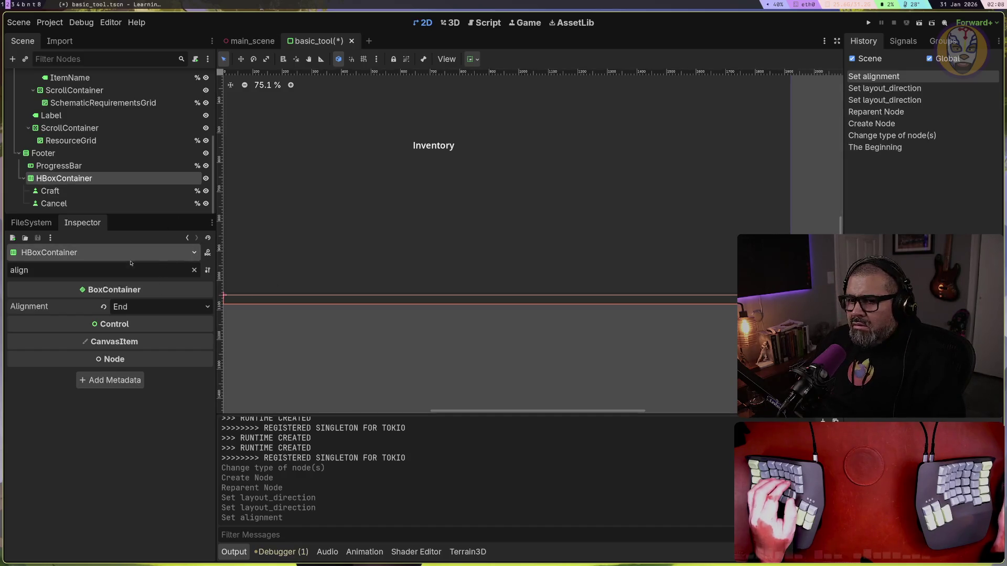
right_click(63, 179)
Add a Button child to the HBoxContainer and set its text to 'Close'
left_click(120, 190)
type("Button")
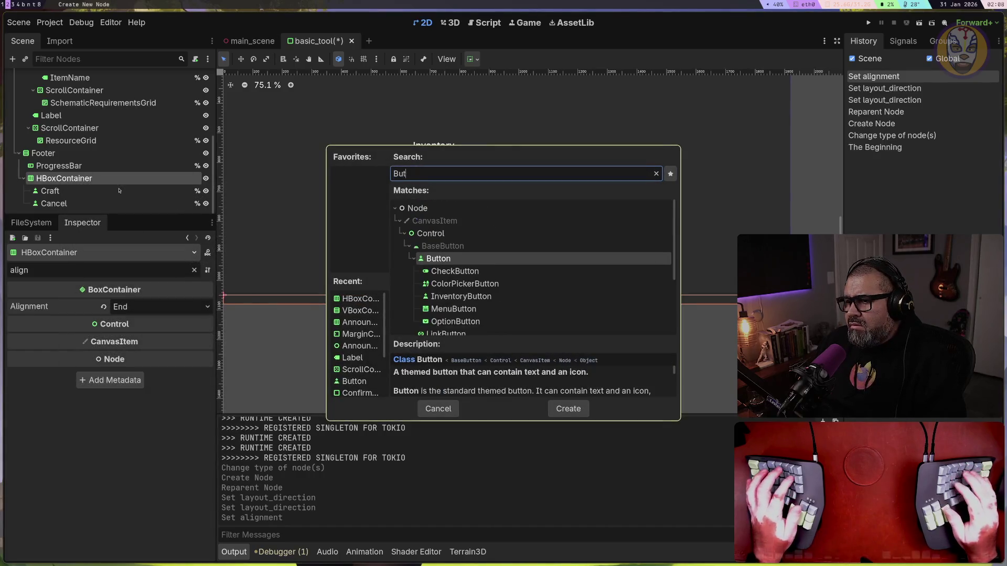
double_click(436, 259)
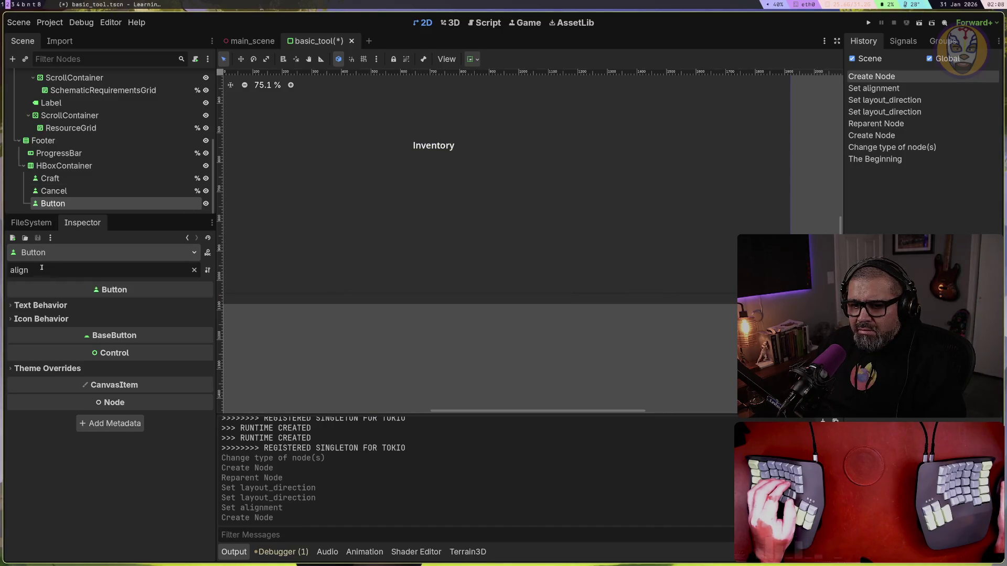
left_click(31, 223)
left_click(81, 225)
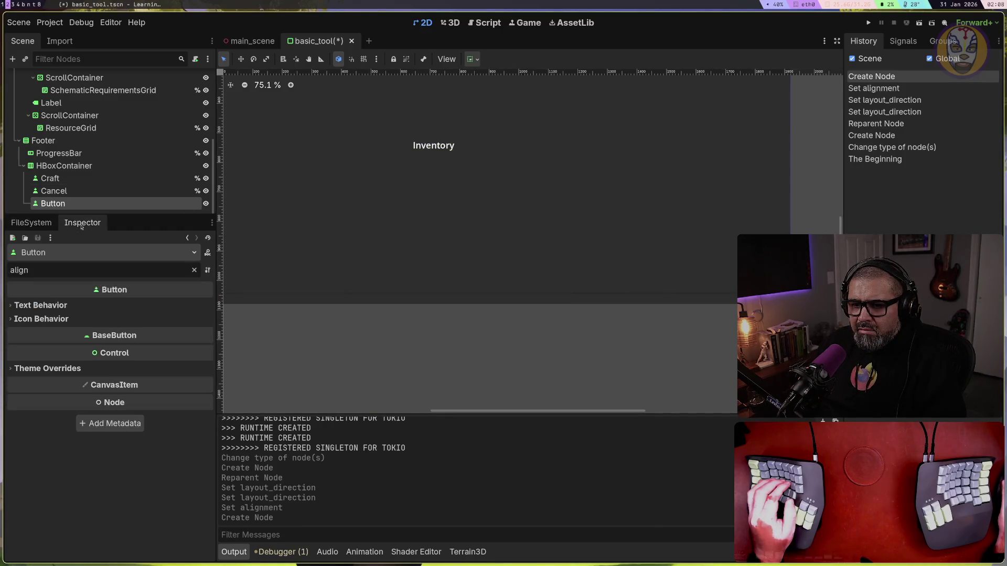
left_click(194, 270)
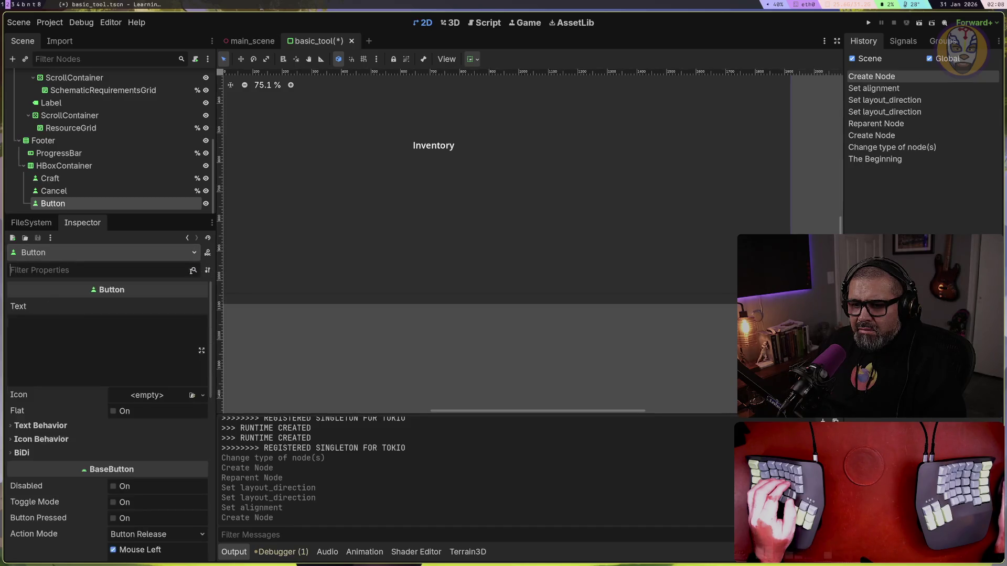
left_click(65, 338)
type("Close")
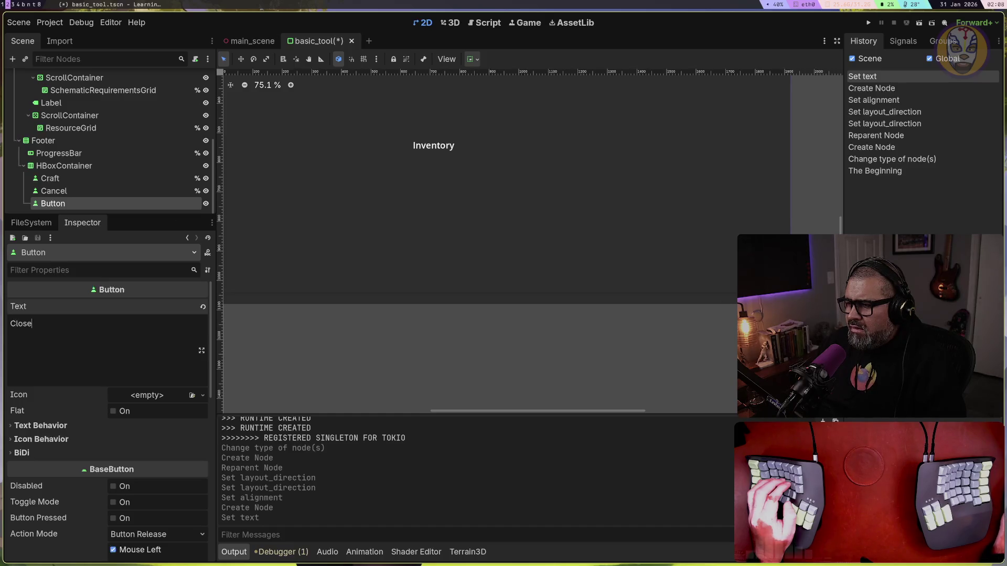
Save the basic_tool scene and reselect the BasicTool root node
key("ctrl+s")
scroll(504, 241, "down", 4)
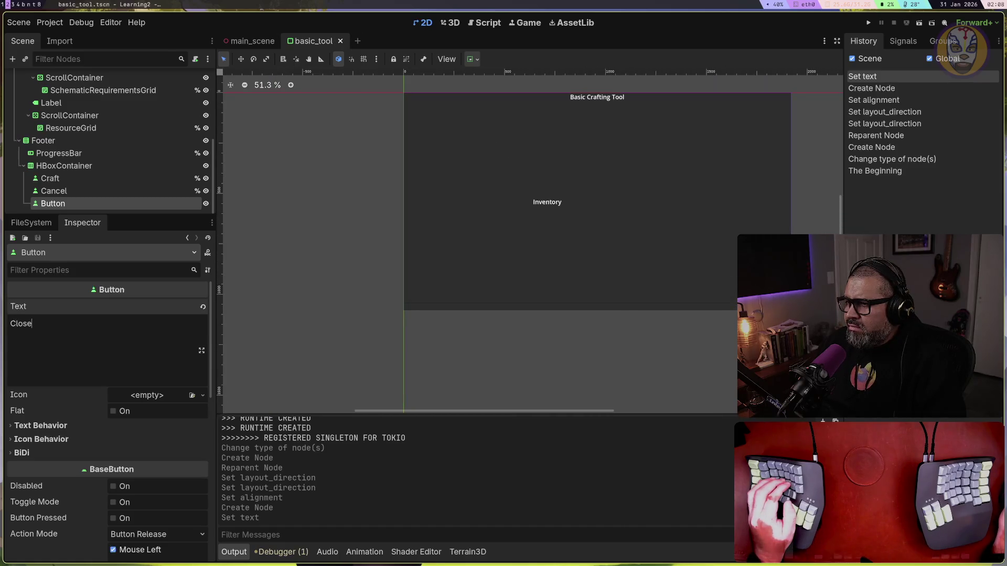
key("Escape")
scroll(524, 241, "up", 3)
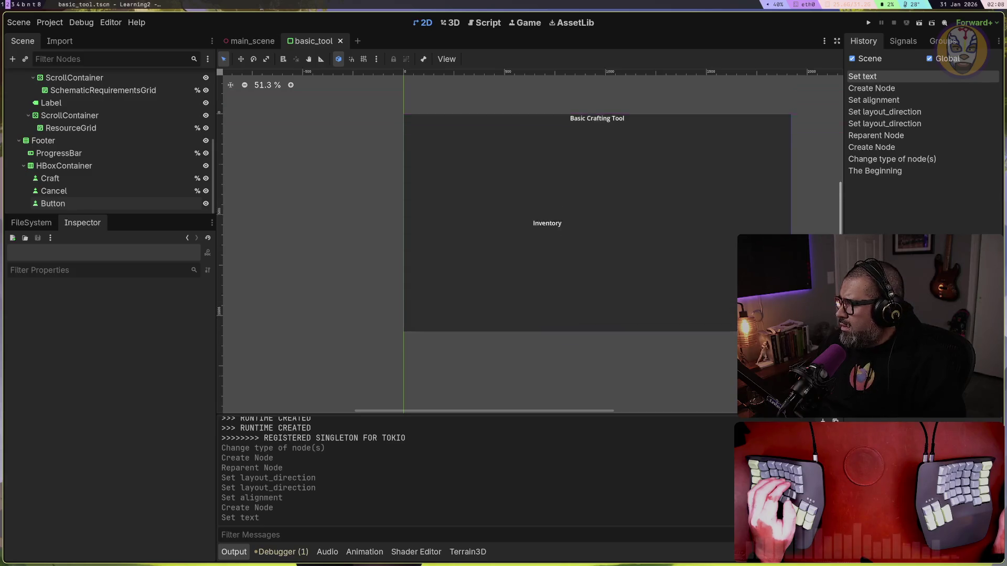
scroll(664, 374, "right", 5)
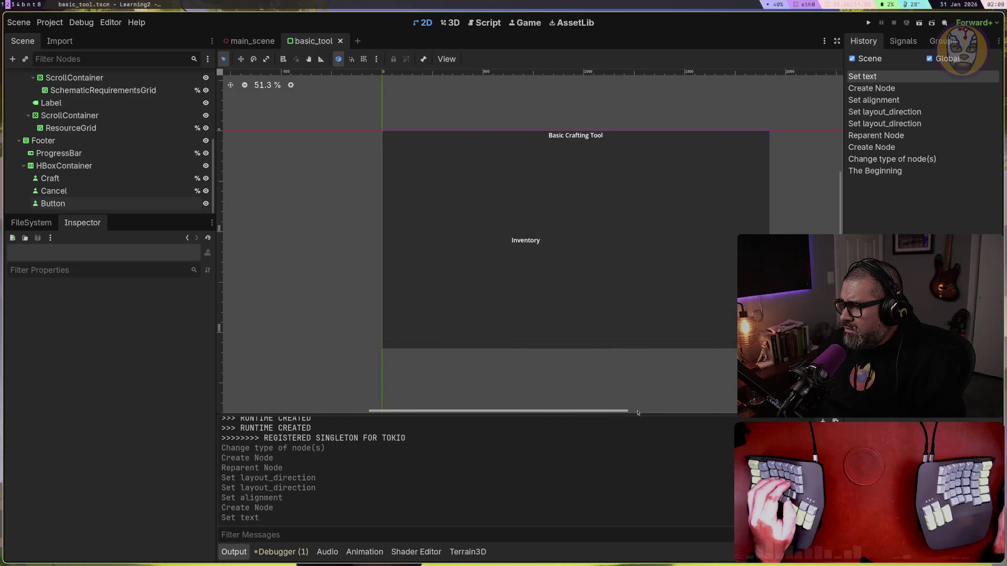
scroll(664, 375, "up", 1)
scroll(664, 375, "up", 1)
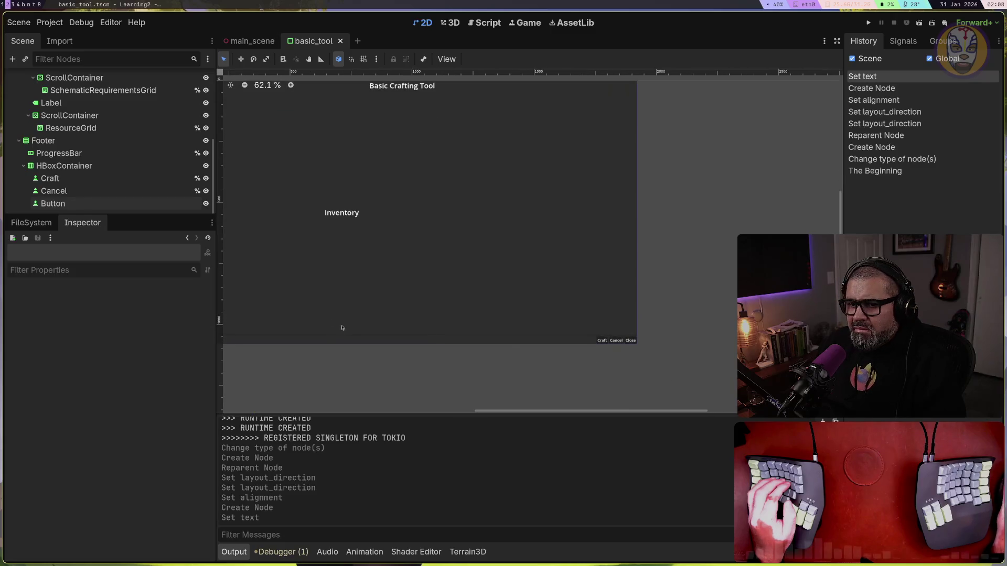
scroll(79, 182, "up", 5)
left_click(40, 79)
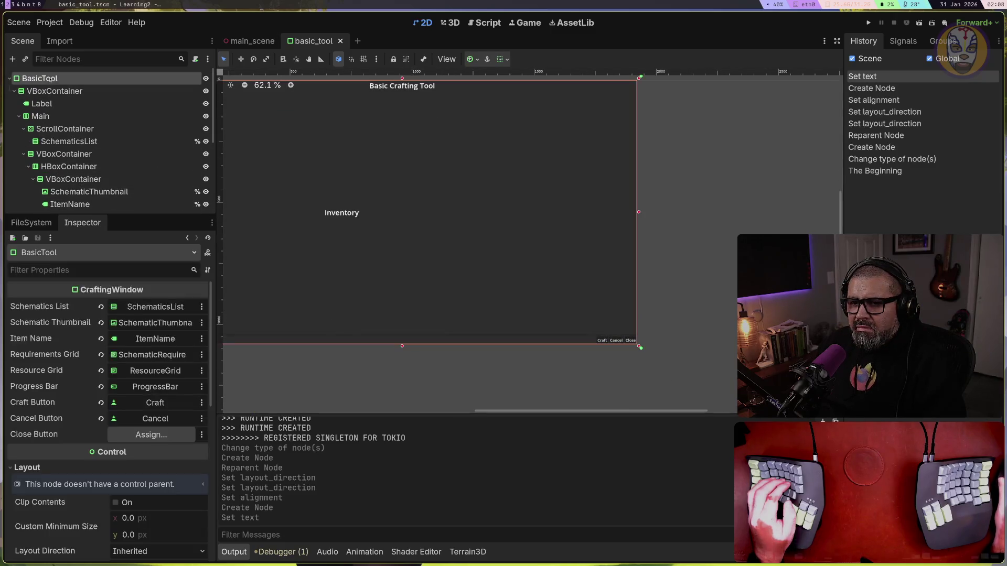
Rename the new Button node to 'Close'
left_click(145, 434)
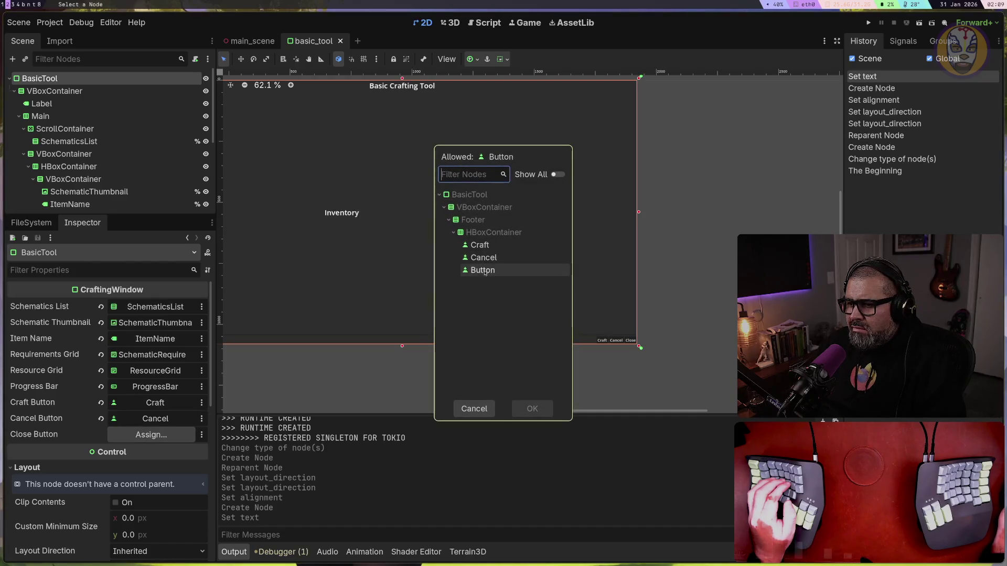
left_click(474, 408)
scroll(60, 204, "down", 5)
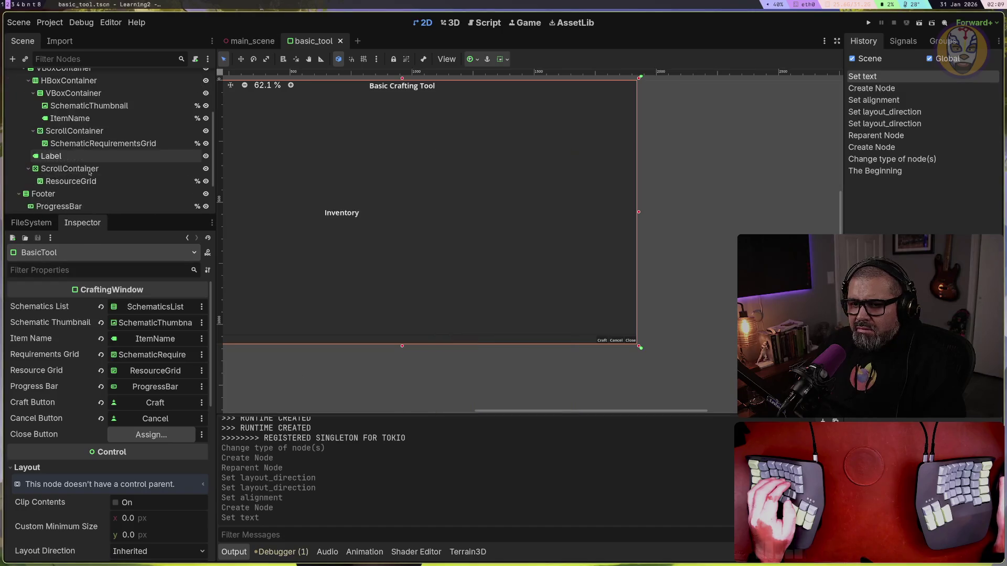
left_click(59, 204)
left_click(59, 204)
type("Close")
key("Return")
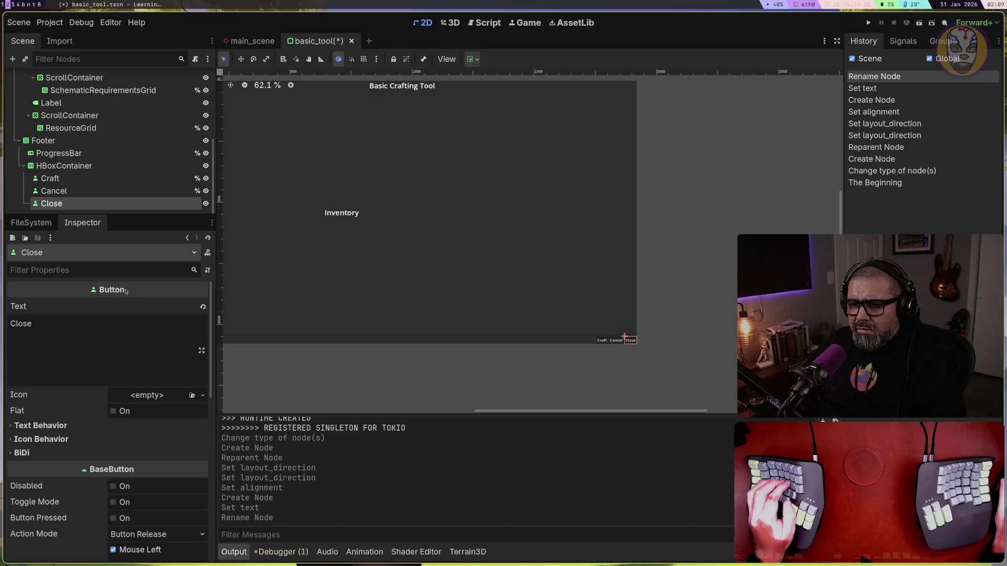
Assign the Close node to BasicTool's Close Button property
scroll(78, 142, "up", 5)
left_click(39, 78)
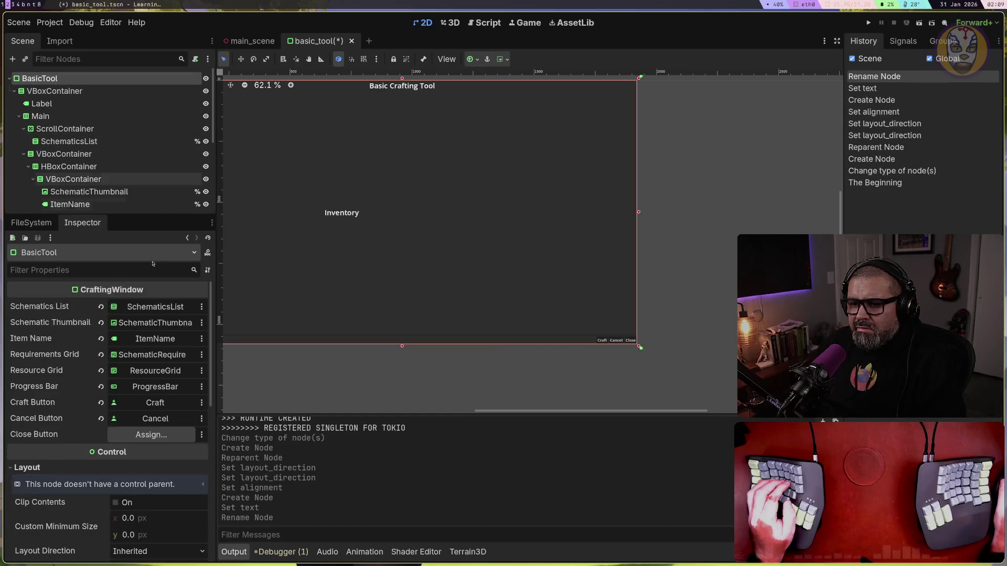
left_click(151, 435)
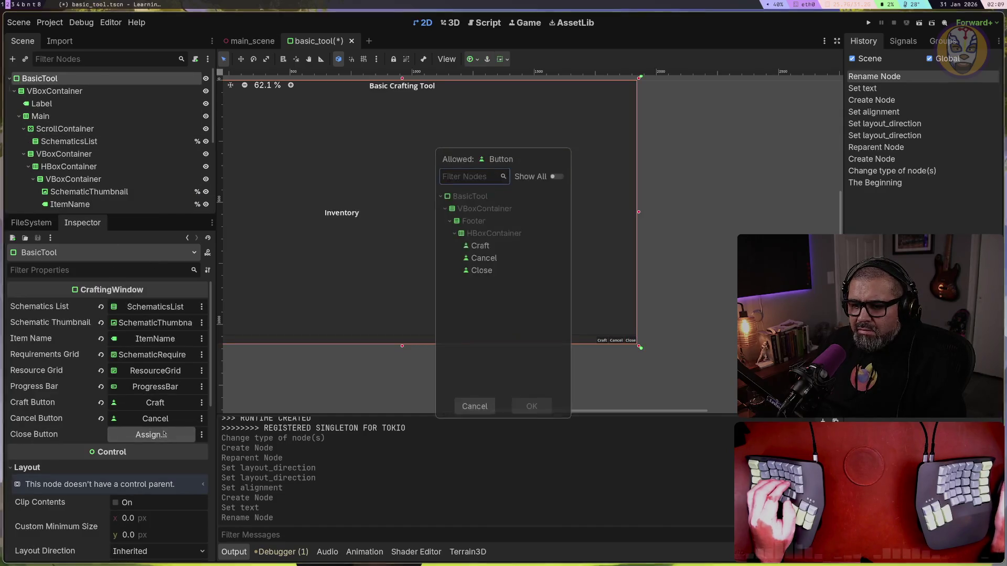
double_click(482, 271)
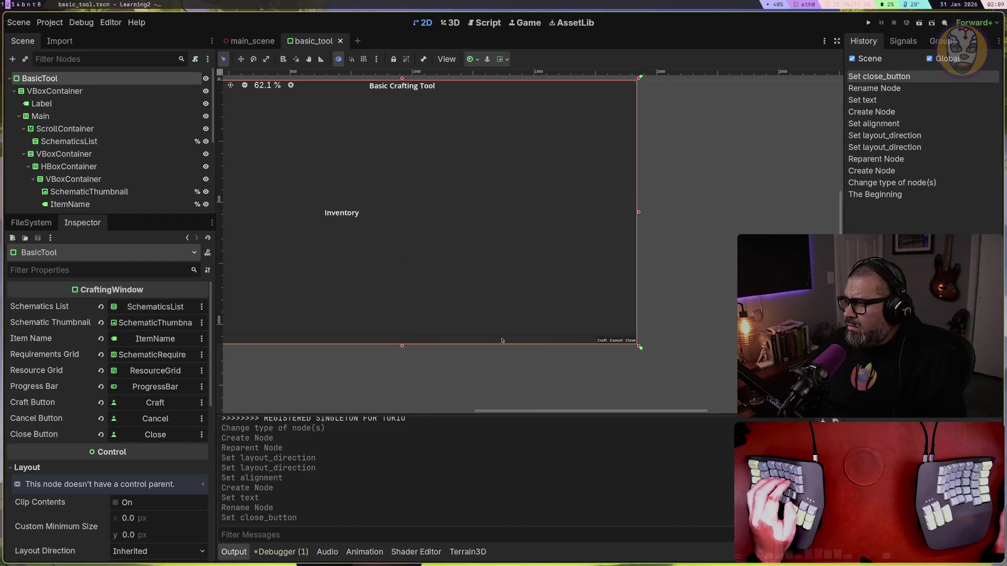
scroll(466, 239, "down", 1)
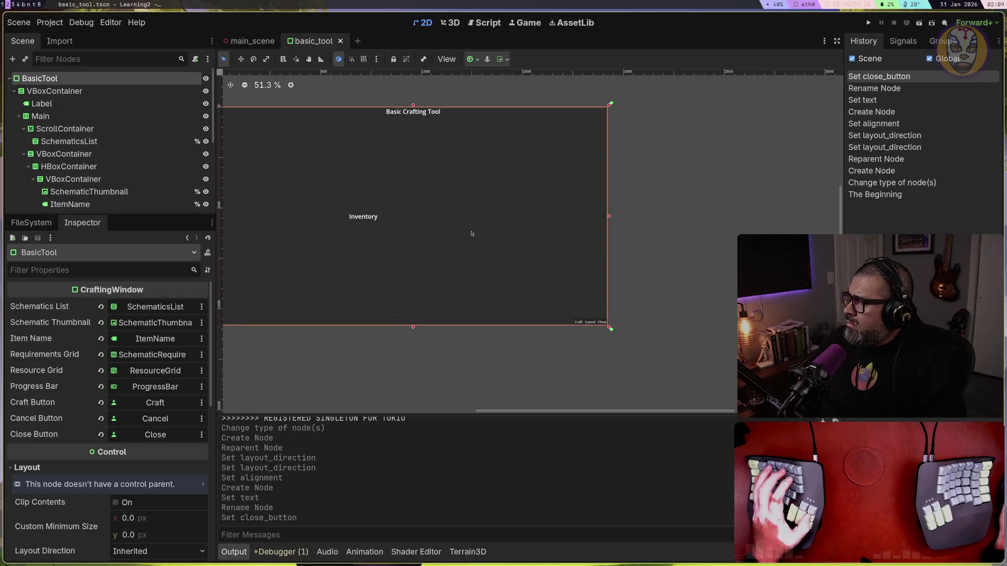
left_click(506, 263)
key("super+t")
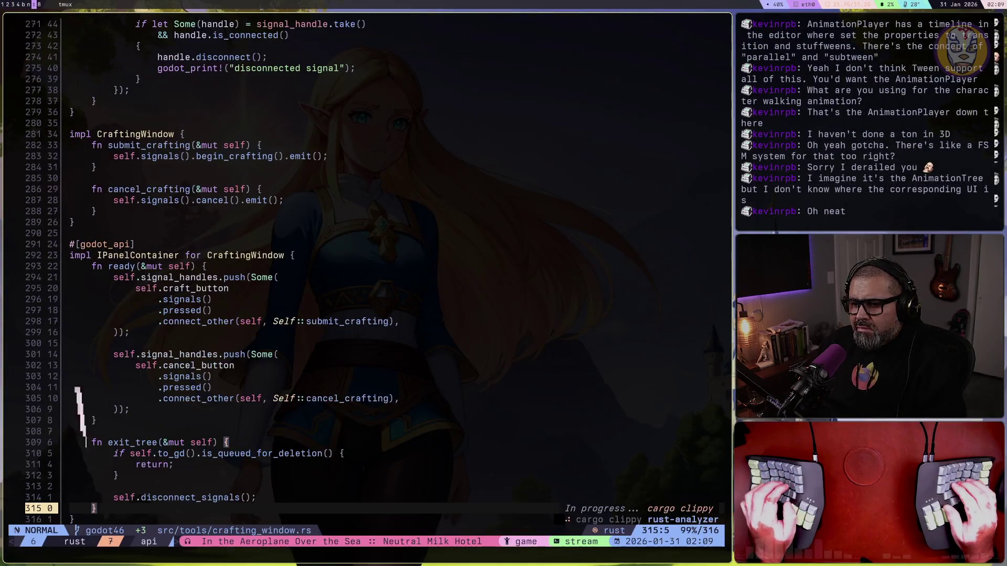
left_click(208, 376)
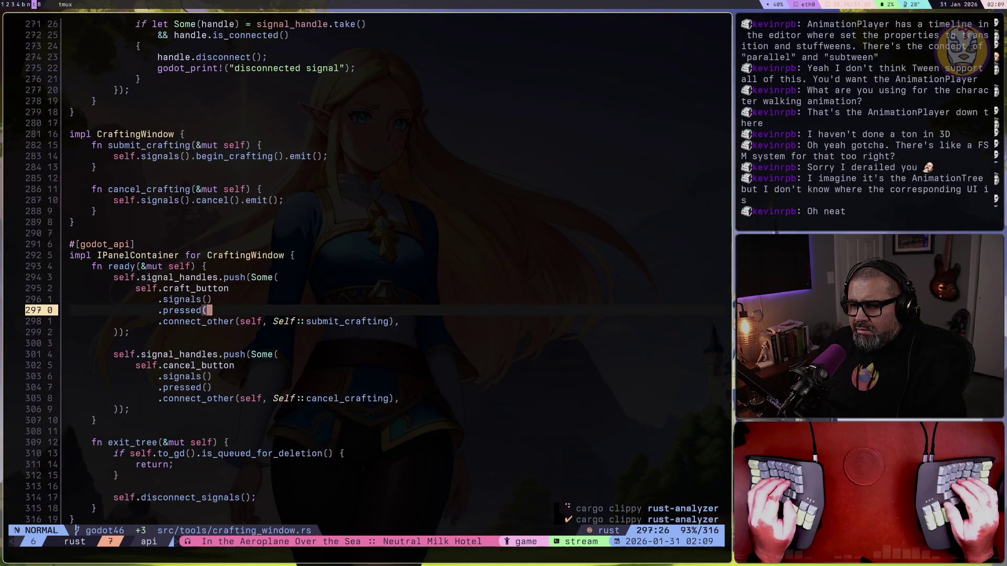
key("ctrl+o")
key("ctrl+o")
key("ctrl+o")
key("ctrl+o")
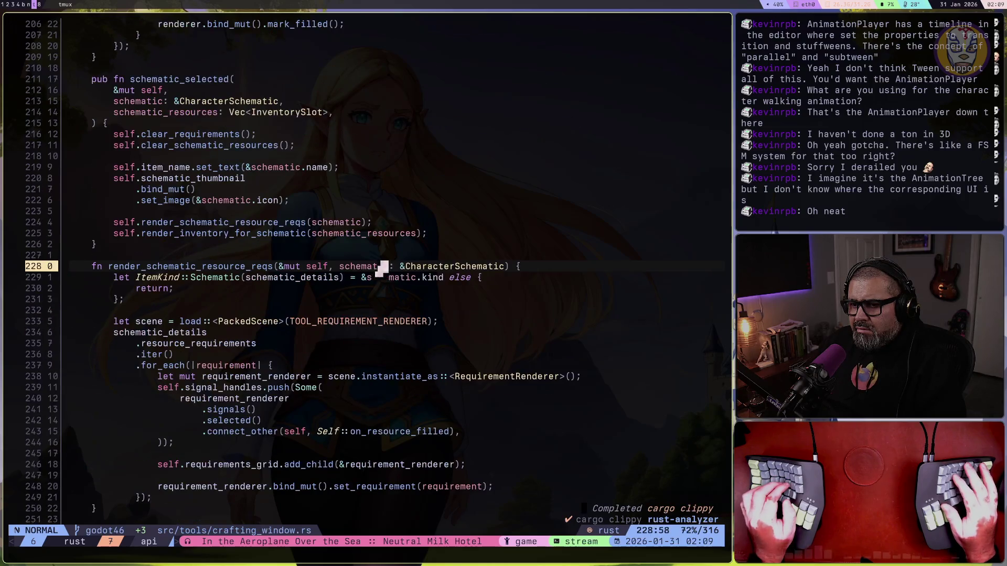
key("ctrl+o")
key("ctrl+o")
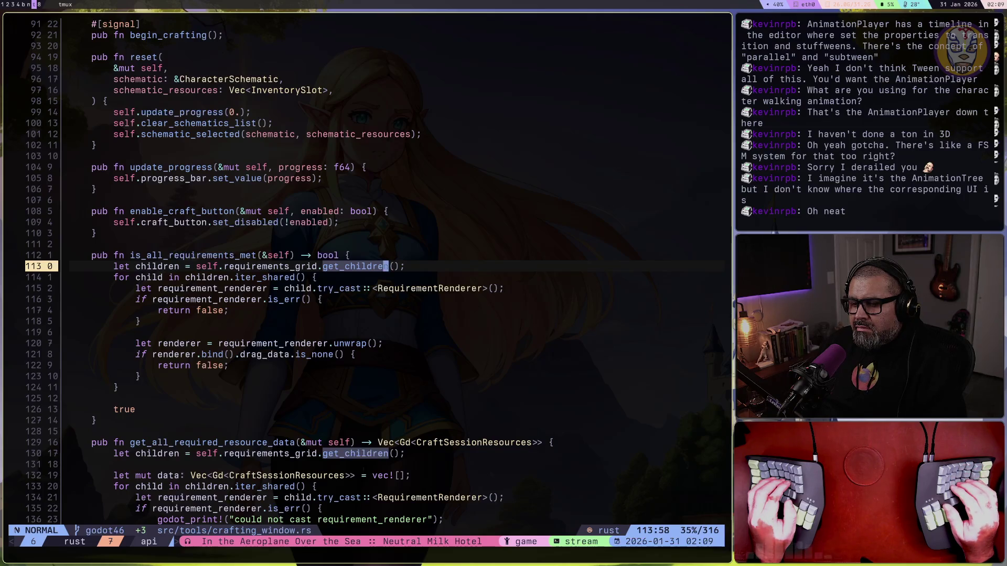
key("k")
scroll(414, 230, "up", 3)
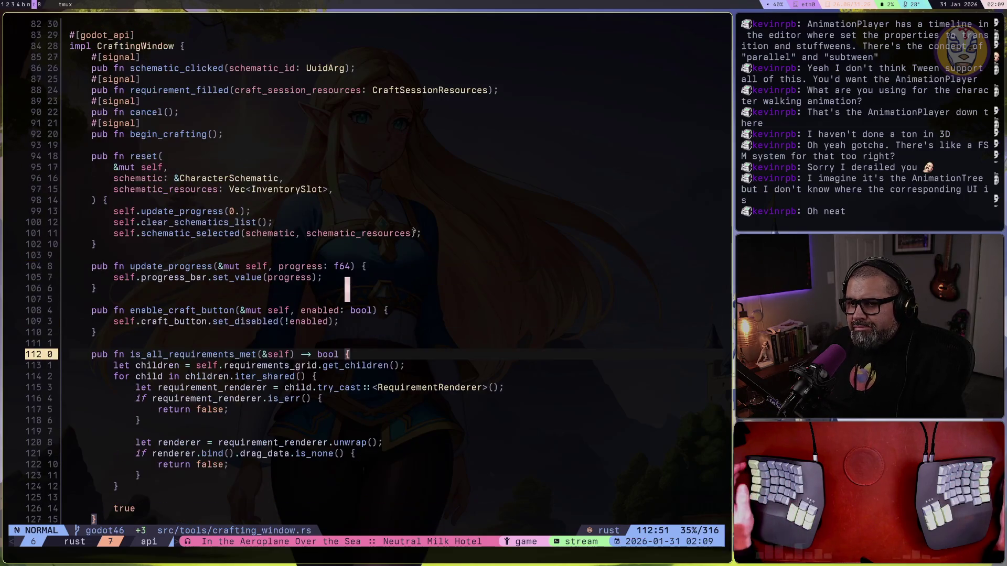
scroll(410, 224, "up", 4)
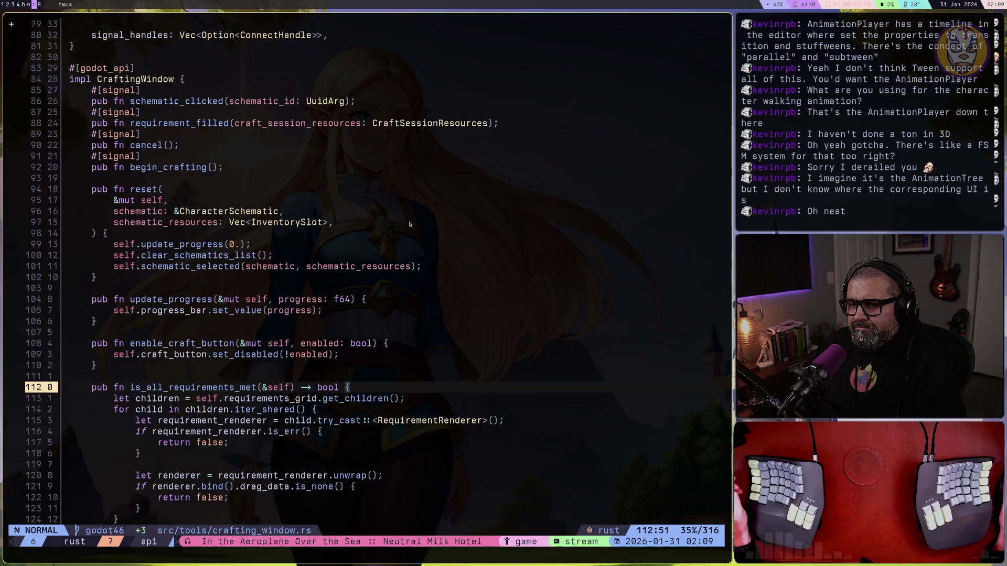
key("7")
key("k")
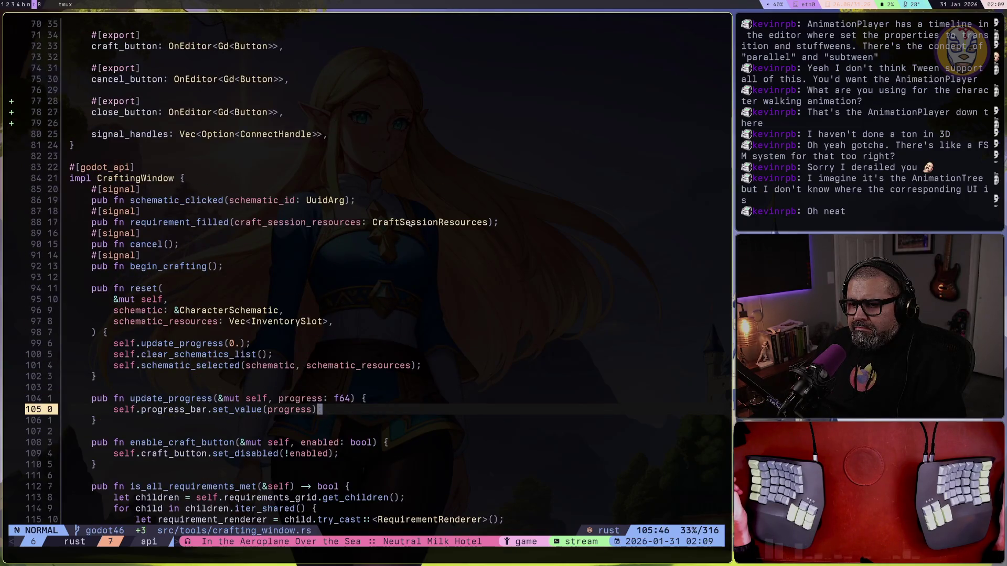
scroll(410, 224, "up", 2)
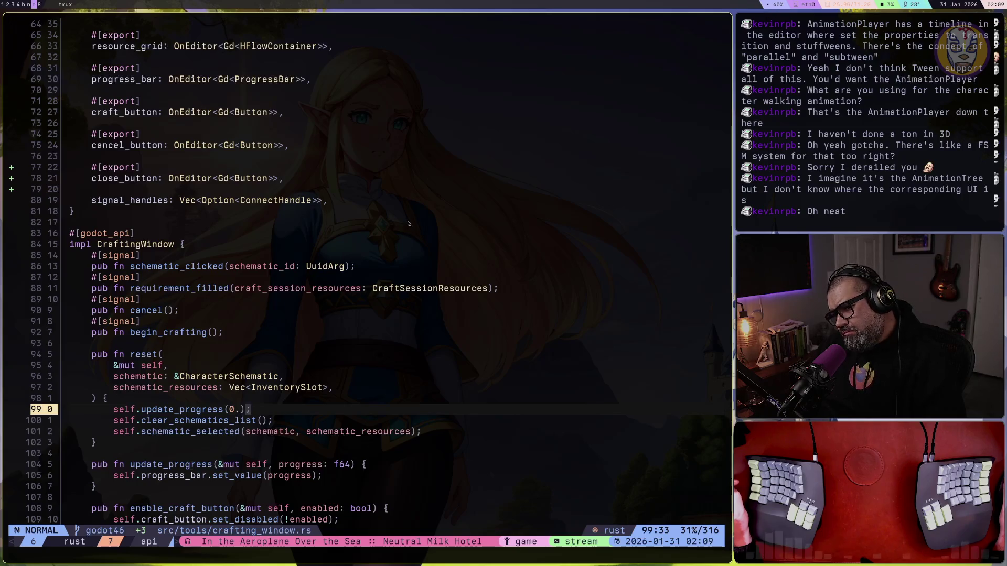
key("9")
key("k")
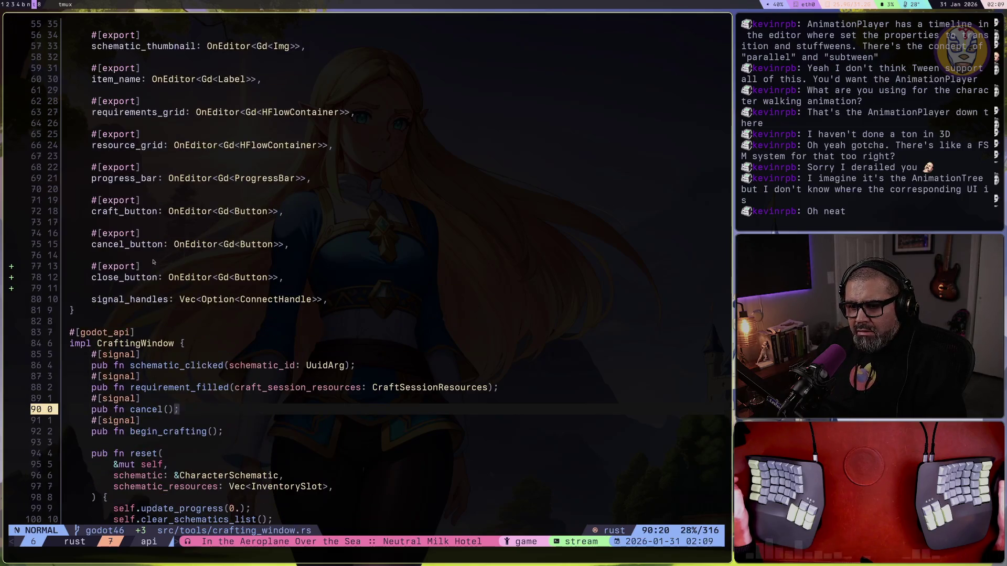
key("1")
key("2")
key("k")
key("1")
key("4")
key("j")
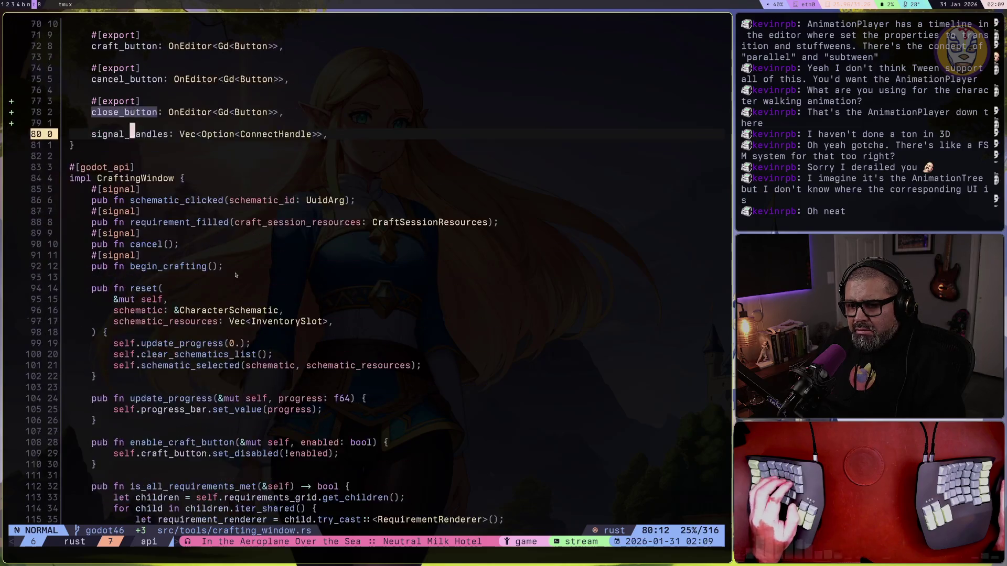
scroll(235, 276, "down", 20)
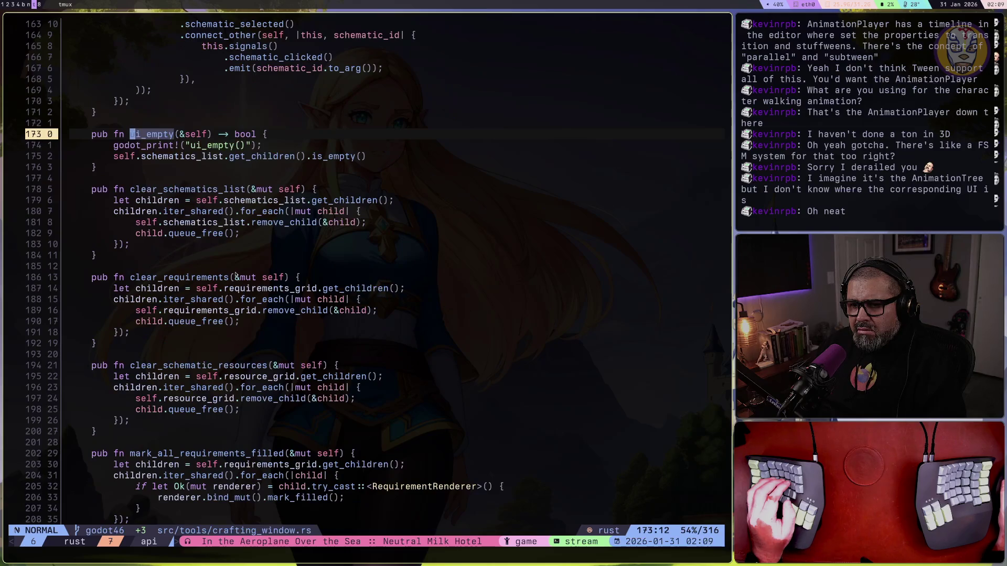
scroll(235, 275, "down", 20)
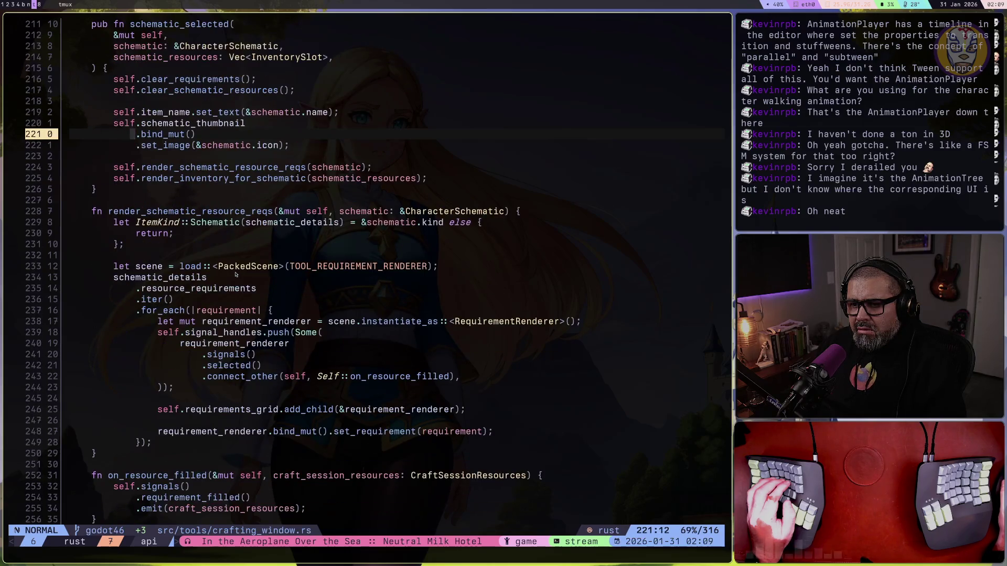
scroll(236, 275, "down", 5)
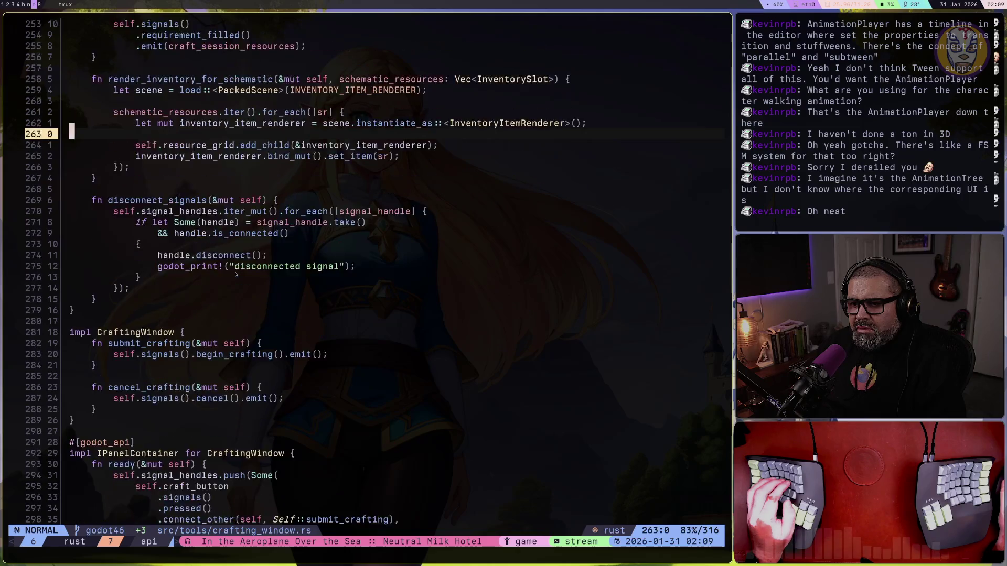
scroll(235, 275, "down", 3)
scroll(236, 275, "down", 3)
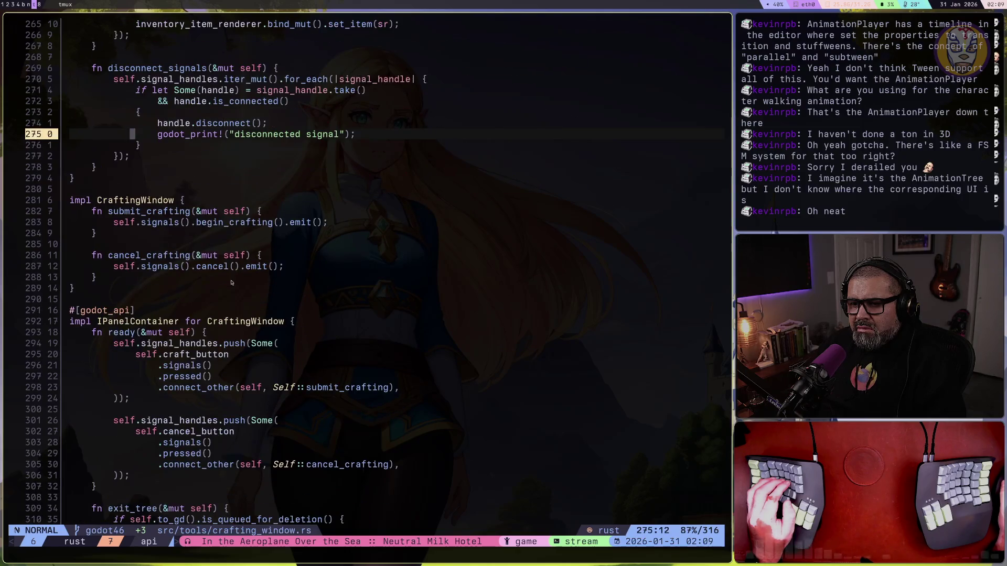
left_click(231, 282)
key("v")
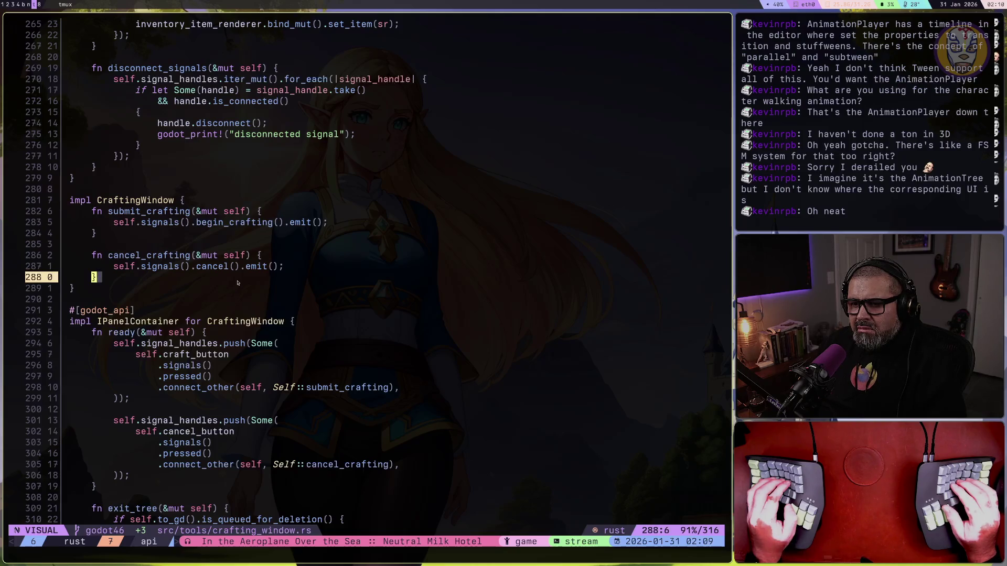
key("j")
key("j")
key("j")
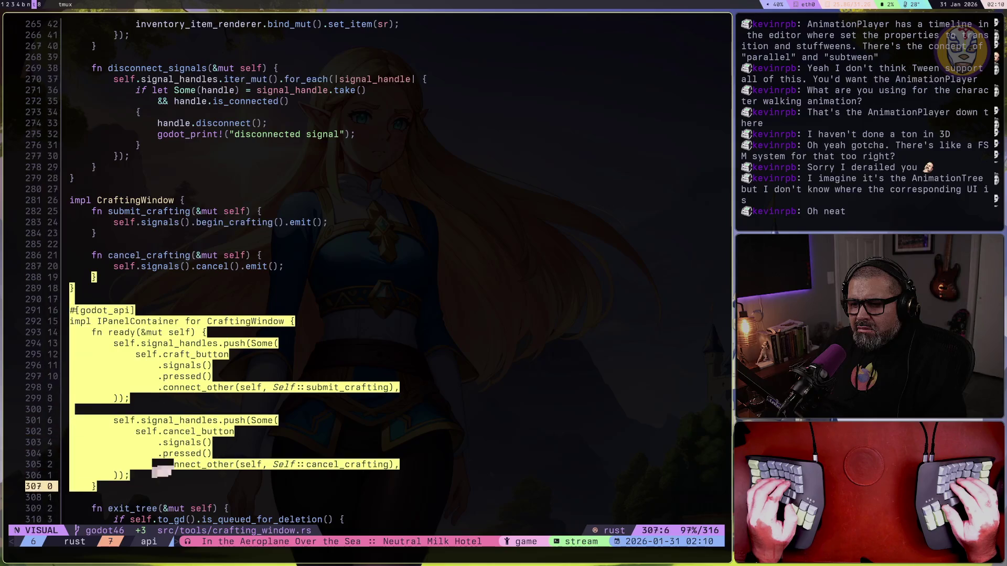
key("Escape")
key("j")
key("j")
key("j")
key("k")
key("k")
key("k")
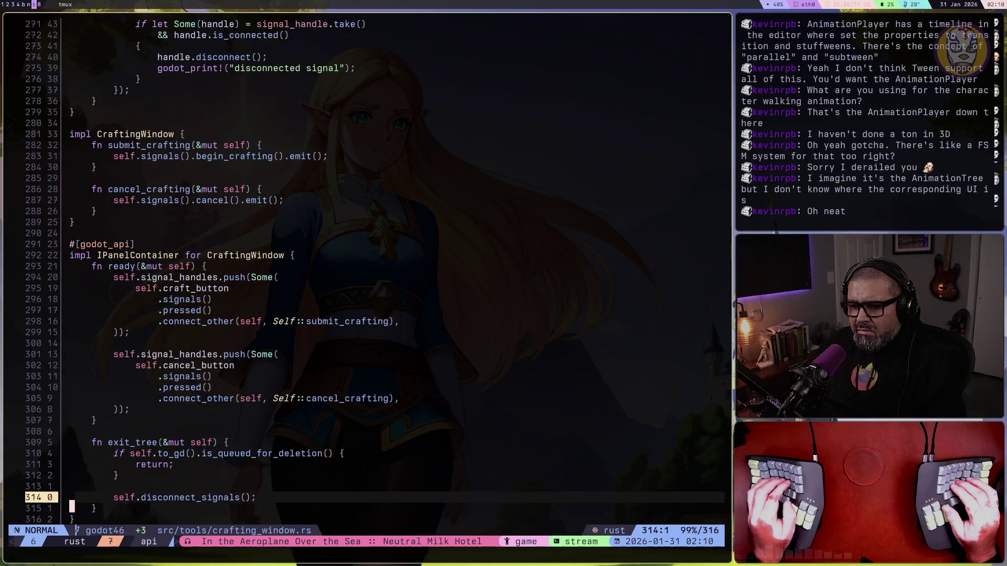
Start a new self.signal_handles.push(Some( line below the cancel connection
key("o")
key("Return")
type("self.sig")
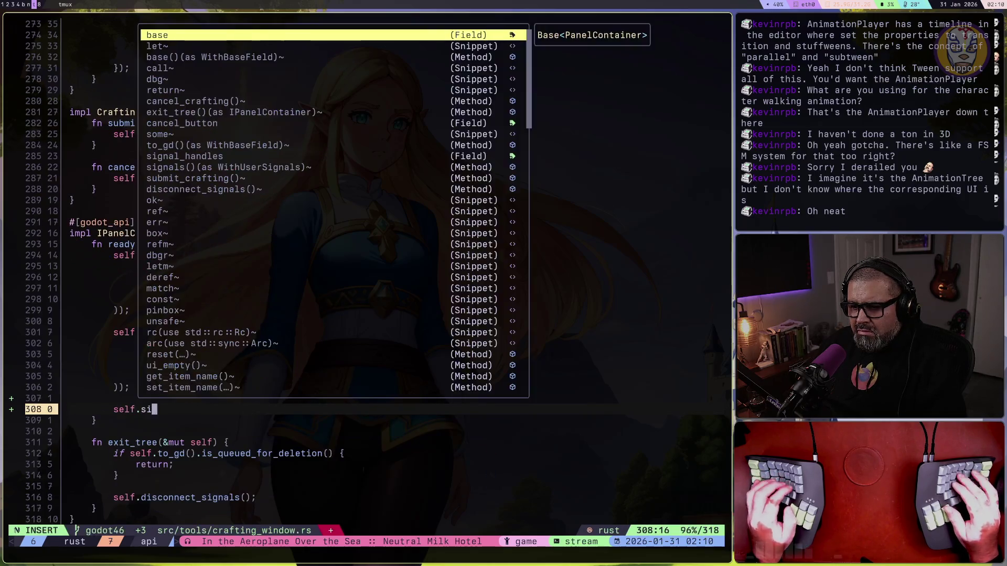
key("ctrl+y")
type(".pu")
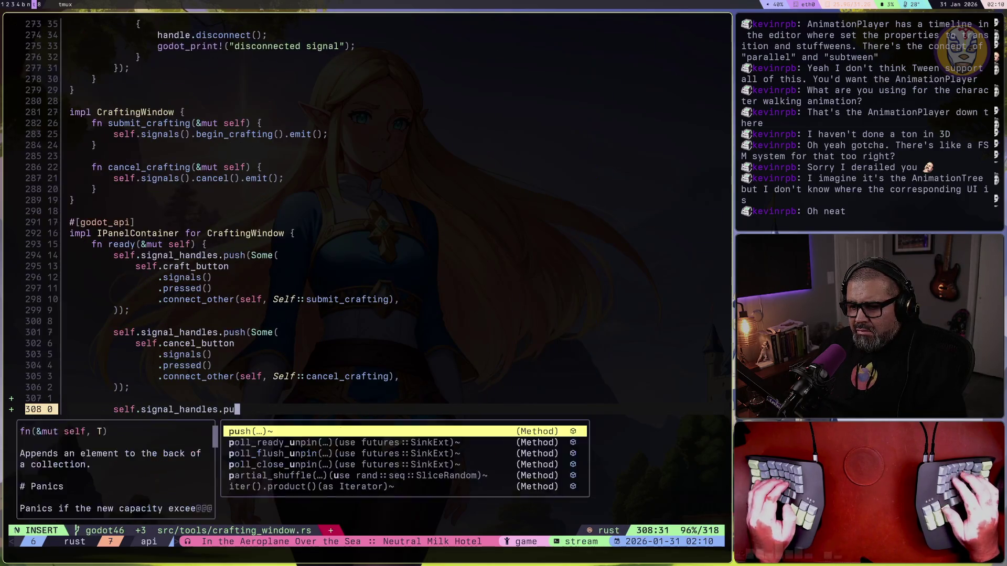
key("ctrl+y")
type("sh(Some(")
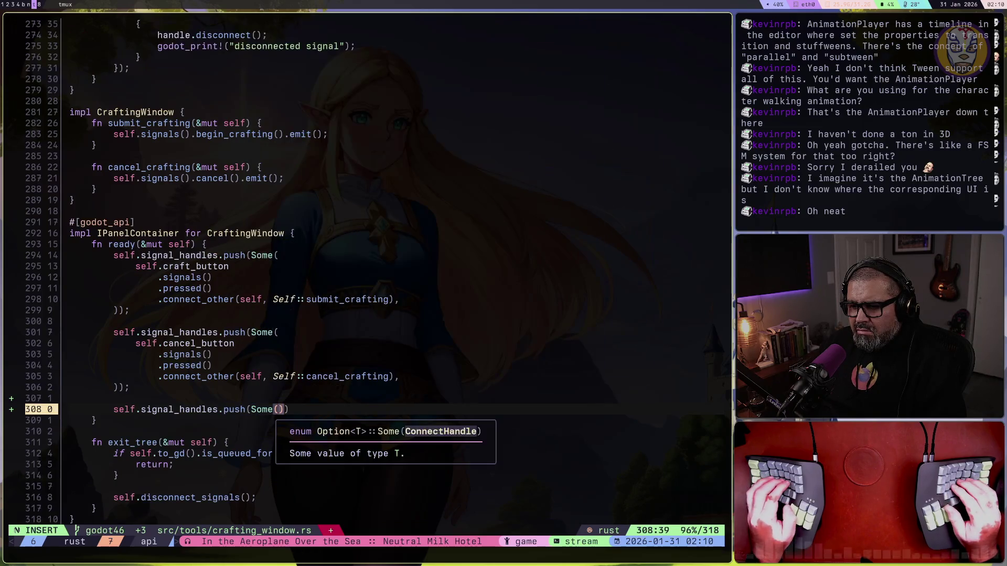
Fill in self.close_button.signals().pressed().connect_other(self, Self::close) inside the push call
key("Return")
type("self.clo")
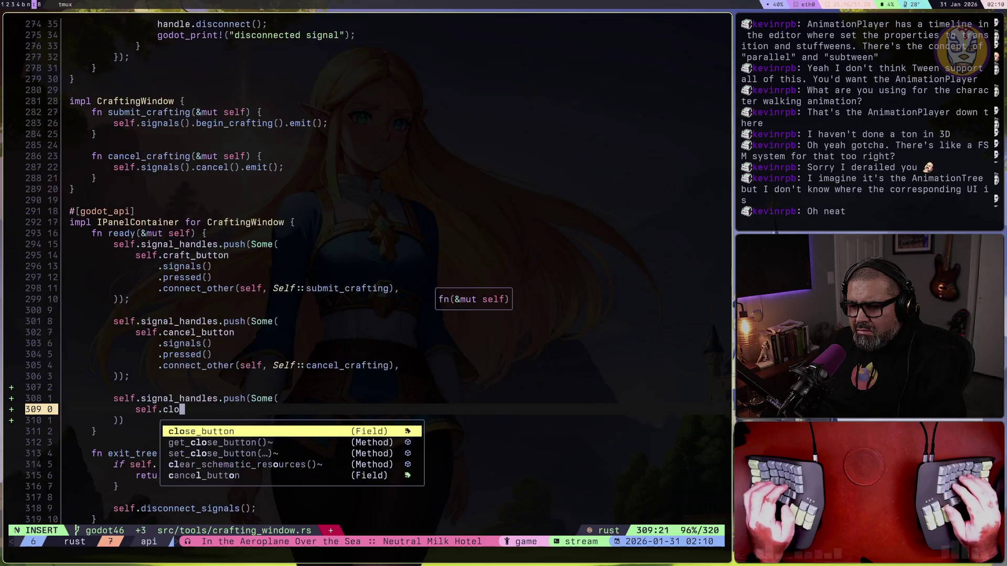
key("ctrl+y")
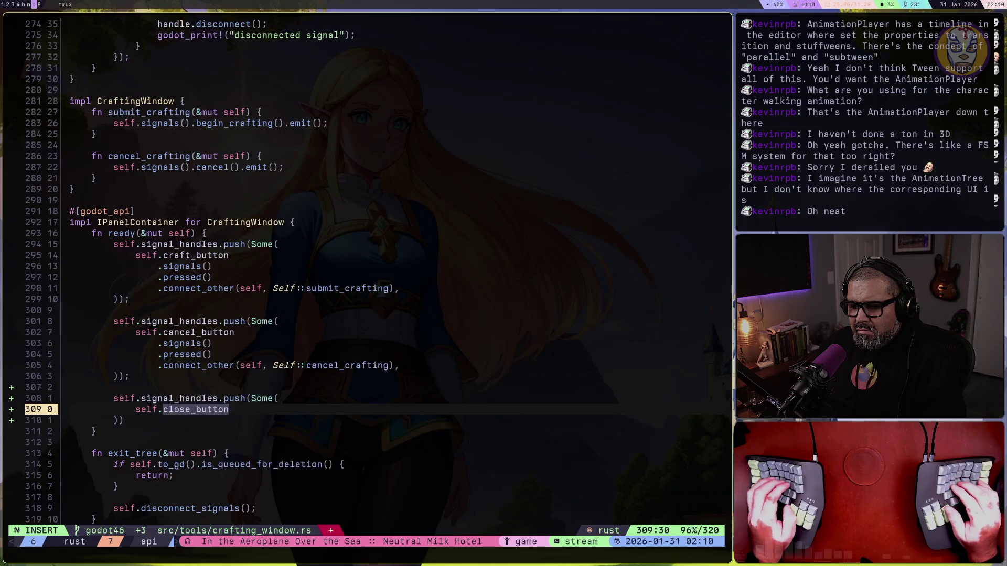
type(".si")
key("ctrl+y")
type("gnals().pre")
key("ctrl+y")
type("ssed().")
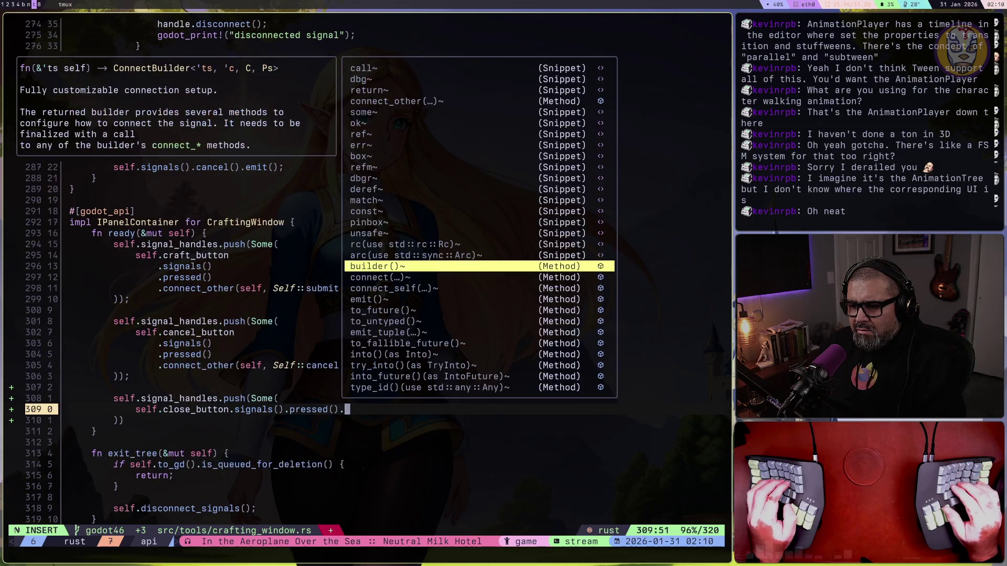
type("conn")
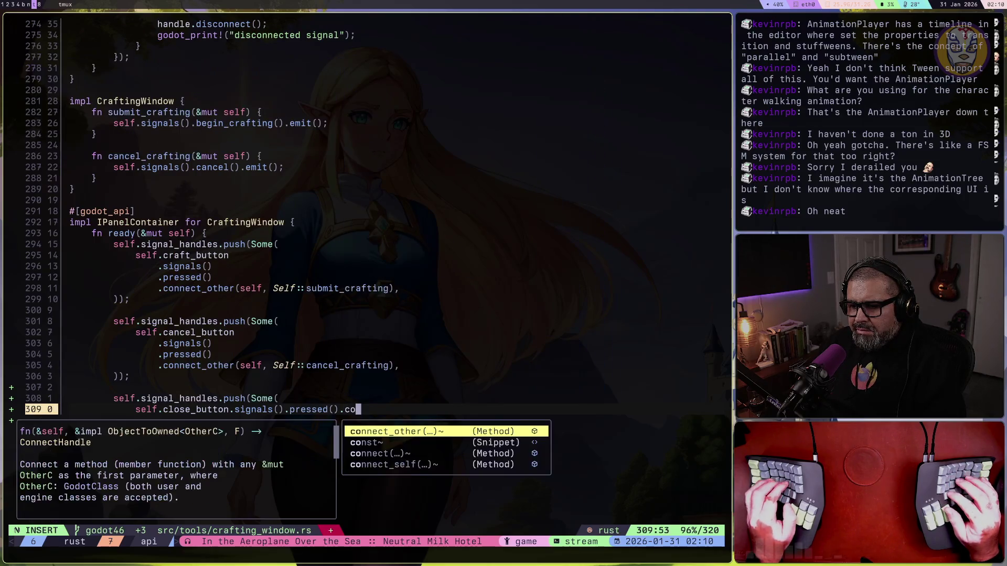
key("ctrl+y")
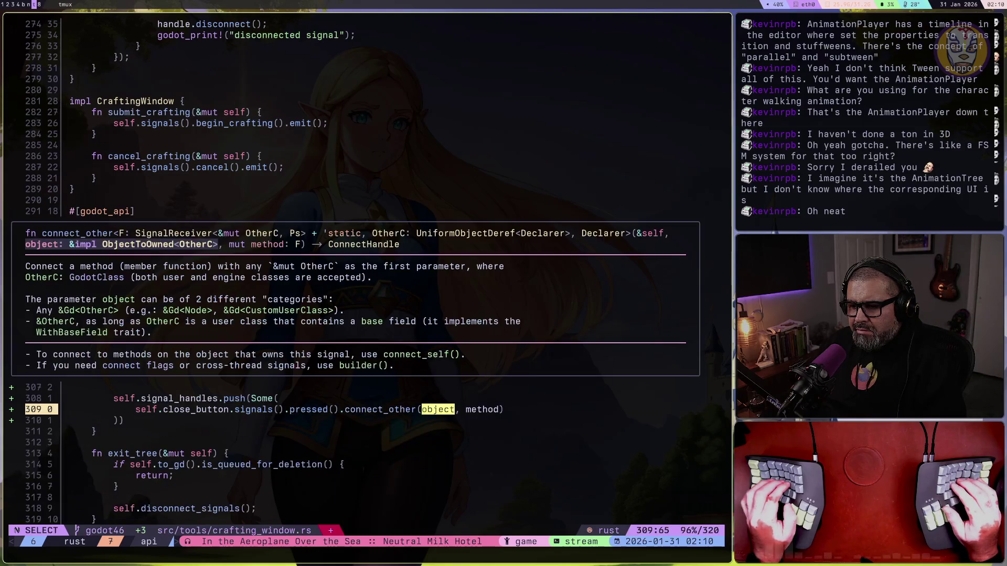
type("self,")
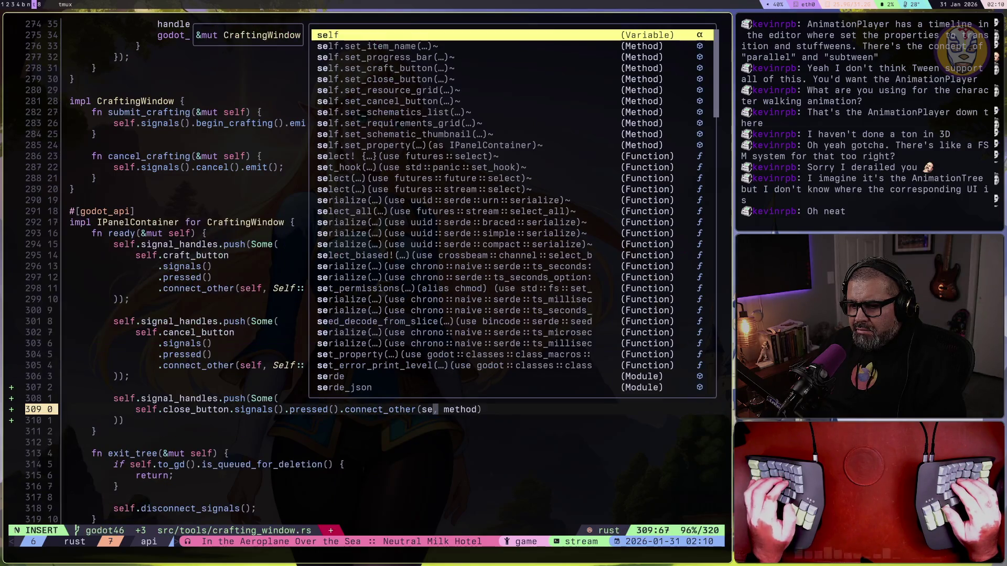
key("BackSpace")
key("BackSpace")
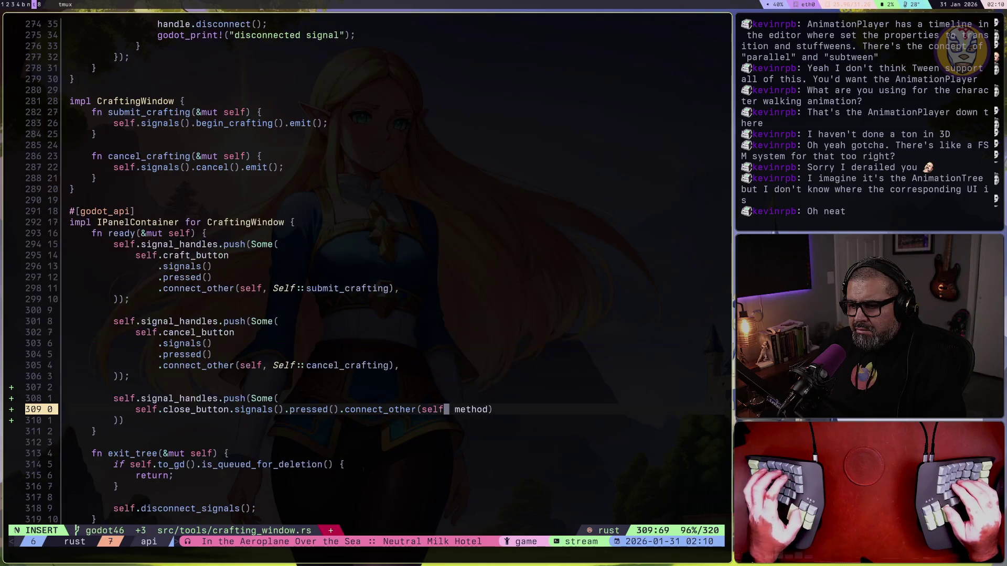
key("Escape")
type("wcSelf::close)")
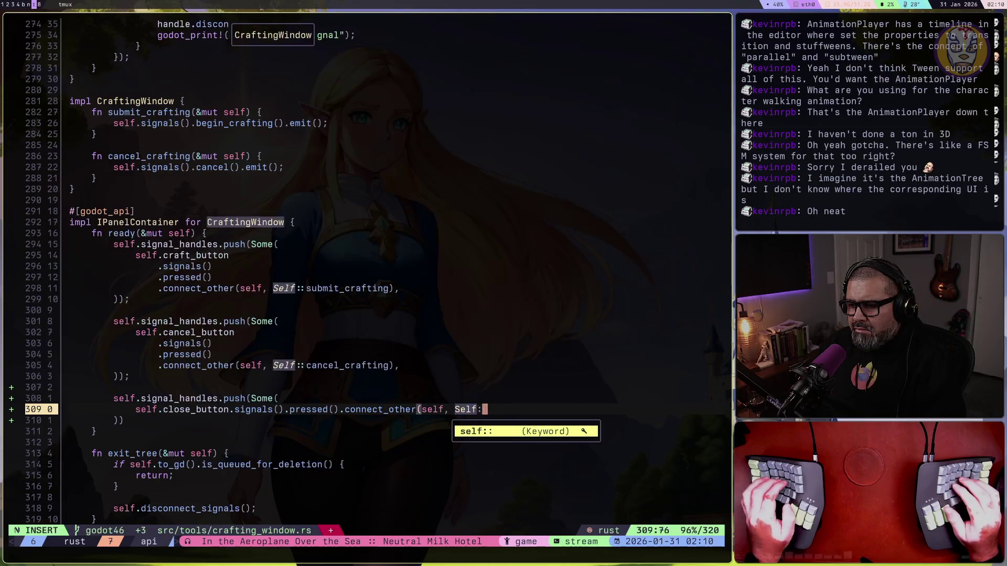
Save the file with :w so it gets reformatted
key("Escape")
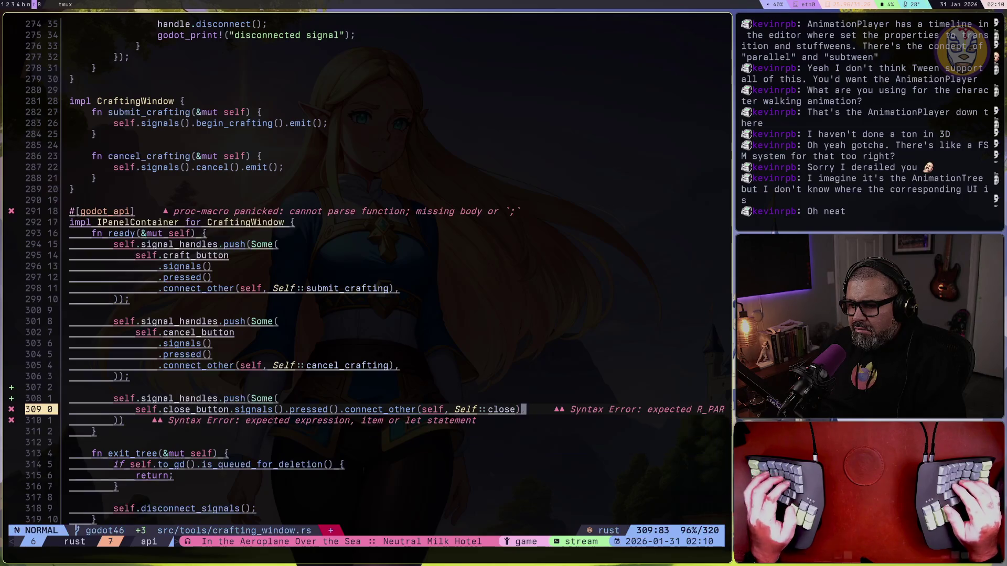
key("r")
key("comma")
type(":w")
key("Return")
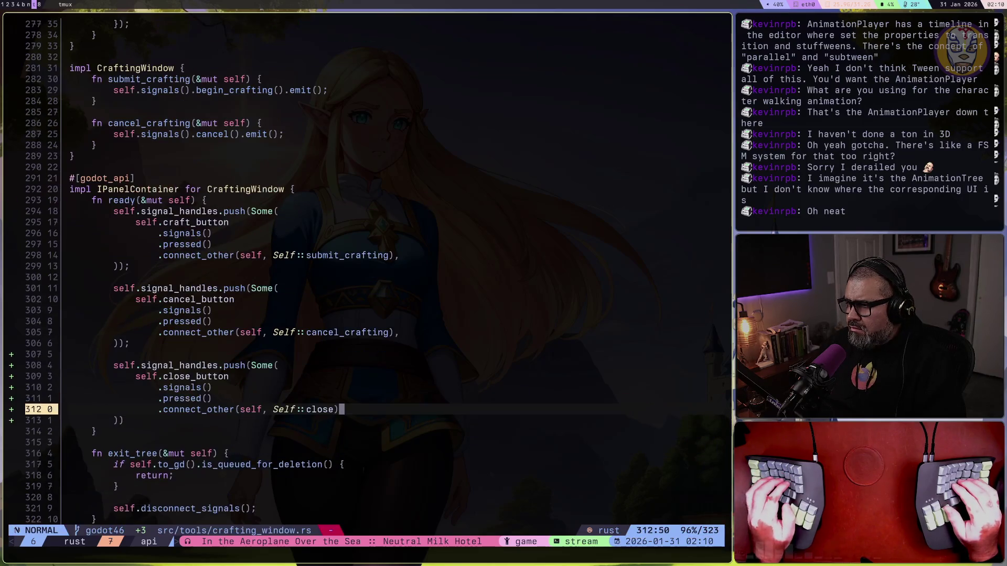
Add the missing comma after the cancel connection and complete the handler name close_crafting
key("j")
key("j")
key("j")
key("k")
key("k")
key("k")
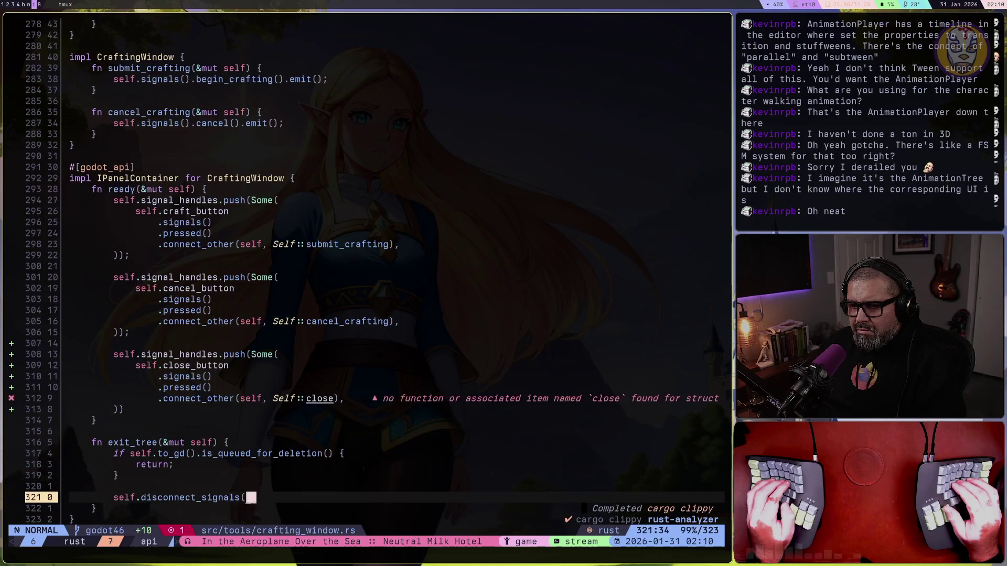
key("k")
key("k")
key("k")
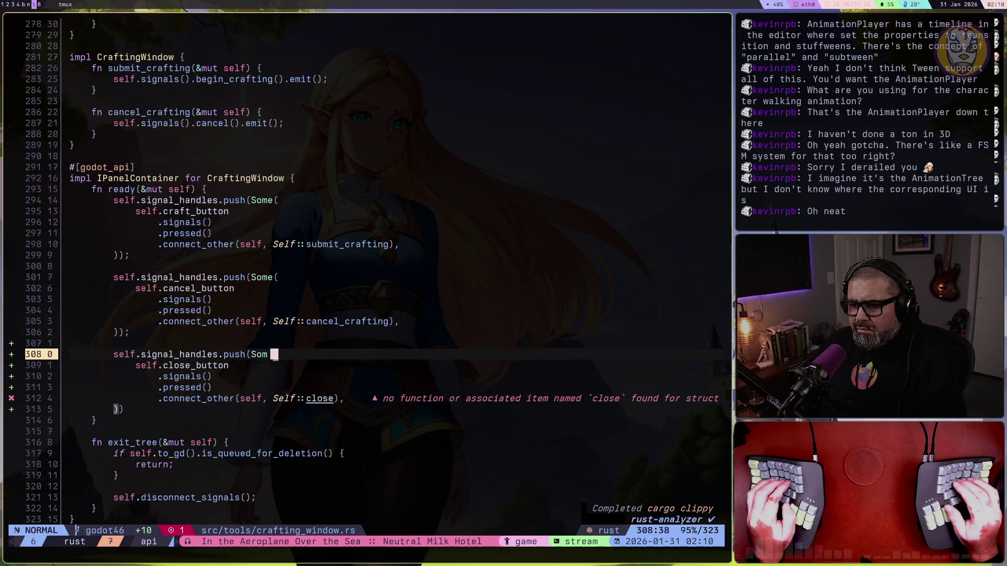
type("A,")
key("Escape")
key("j")
key("j")
key("j")
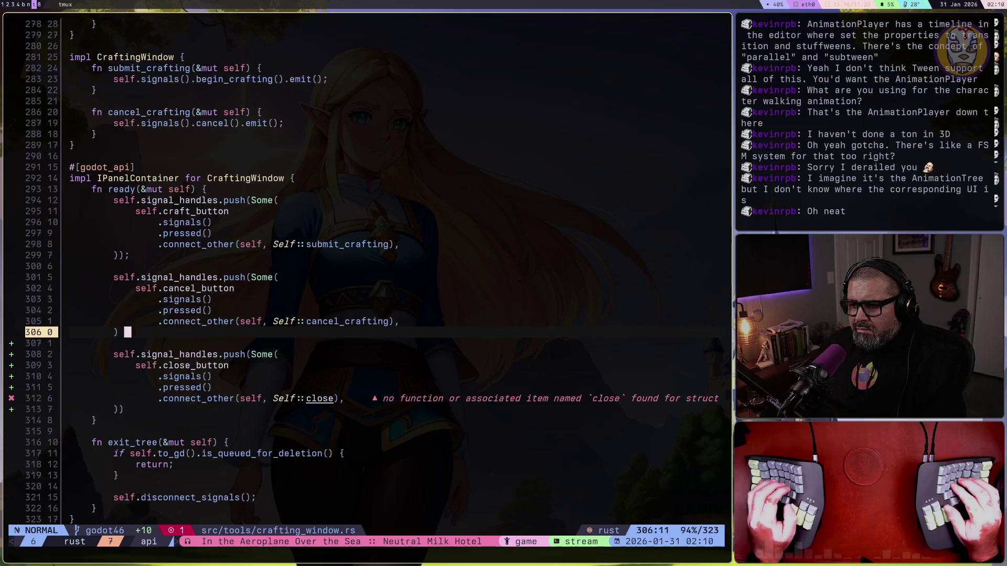
type("hi_crafting)")
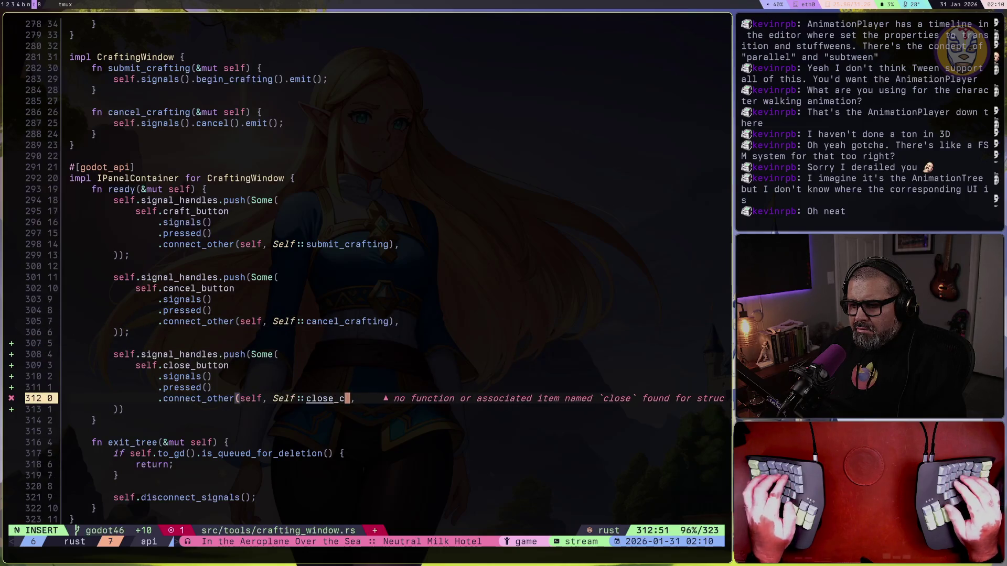
key("Escape")
key("k")
Jump to the cancel_crafting definition and open a line for a new close_crafting function
key("k")
key("k")
key("k")
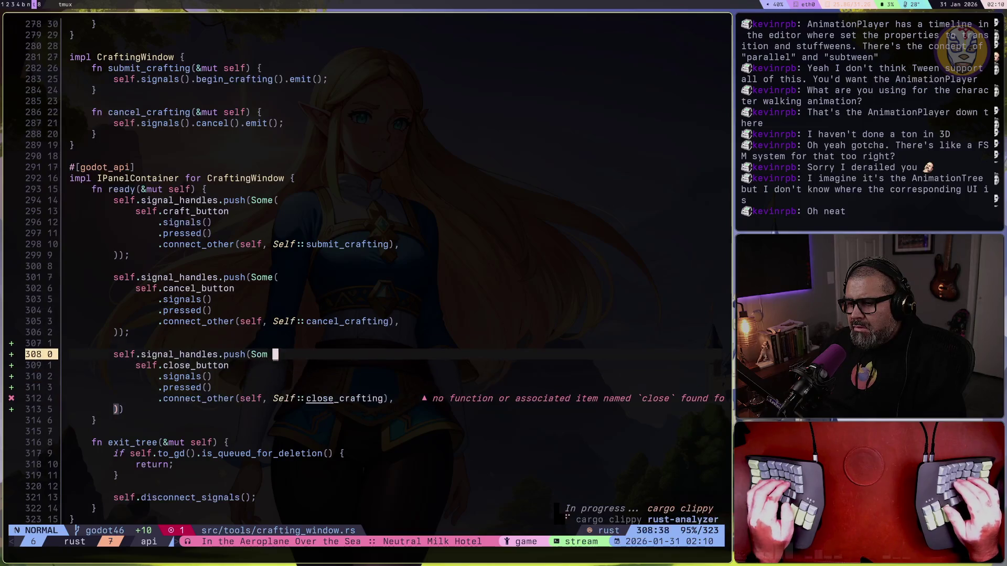
key("k")
key("k")
key("k")
key("g")
key("d")
key("j")
key("j")
key("o")
key("Return")
Start fn close_crafting(&mut self) in CraftingWindow with a self.to_gd() call in its body
type("fn ")
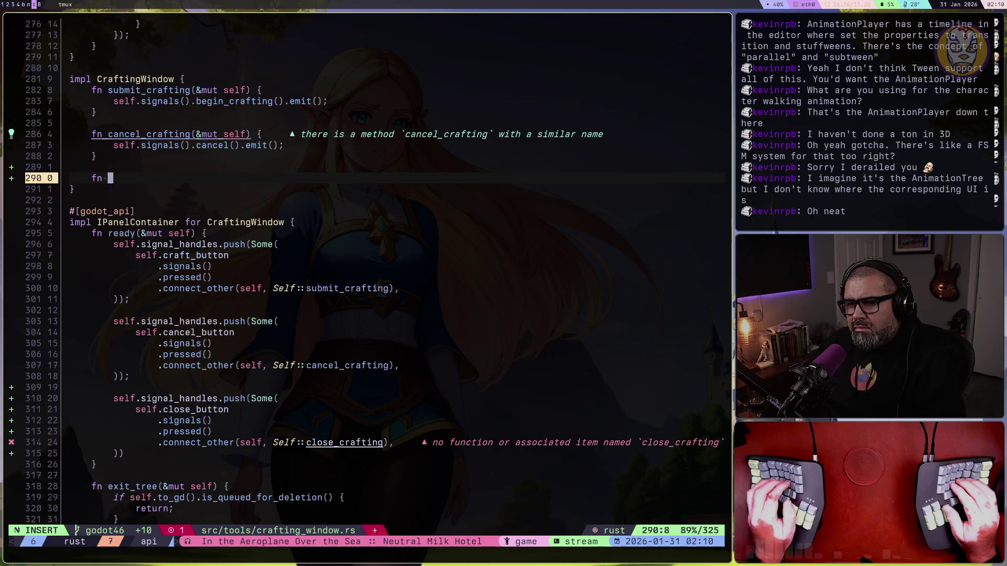
type("close_craf")
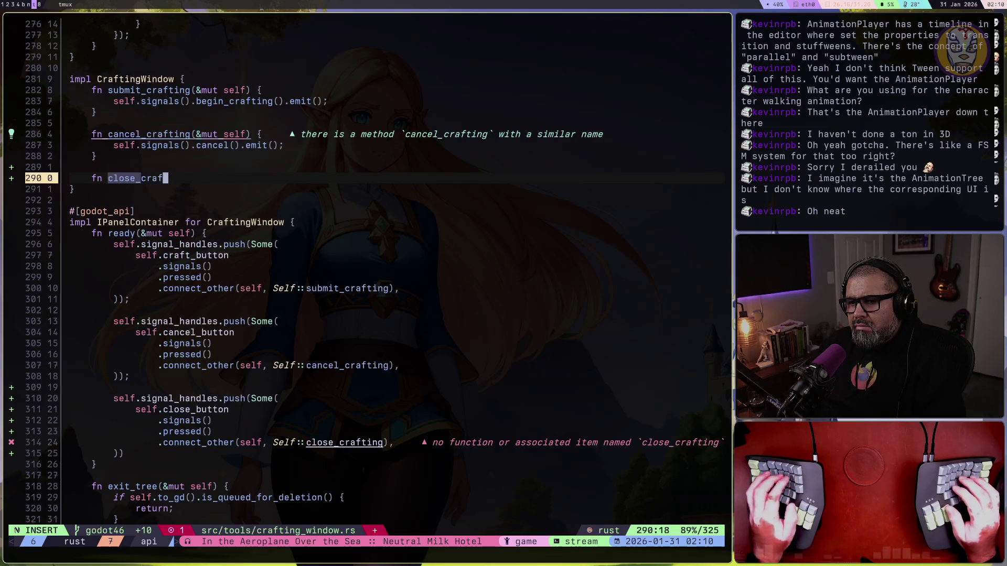
type("ting(&mut ")
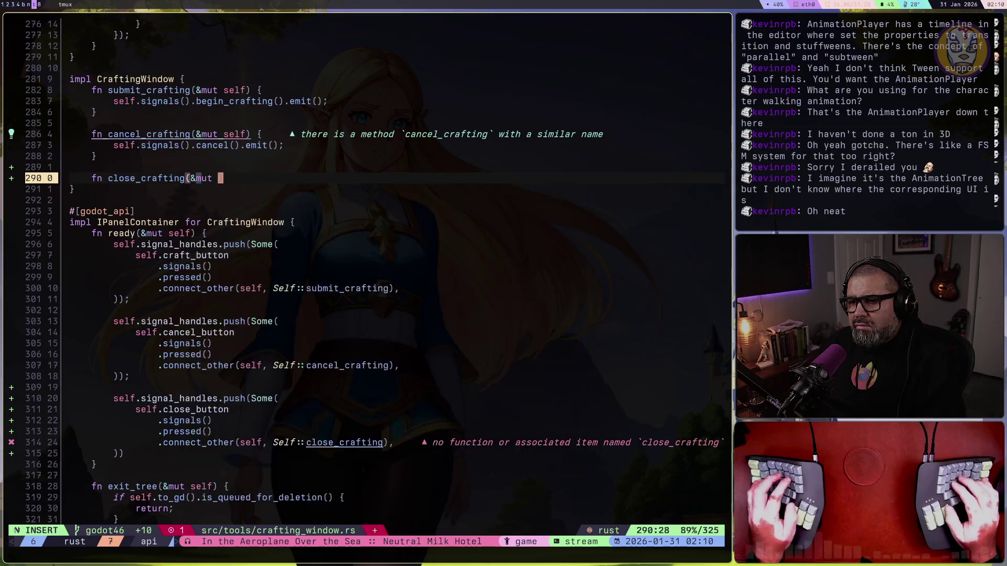
type("self) {")
key("Return")
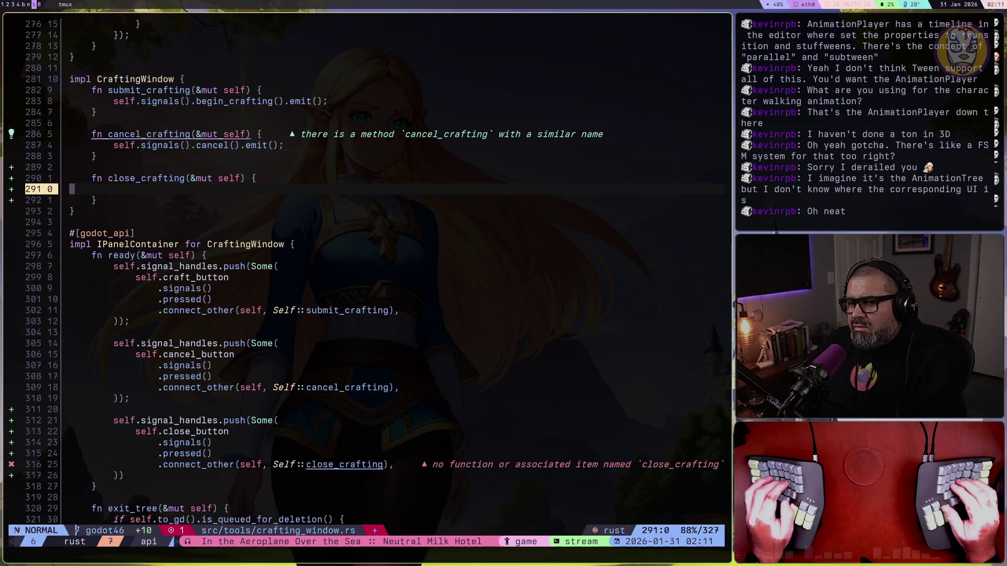
type("self.")
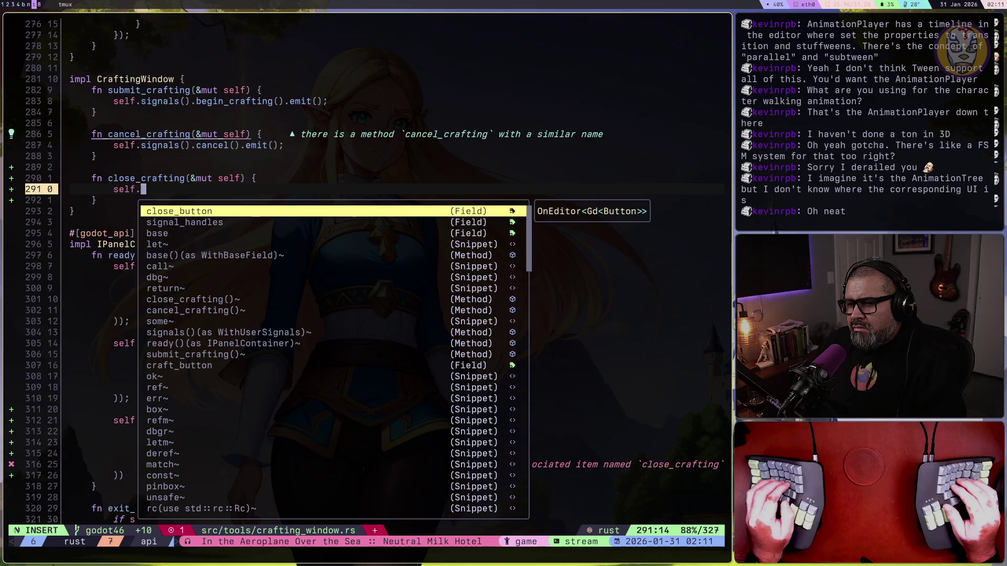
type("qu")
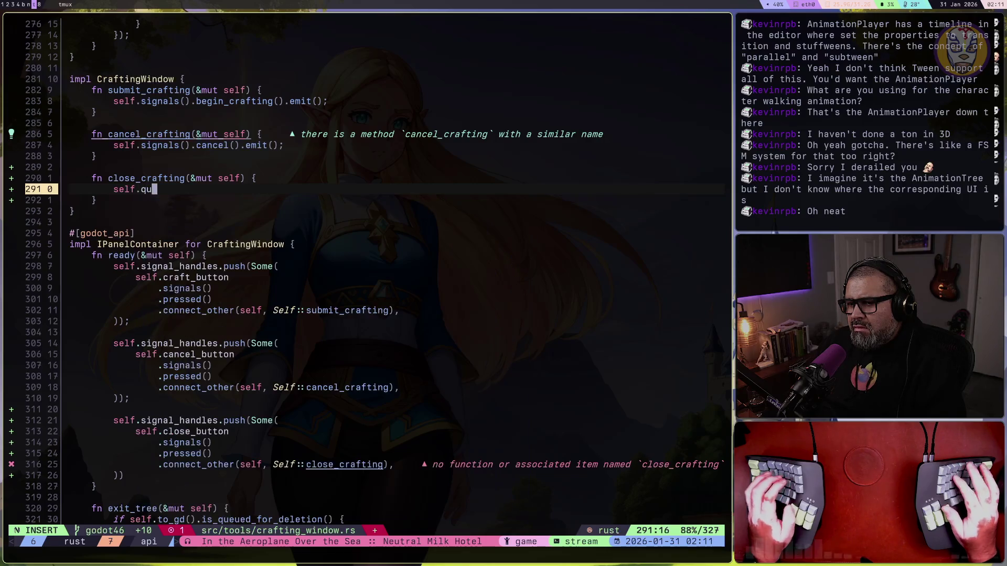
key("BackSpace")
key("BackSpace")
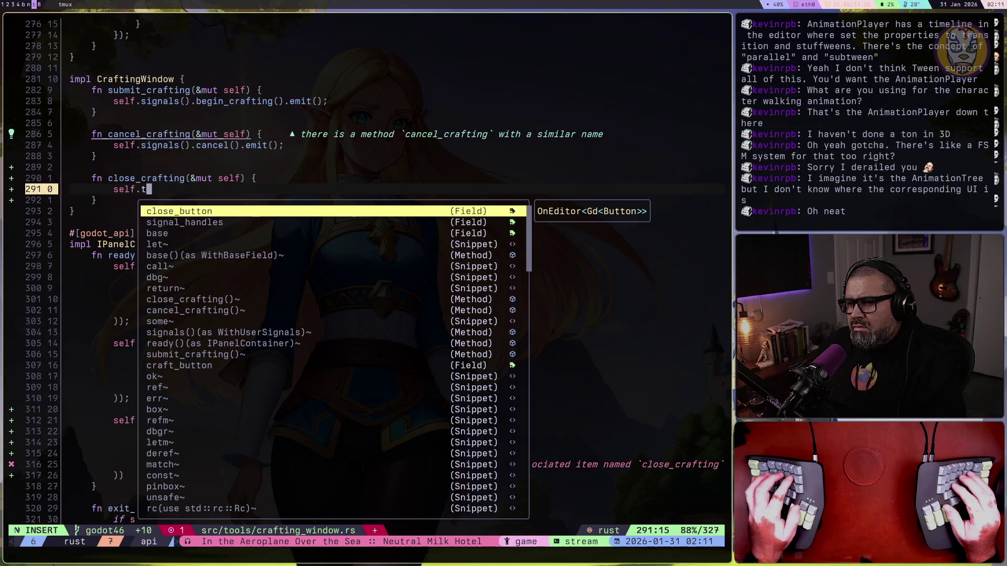
type("o")
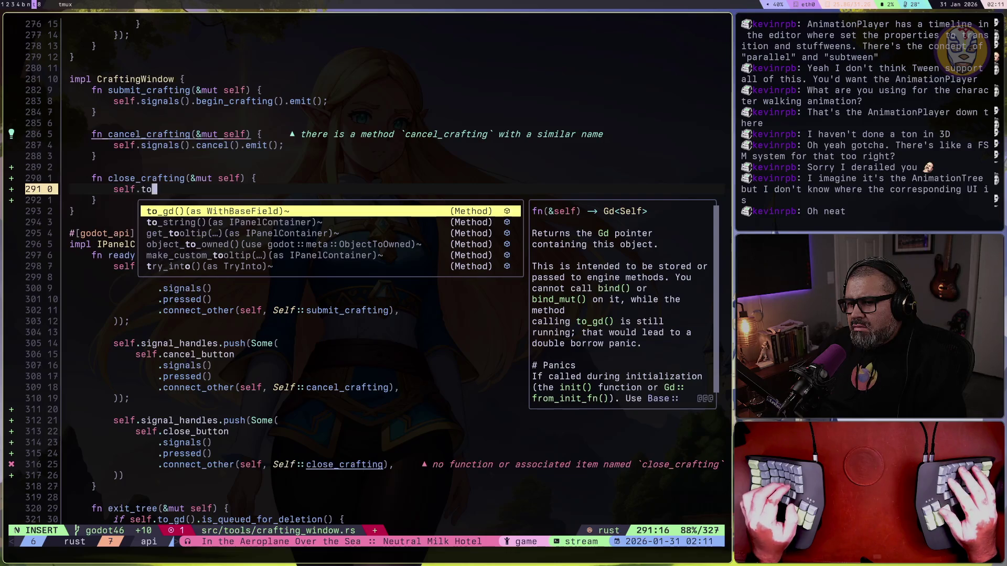
key("Return")
type(".")
key("Escape")
Run cargo in the scratch terminal to check the build
key("super+Return")
key("ctrl+l")
type("car")
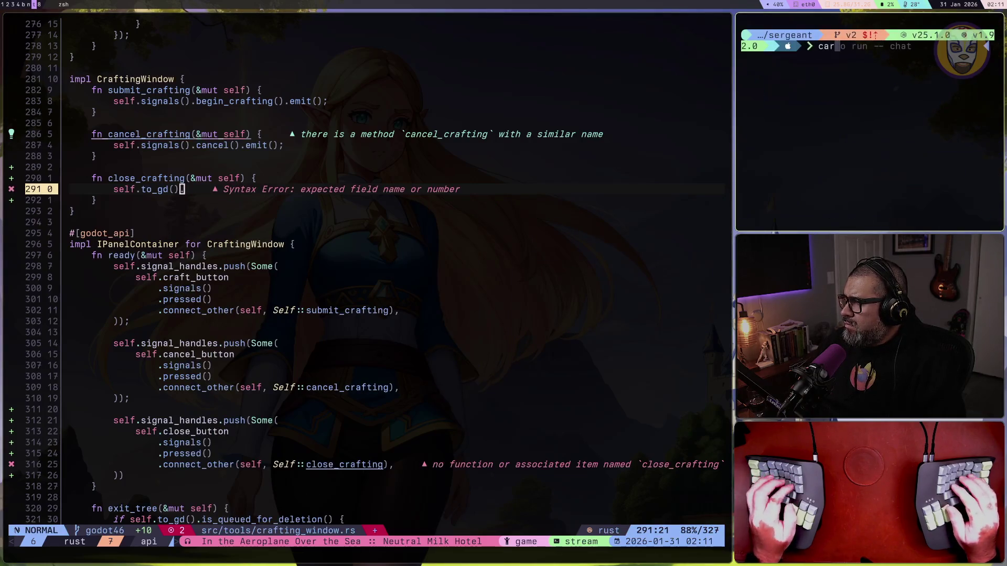
key("Right")
key("Return")
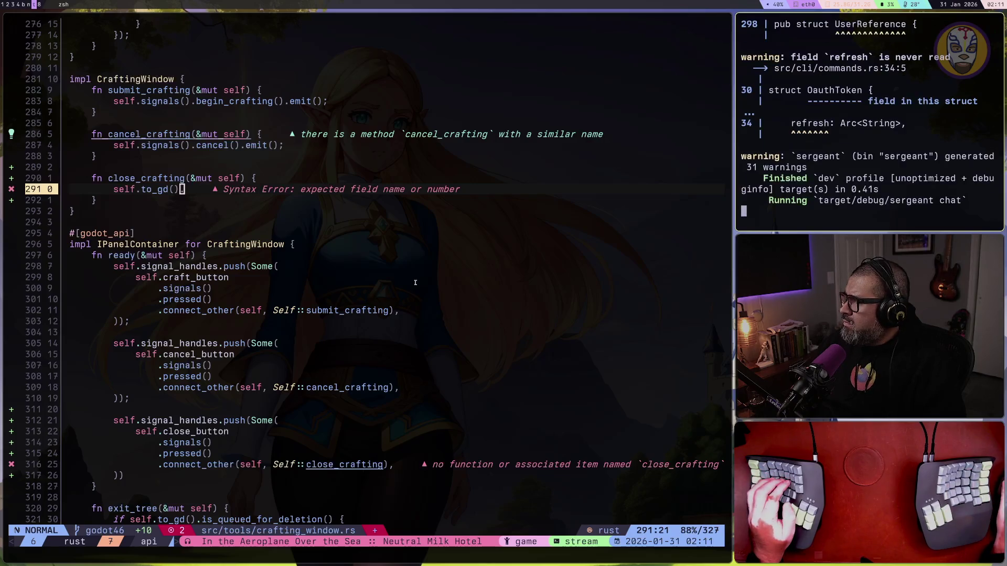
Finish the line as self.to_gd().queue_free(); and save crafting_window.rs with :w
left_click(178, 310)
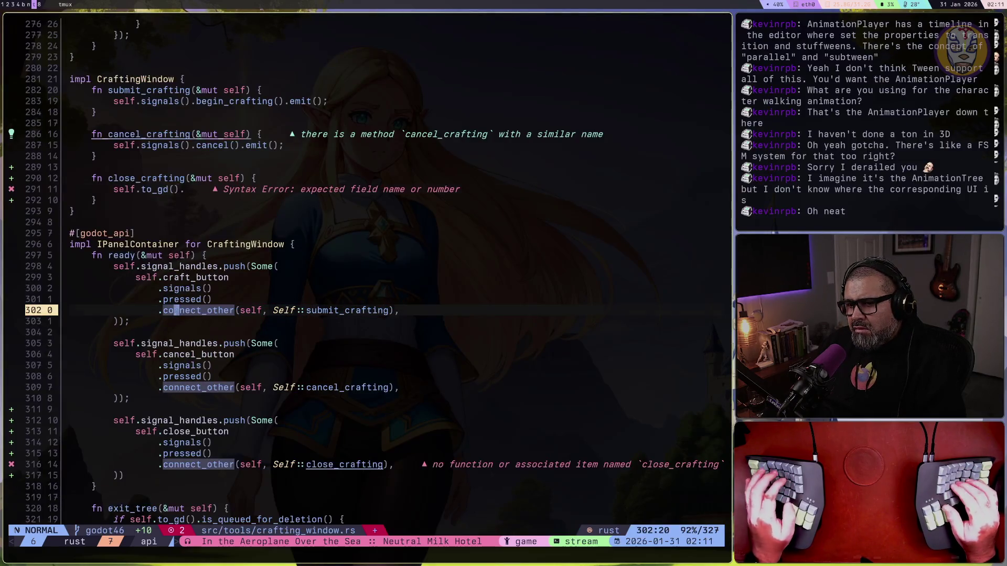
key("ctrl+o")
type("A")
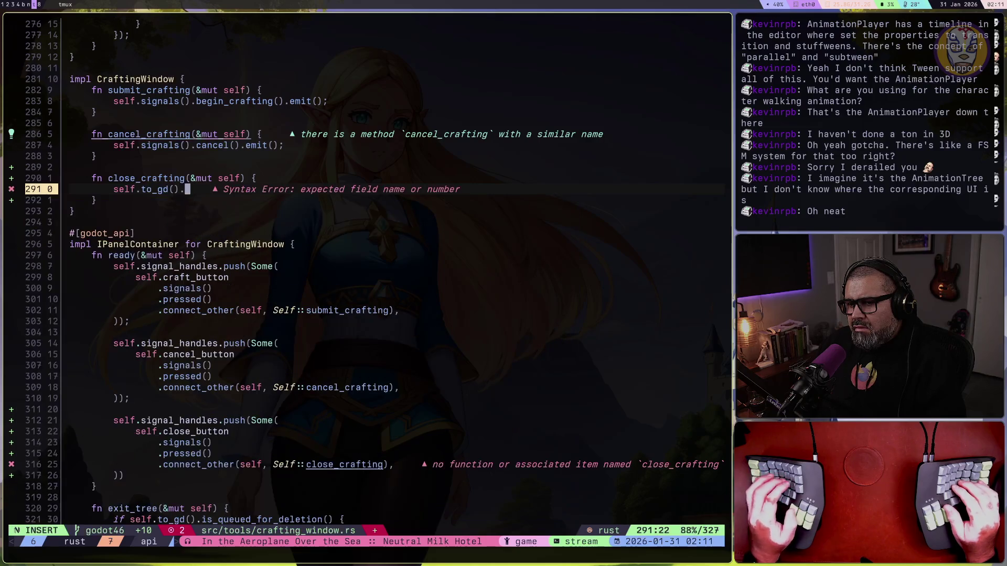
type("qu")
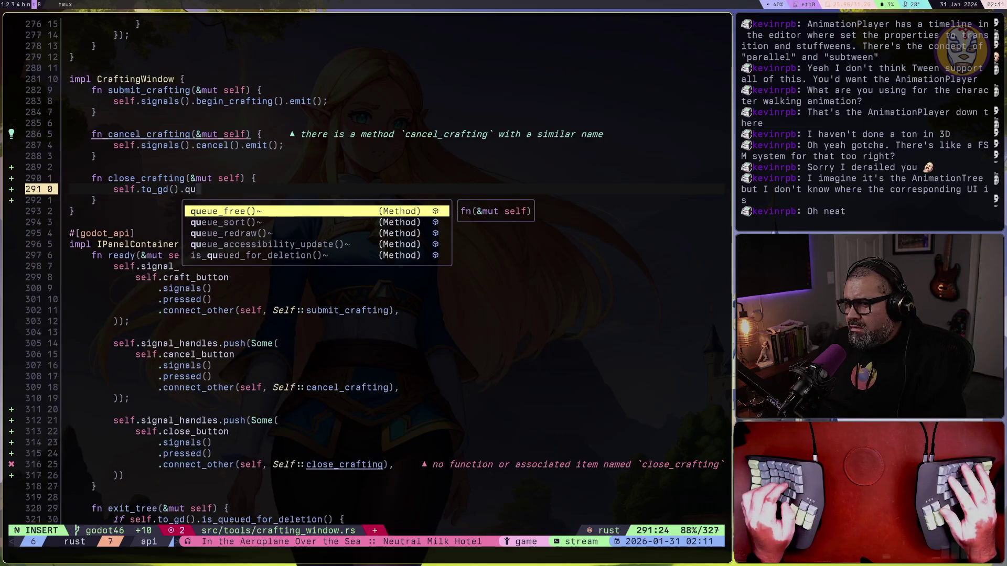
key("Return")
type(";")
key("Escape")
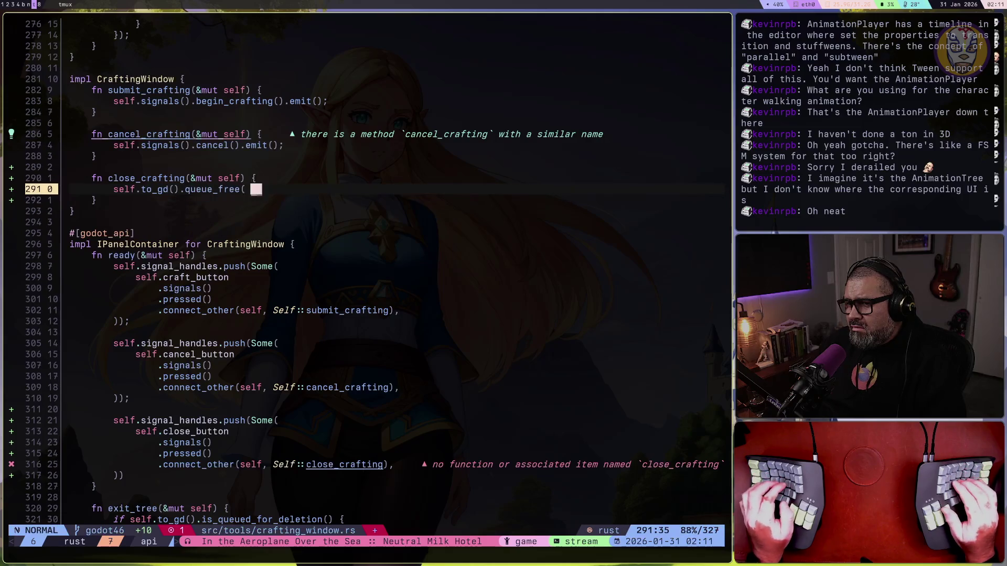
type(":w")
key("Return")
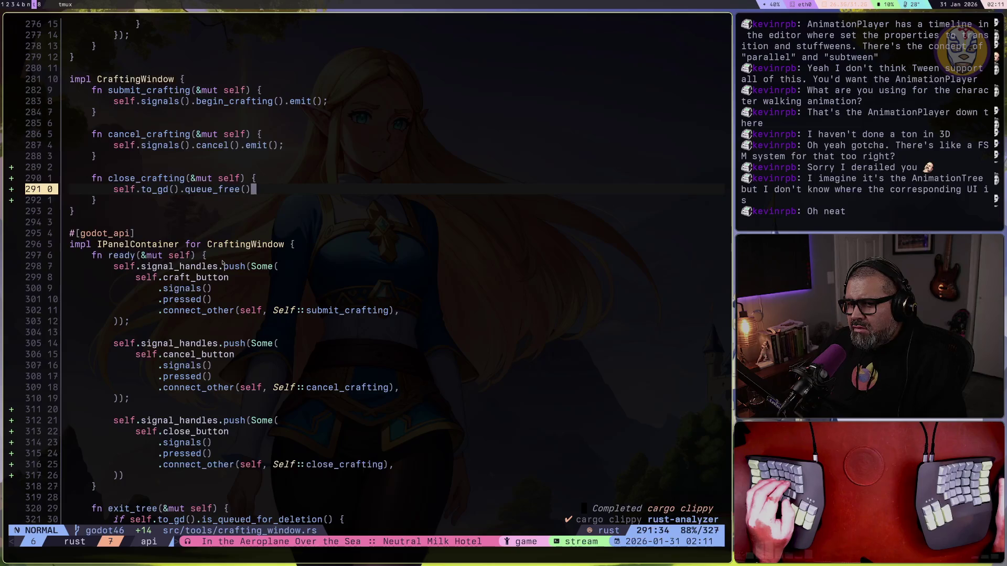
scroll(194, 289, "up", 3)
scroll(236, 280, "up", 6)
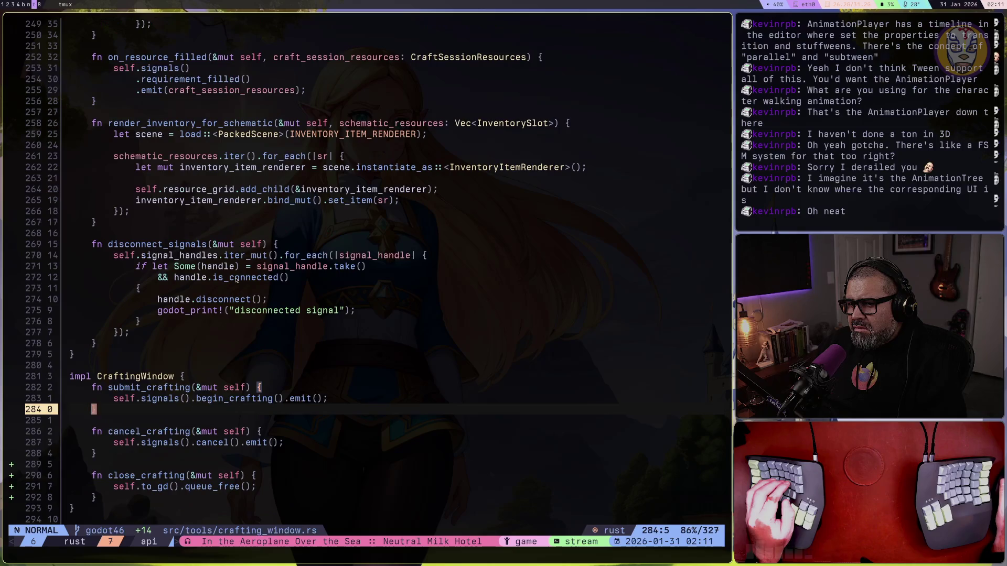
Add a self.disconnect_signals(); line inside close_crafting, removing the duplicate semicolon
scroll(236, 281, "down", 4)
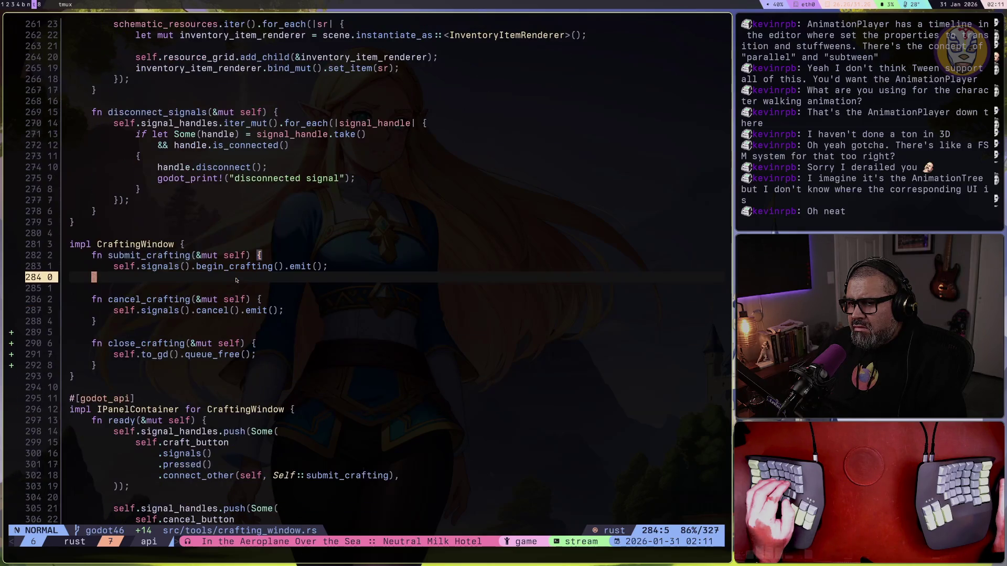
scroll(236, 280, "down", 2)
key("j")
key("j")
key("j")
key("j")
key("j")
type("oself.disc")
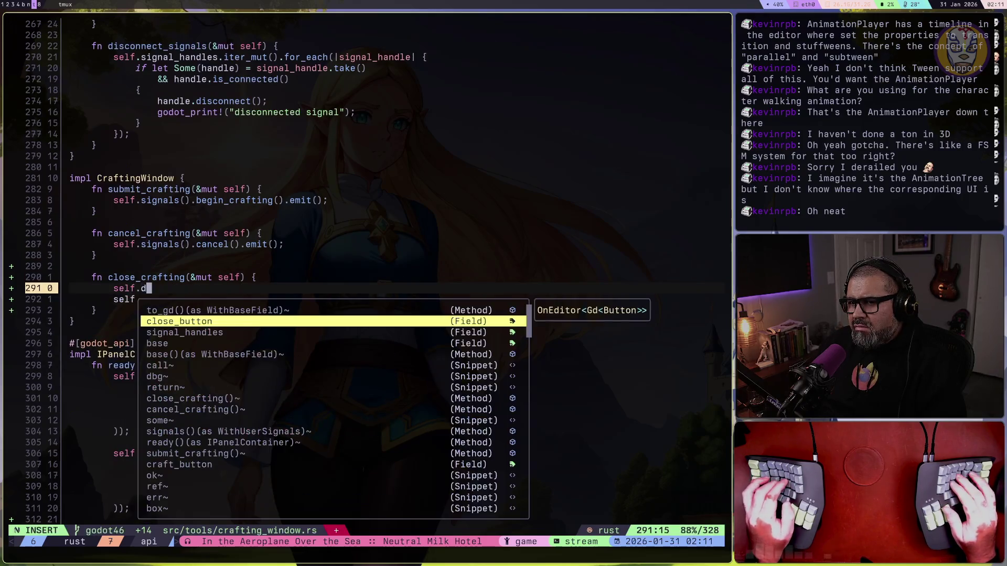
key("Return")
type(";")
key("BackSpace")
key("Escape")
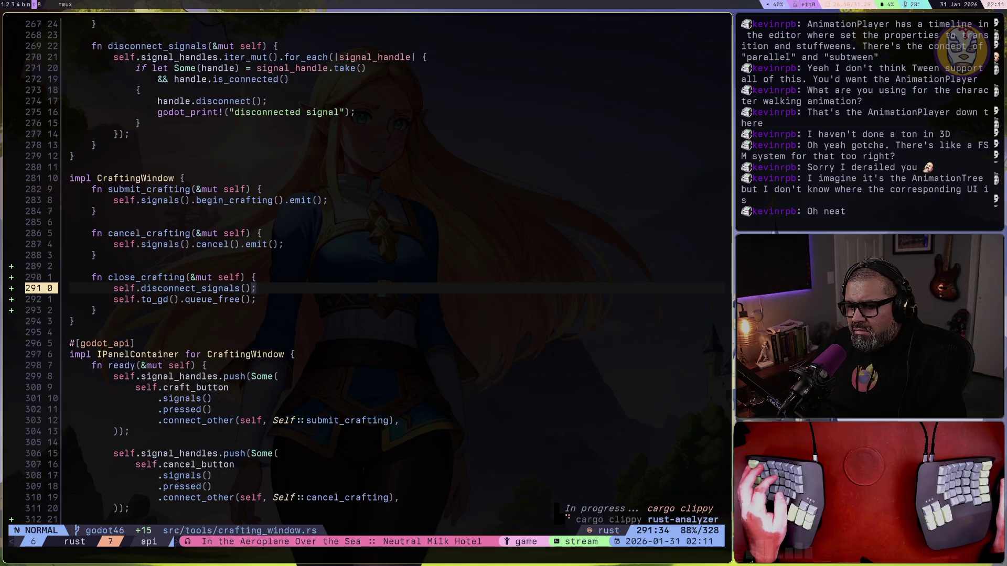
Review disconnect_signals, the requirement loops, mark_all_requirements_filled and is_all_requirements_met
key("1")
key("3")
key("k")
key("3")
key("0")
key("k")
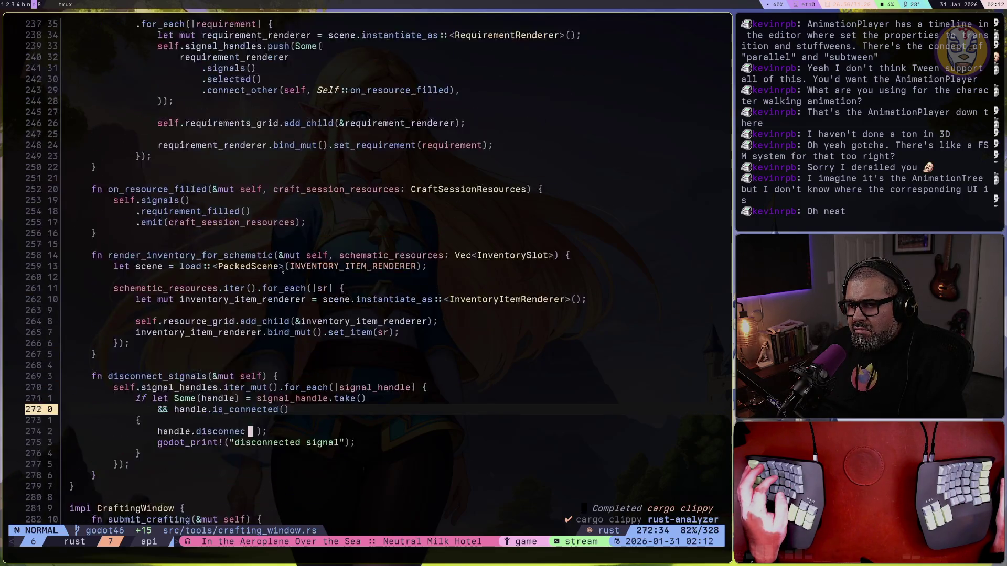
key("1")
key("2")
key("k")
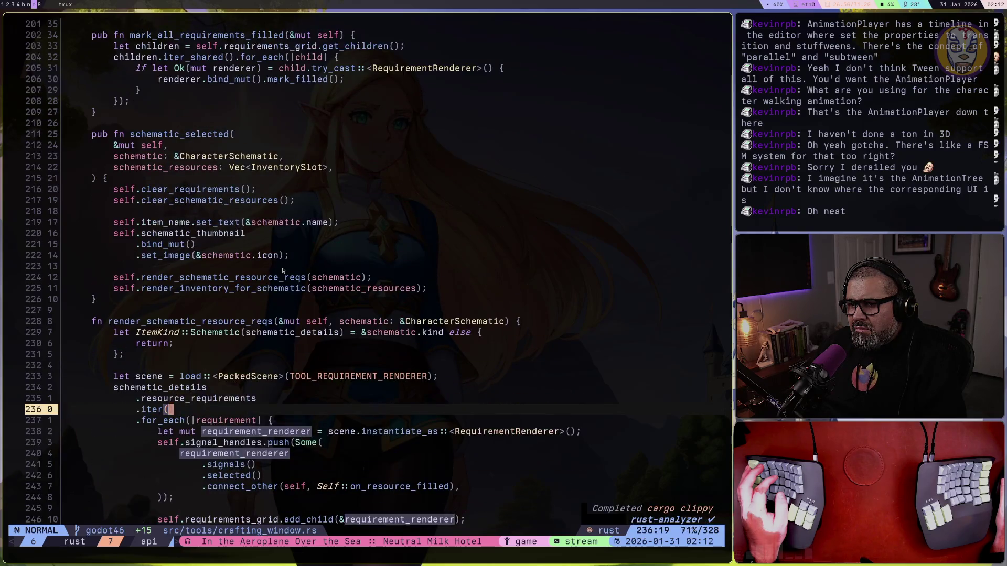
key("3")
key("3")
key("k")
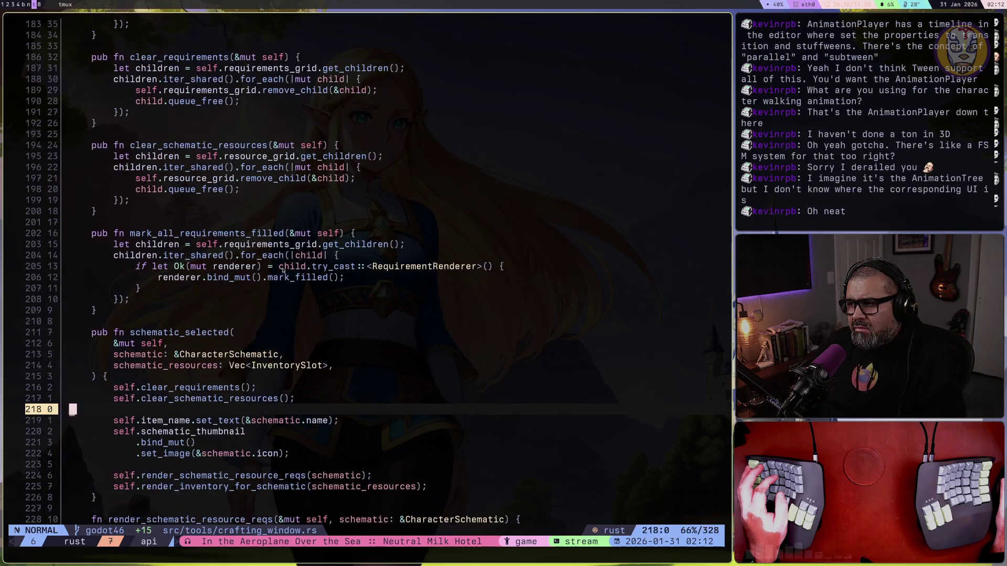
key("7")
key("8")
key("k")
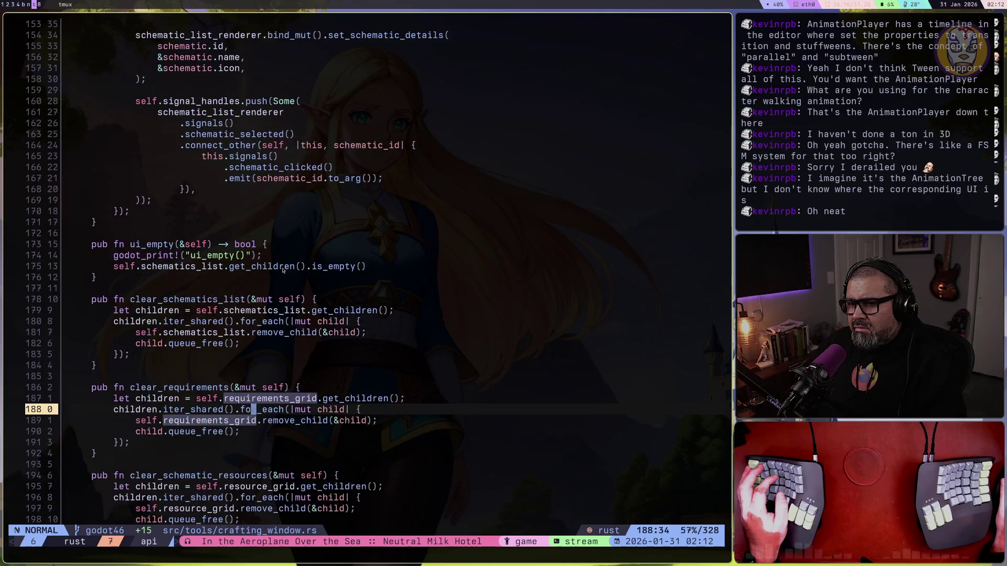
Review update_progress, the signal declarations and the reset method
key("2")
key("1")
key("k")
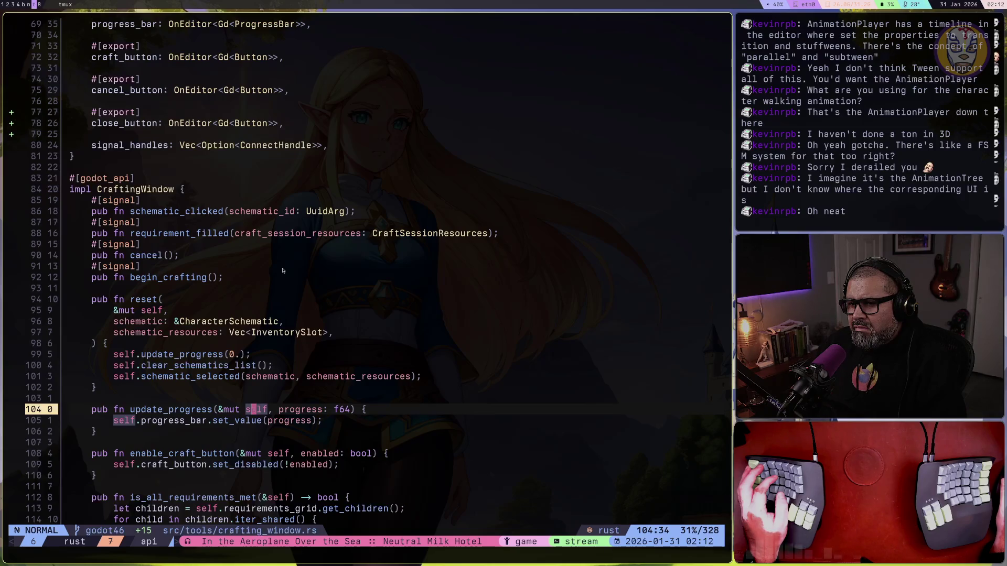
key("1")
key("5")
key("k")
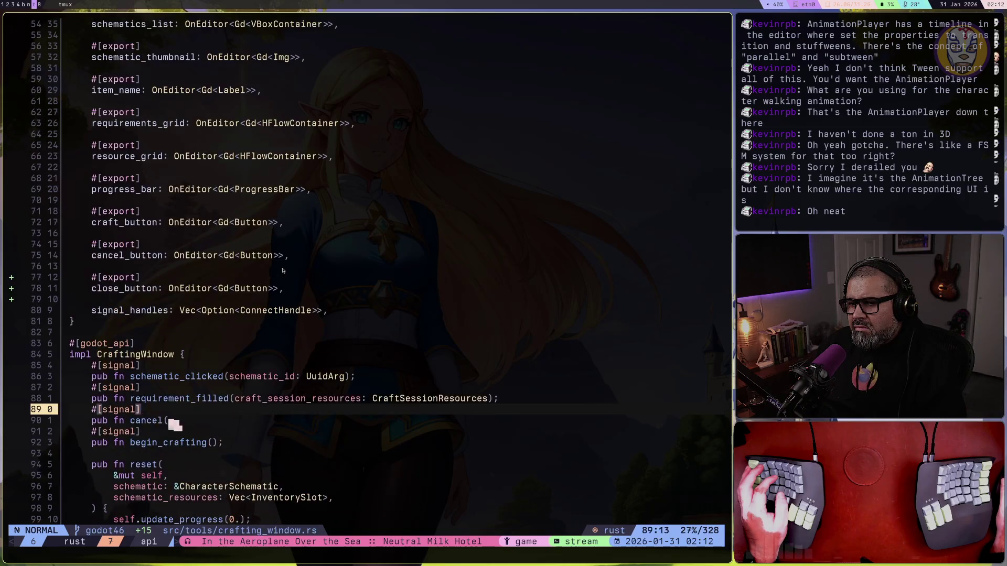
key("8")
key("j")
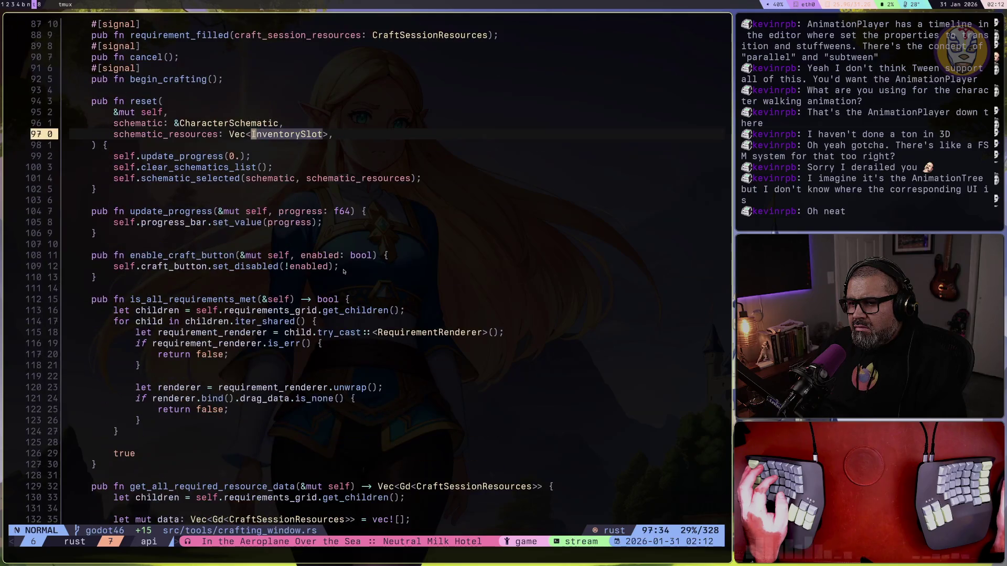
key("braceright")
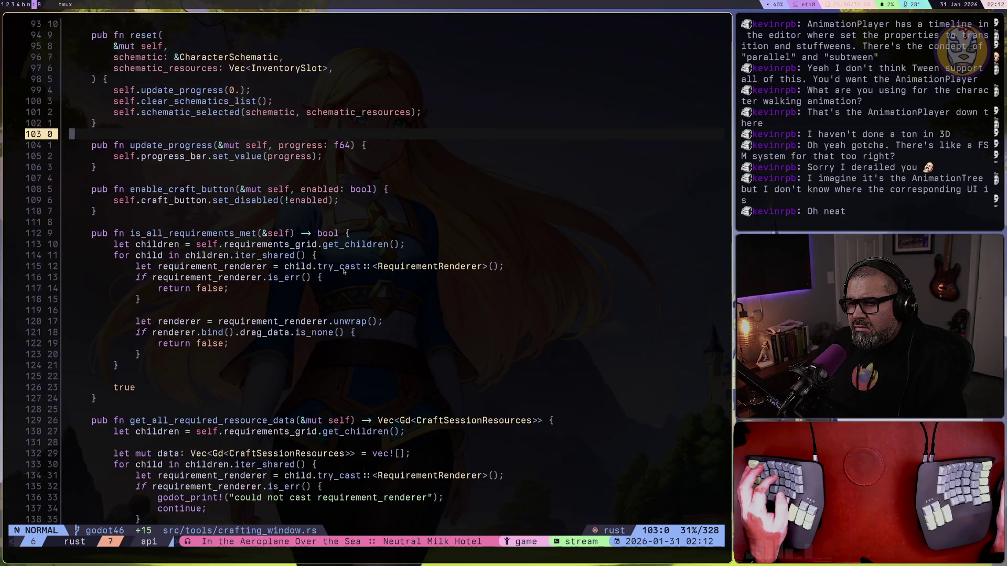
key("bracketright")
key("M")
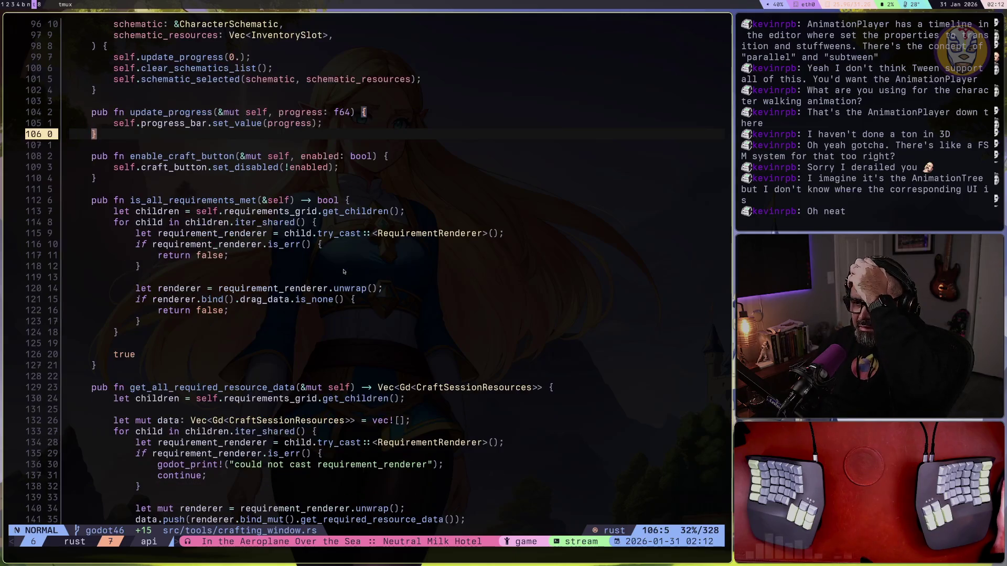
scroll(343, 268, "down", 5)
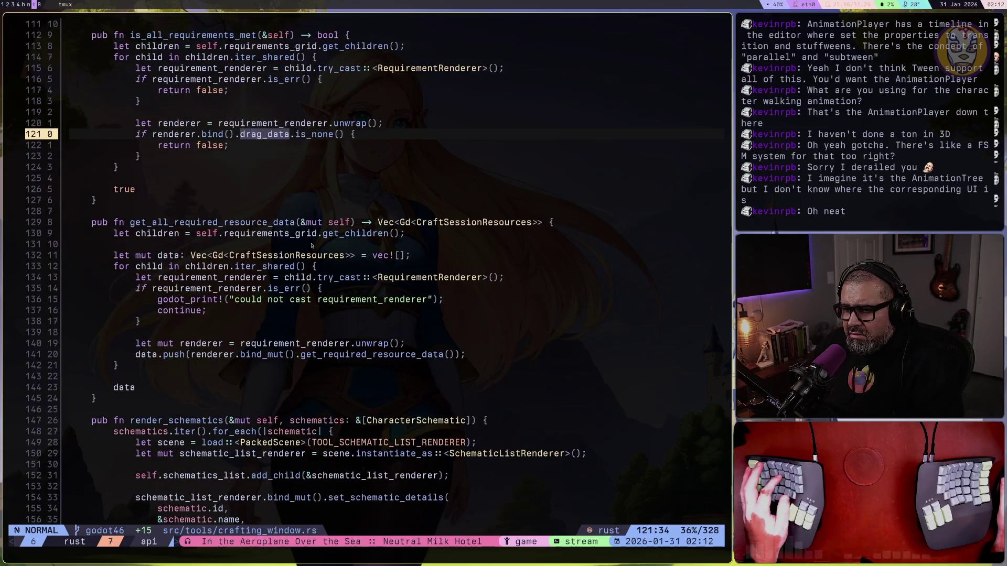
scroll(311, 245, "down", 2)
scroll(311, 246, "down", 13)
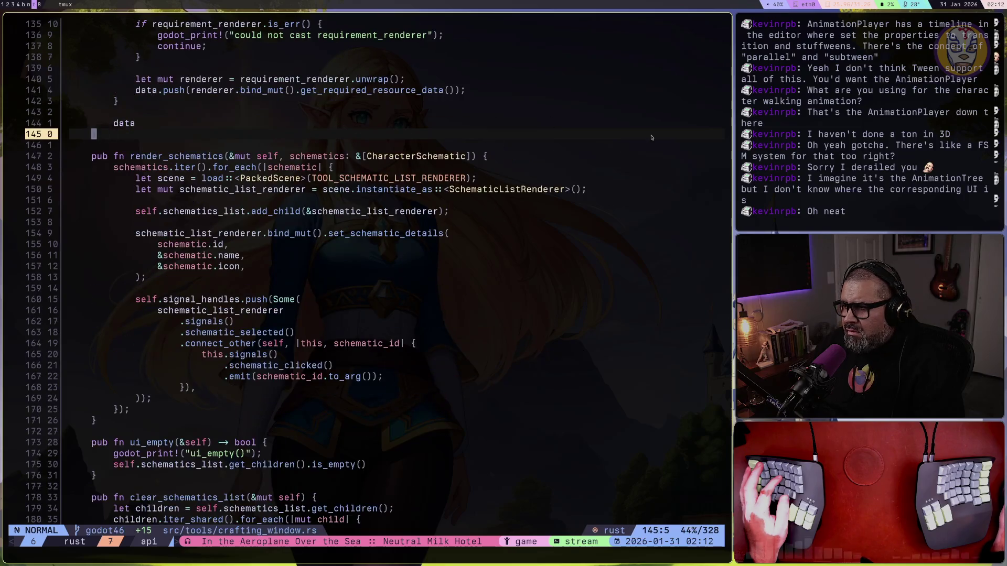
scroll(485, 267, "down", 20)
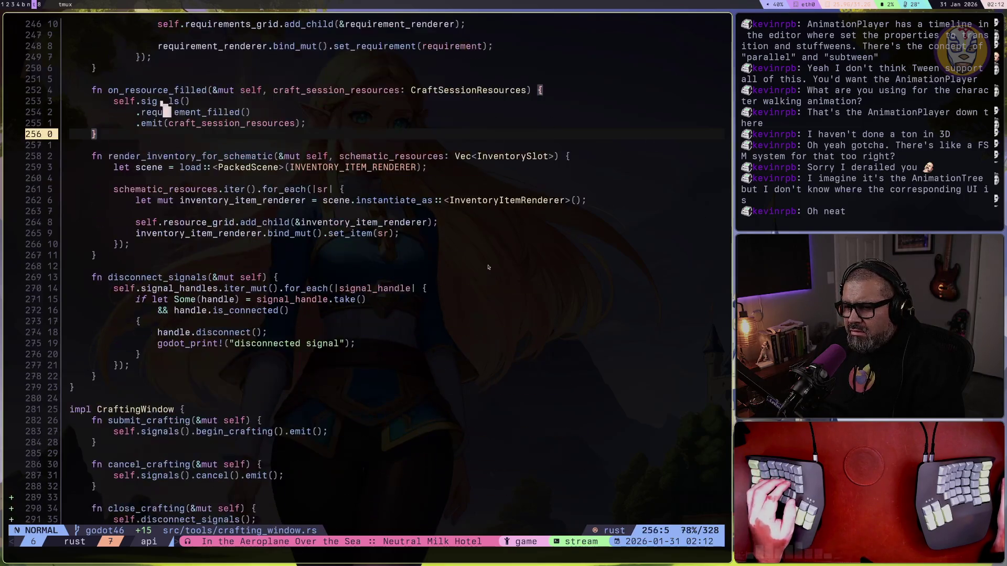
scroll(485, 267, "down", 4)
left_click(229, 255)
key("v")
scroll(234, 246, "up", 10)
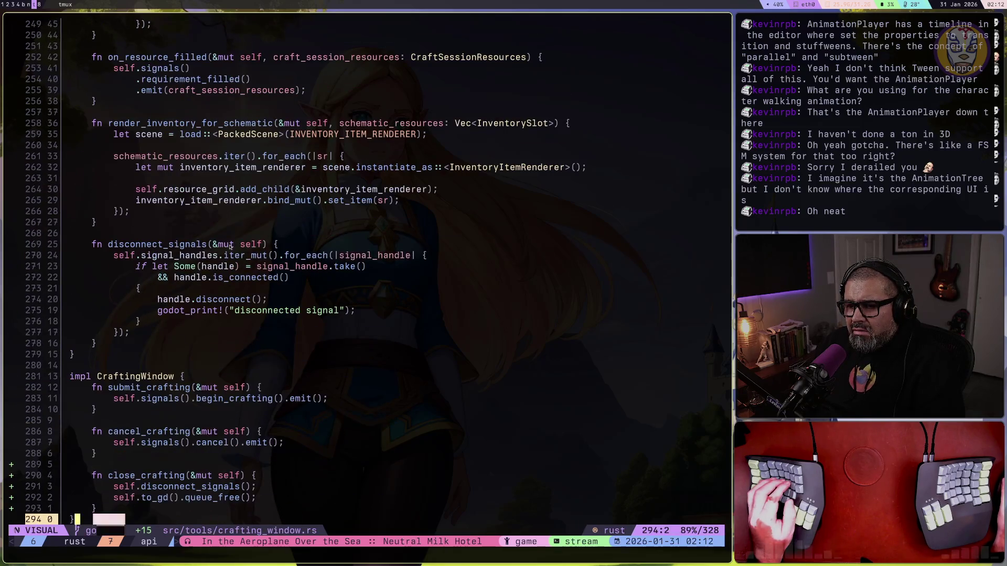
scroll(230, 247, "down", 12)
left_click(215, 319)
left_click(198, 345)
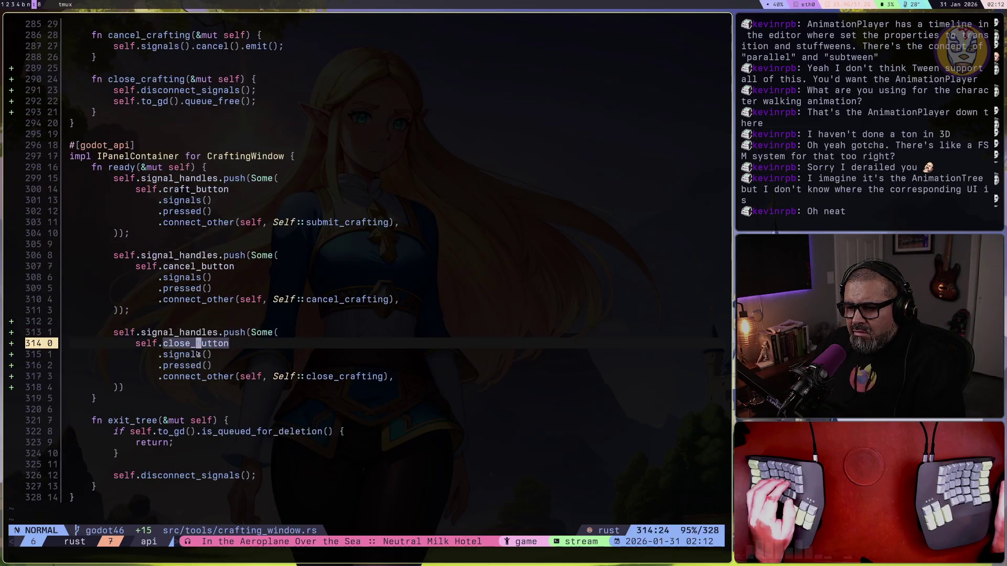
left_click(353, 379)
key("g")
key("d")
left_click(246, 344)
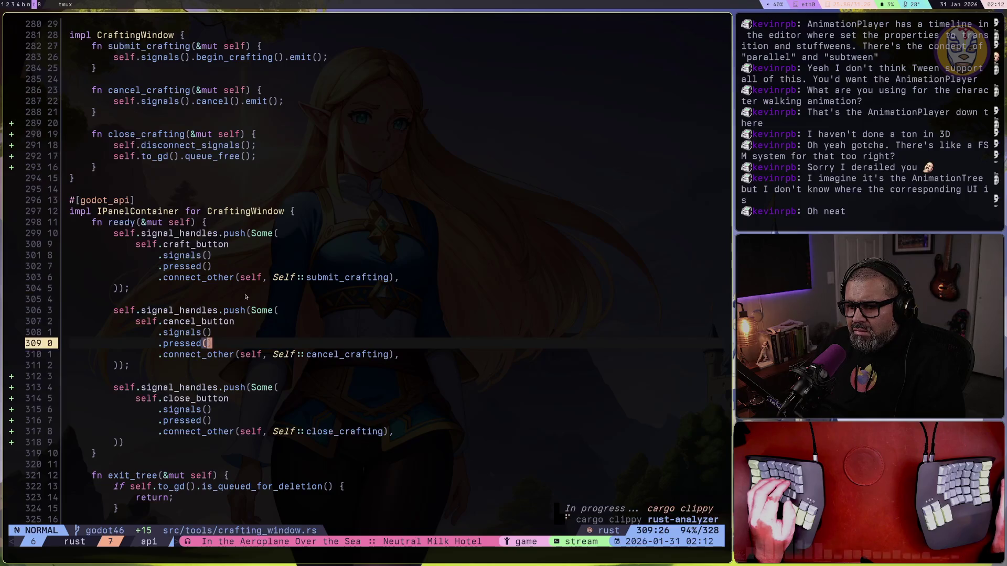
type("/.connect")
key("Return")
key("N")
key("N")
key("N")
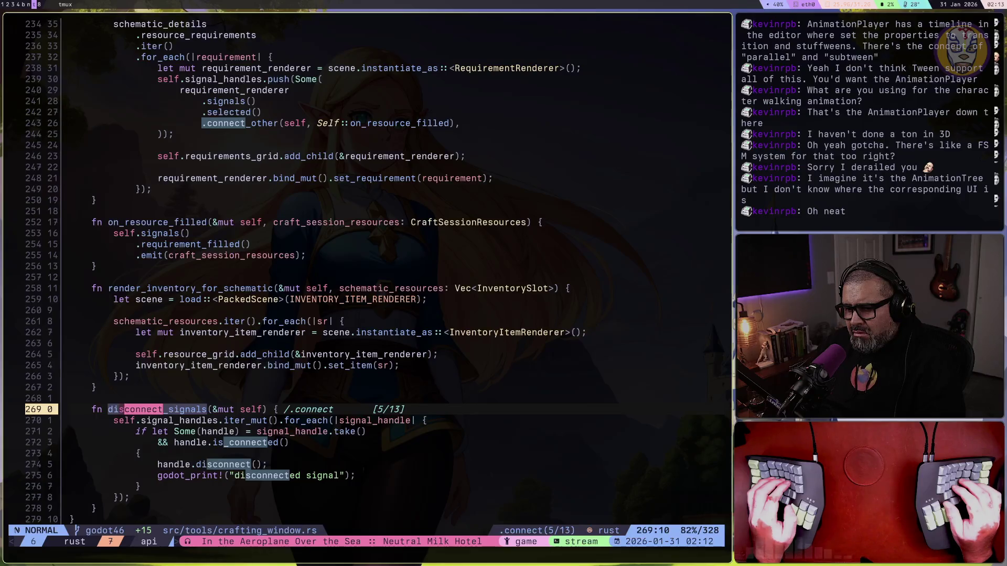
key("n")
key("n")
key("n")
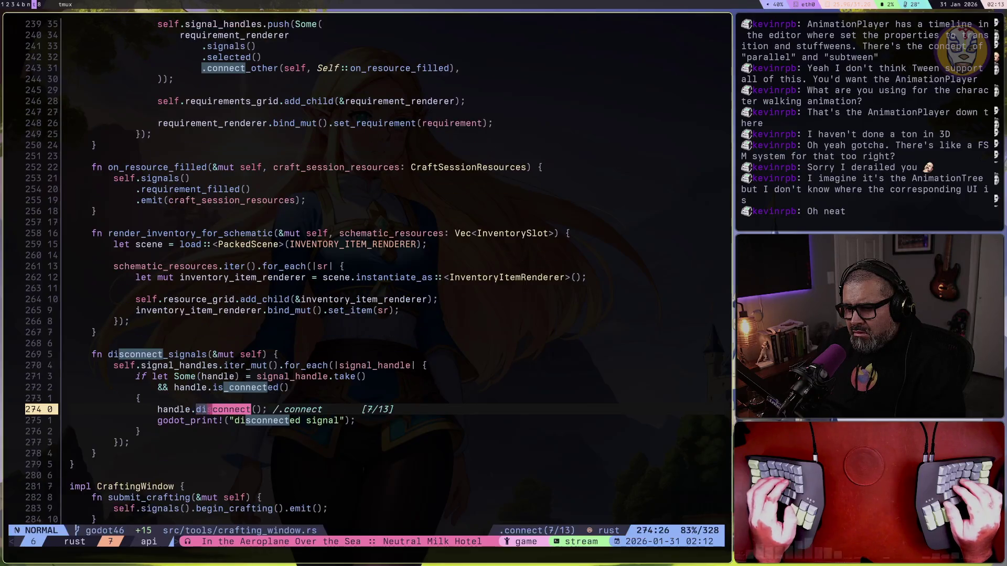
key("n")
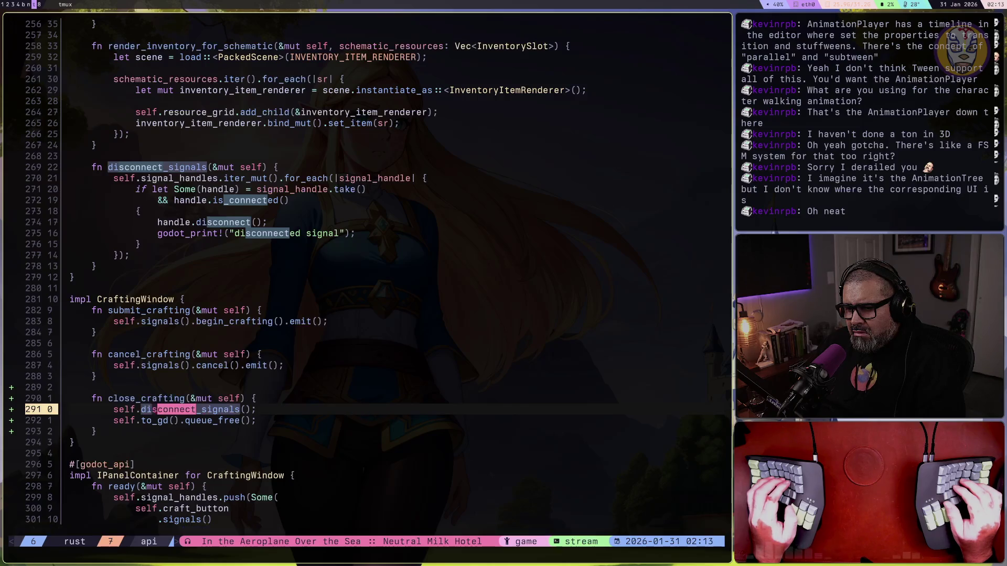
key("n")
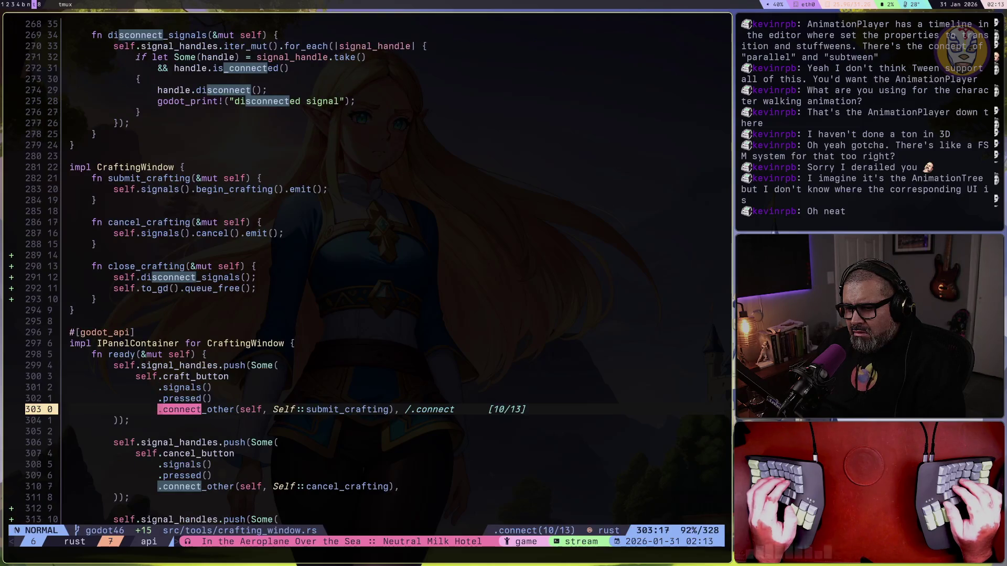
key("n")
key("n")
key("n")
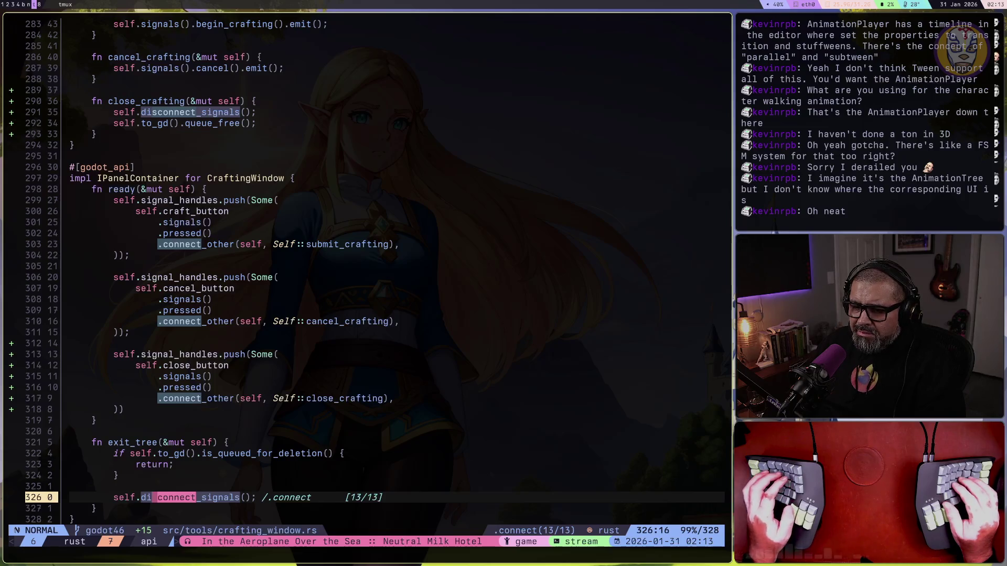
key("Escape")
key("ctrl+o")
key("ctrl+o")
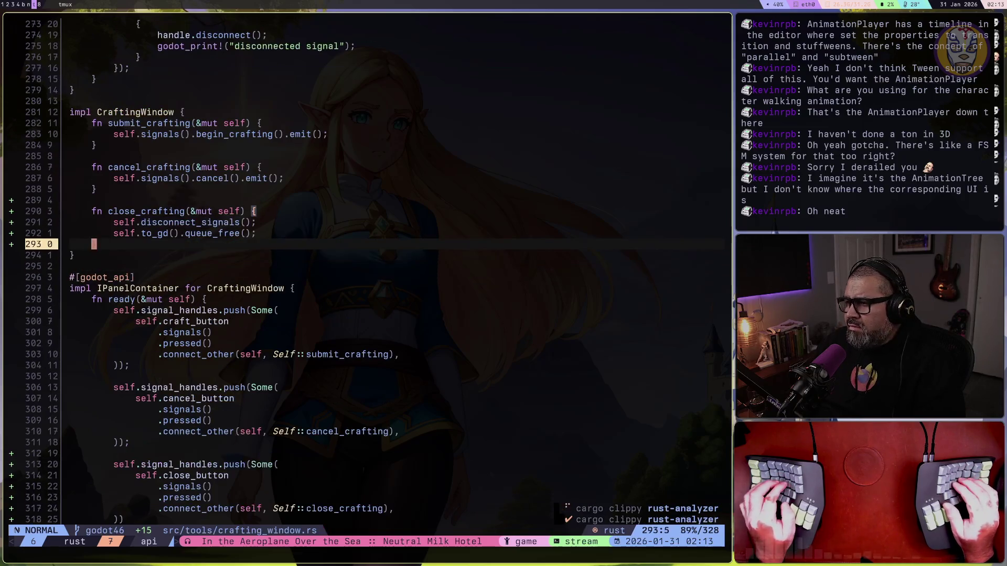
key("super+2")
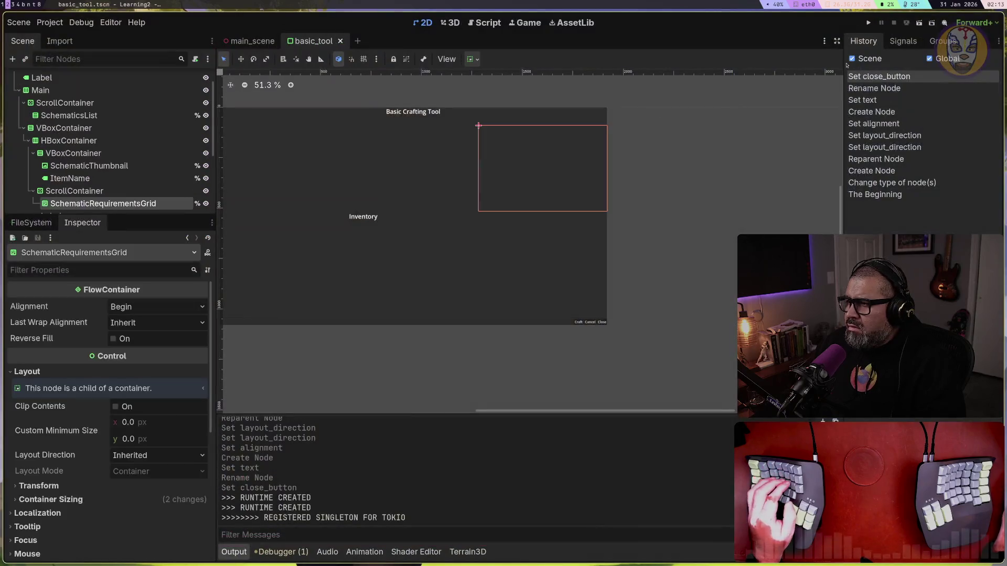
left_click(867, 23)
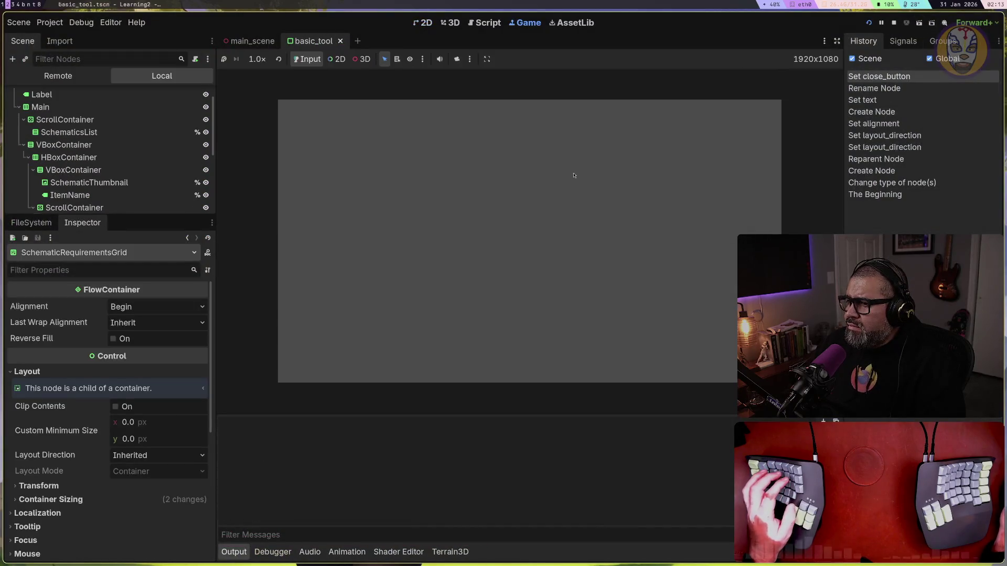
left_click(533, 251)
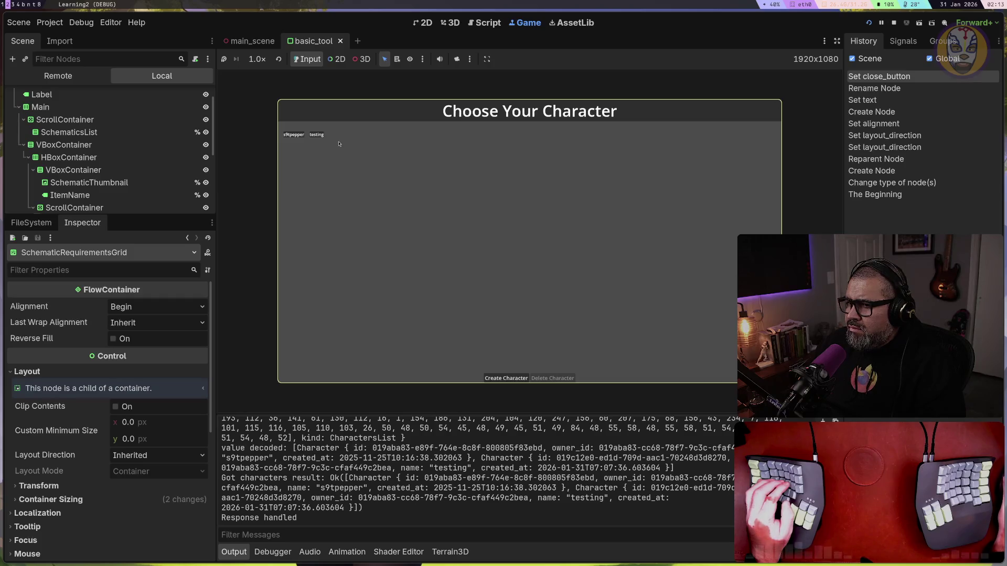
key("super+t")
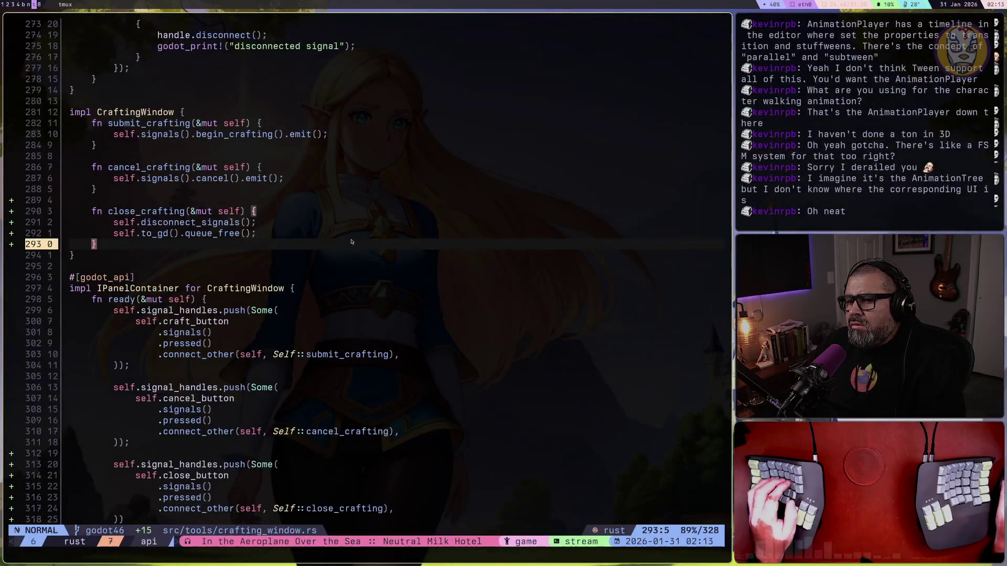
Open idle.rs from the file tree and add a line after the queued-for-deletion check in enter()
key("space")
key("e")
key("k")
key("k")
key("k")
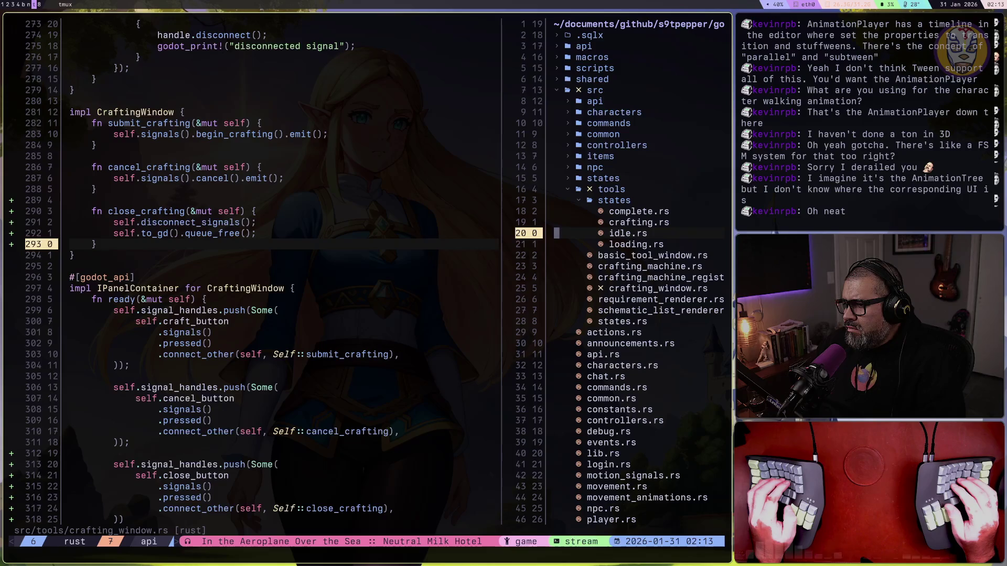
key("Return")
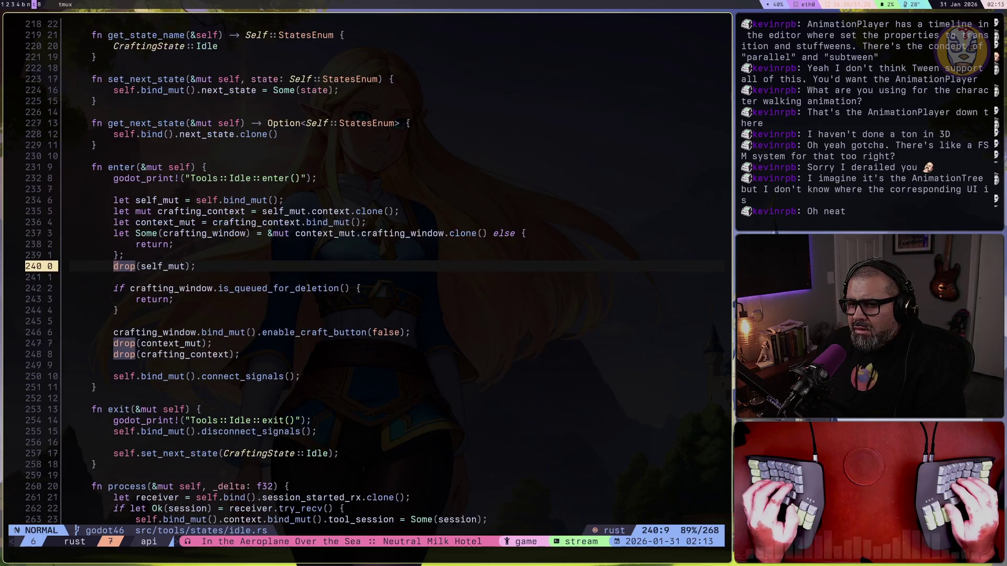
key("j")
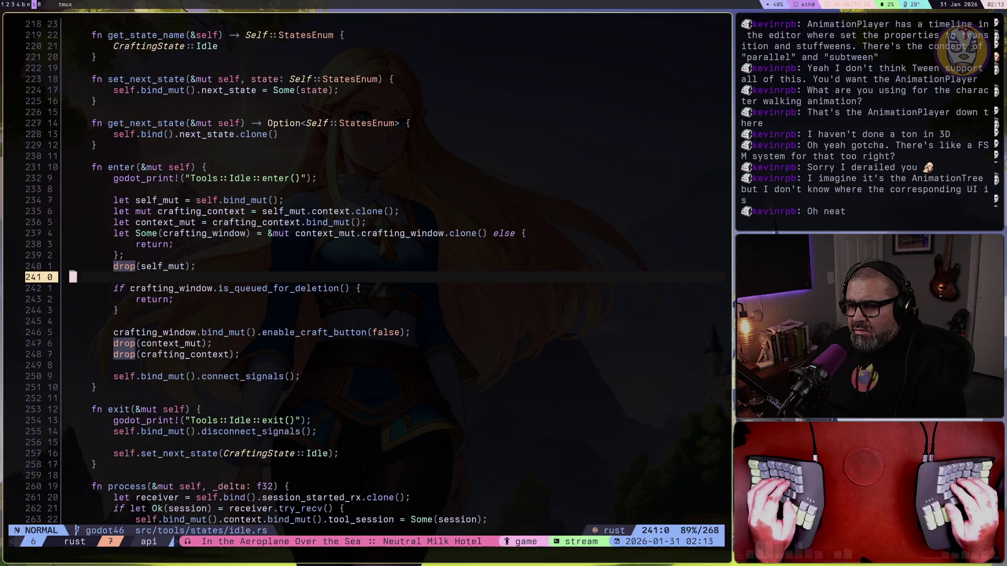
key("j")
key("j")
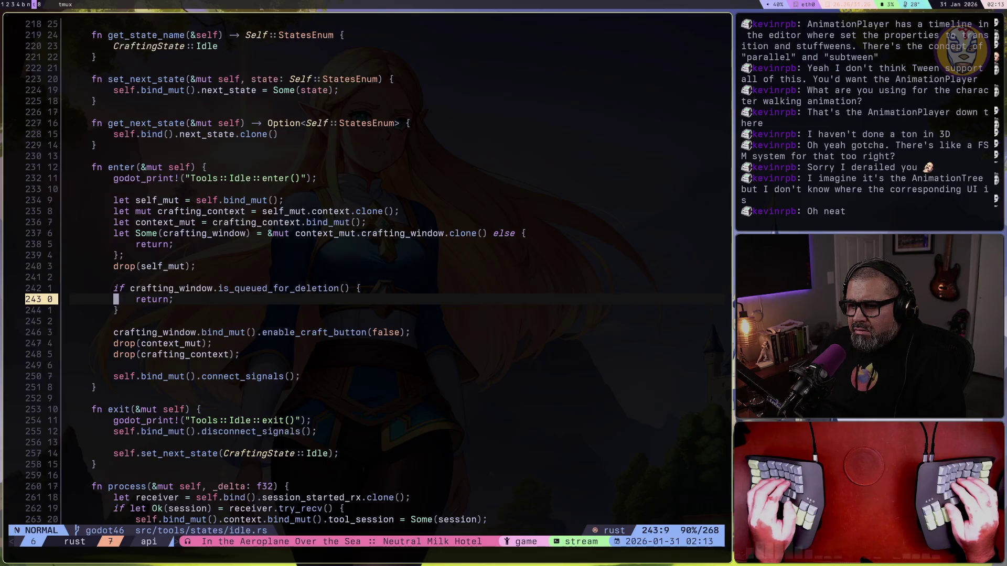
key("j")
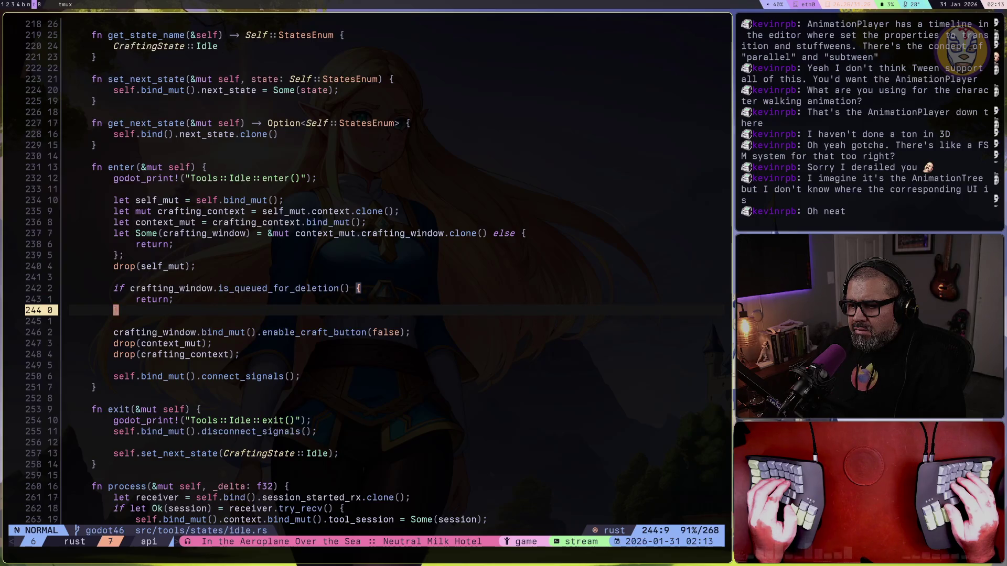
key("j")
key("j")
key("O")
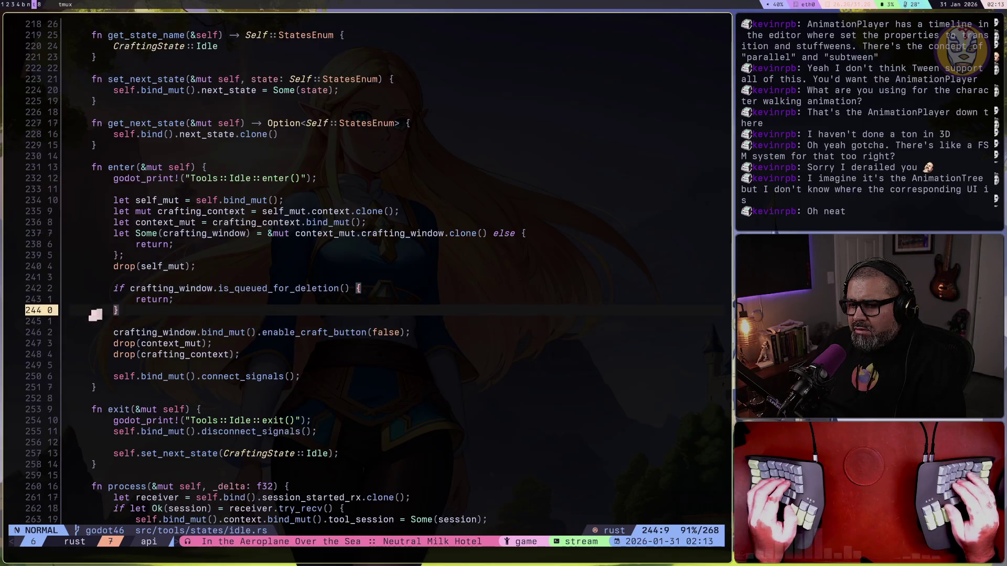
key("Escape")
Write crafting_window.bind_mut().get_close_button().set_property(...) using completions
type("Ocrafting_window.bin")
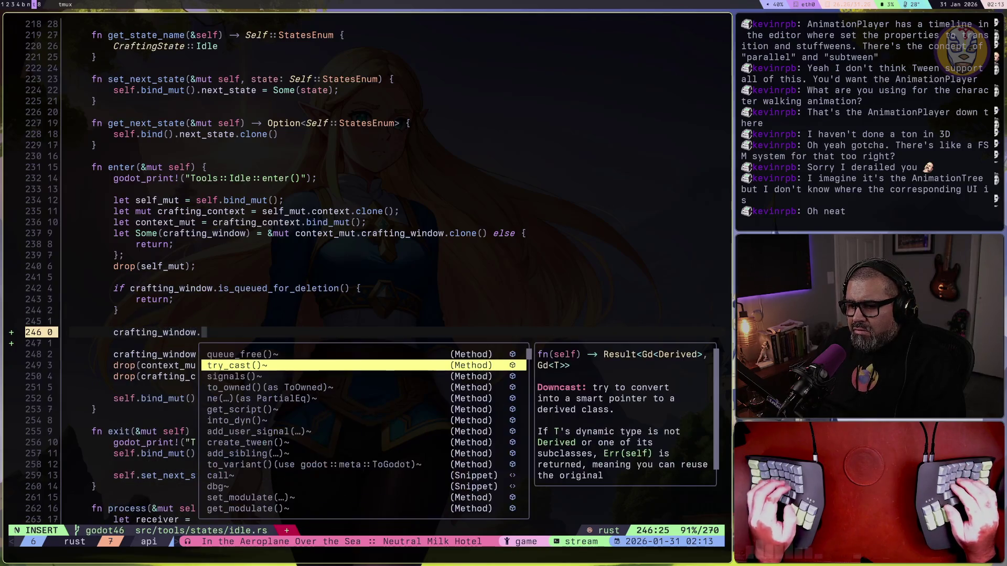
key("Return")
type(".")
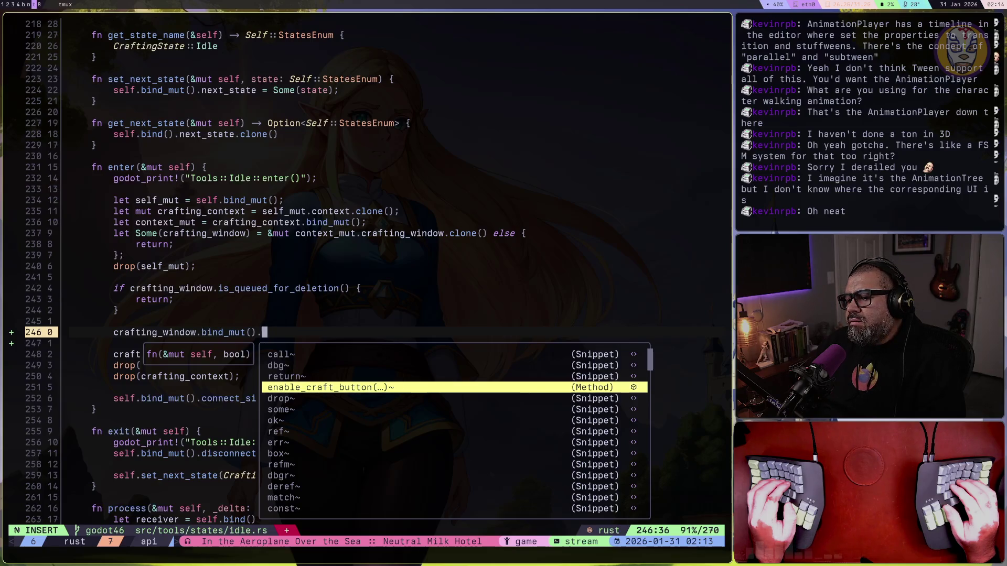
type("cl")
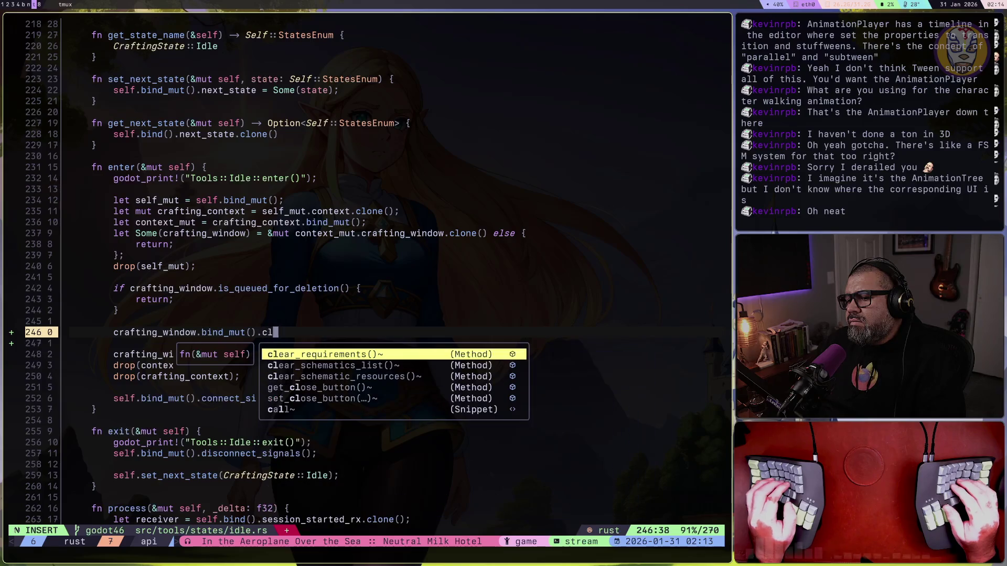
key("ctrl+n")
key("ctrl+n")
key("ctrl+n")
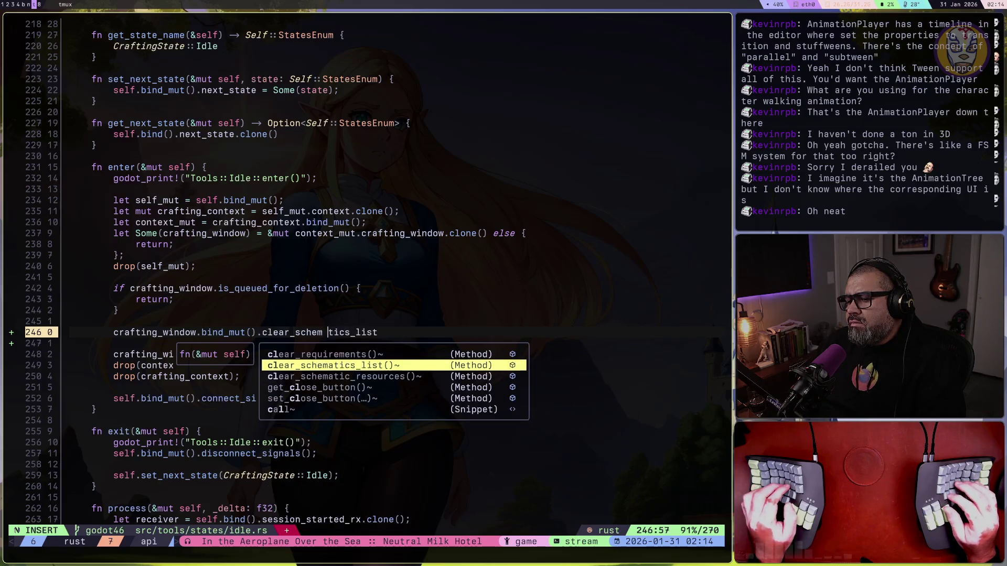
key("ctrl+y")
type(".")
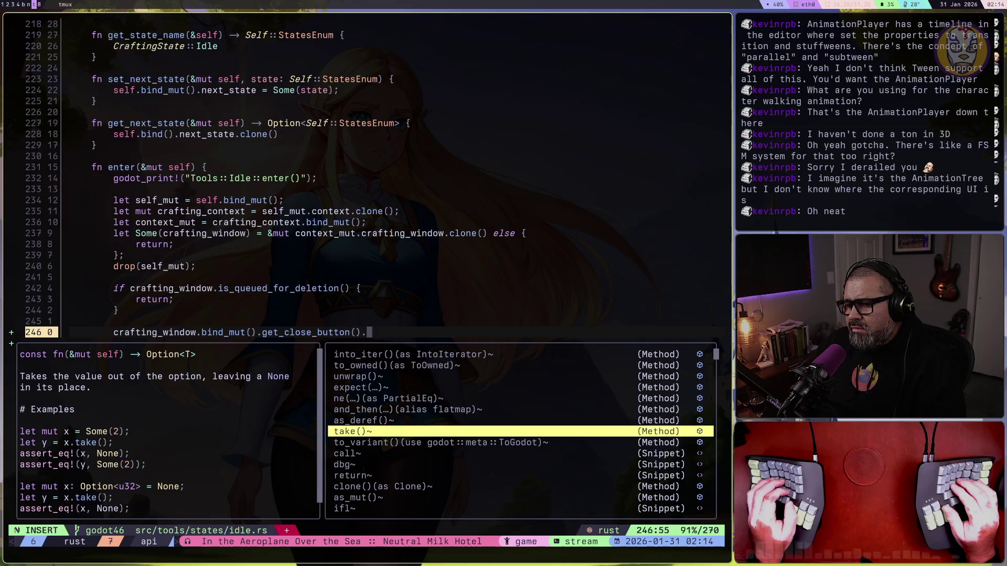
type("vi")
key("BackSpace")
key("BackSpace")
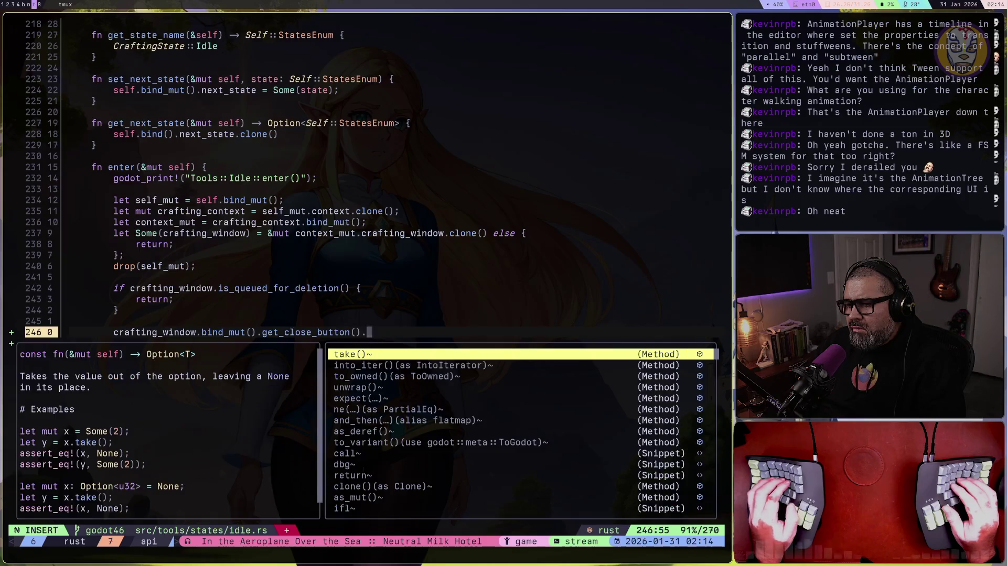
type("set")
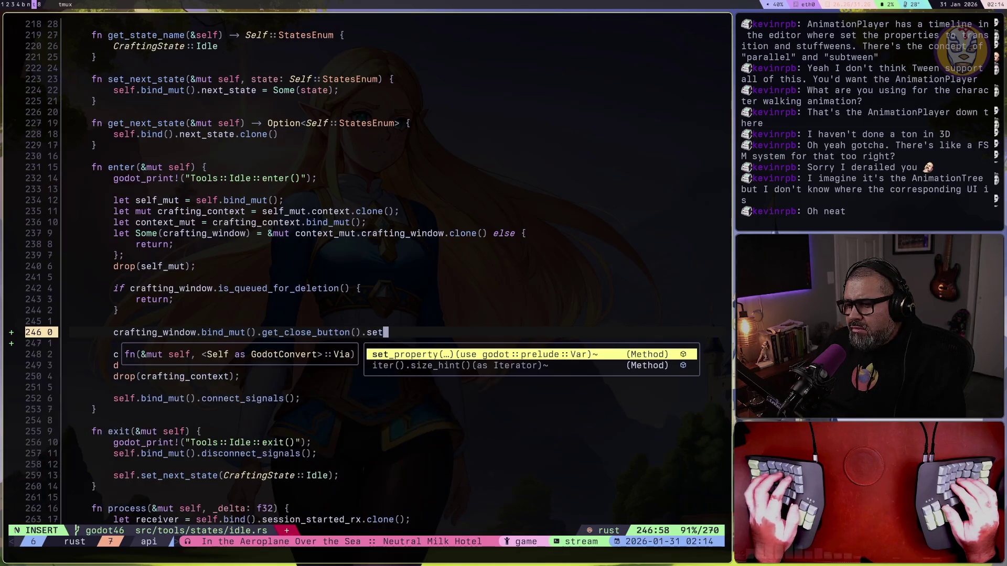
key("BackSpace")
key("BackSpace")
key("BackSpace")
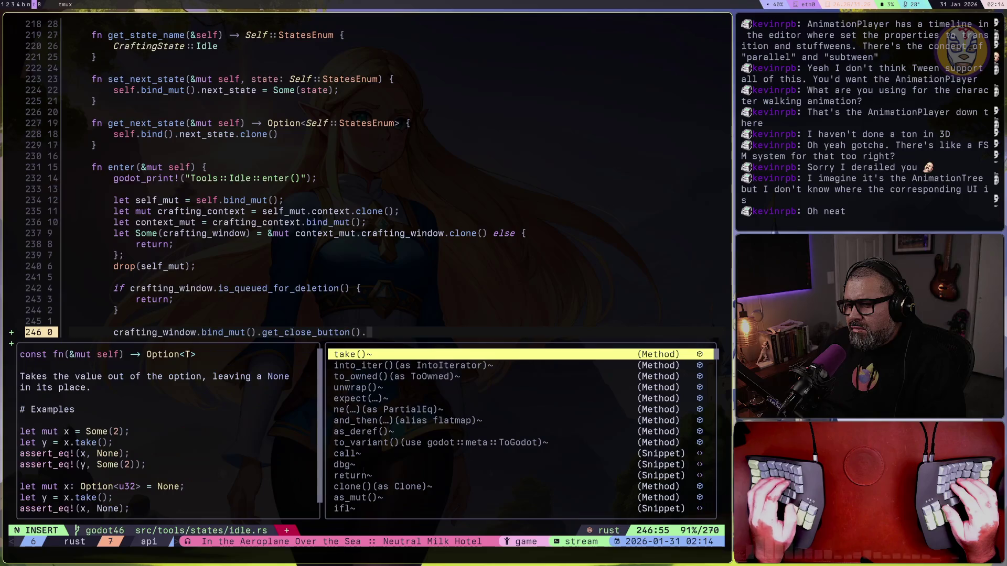
type("se")
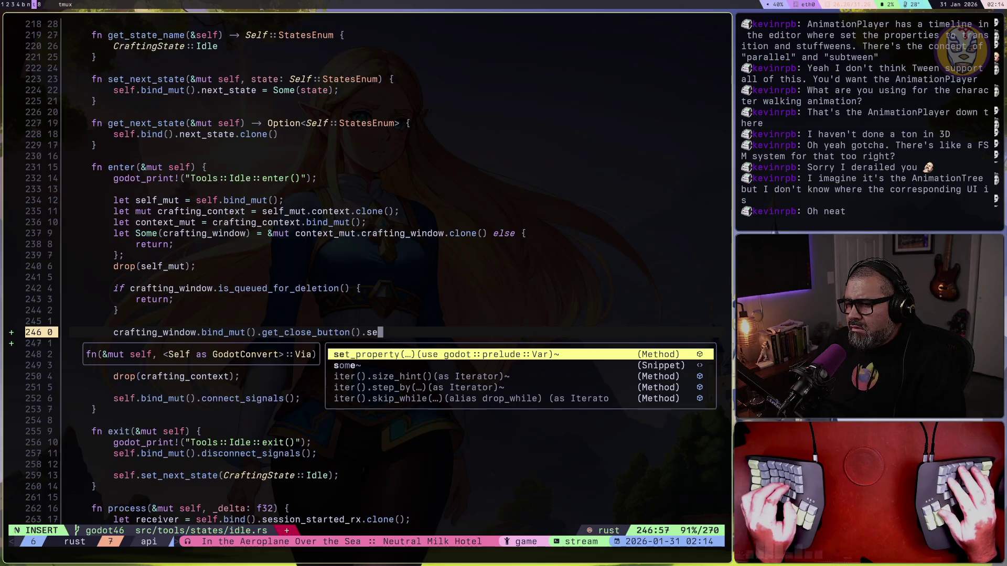
key("Return")
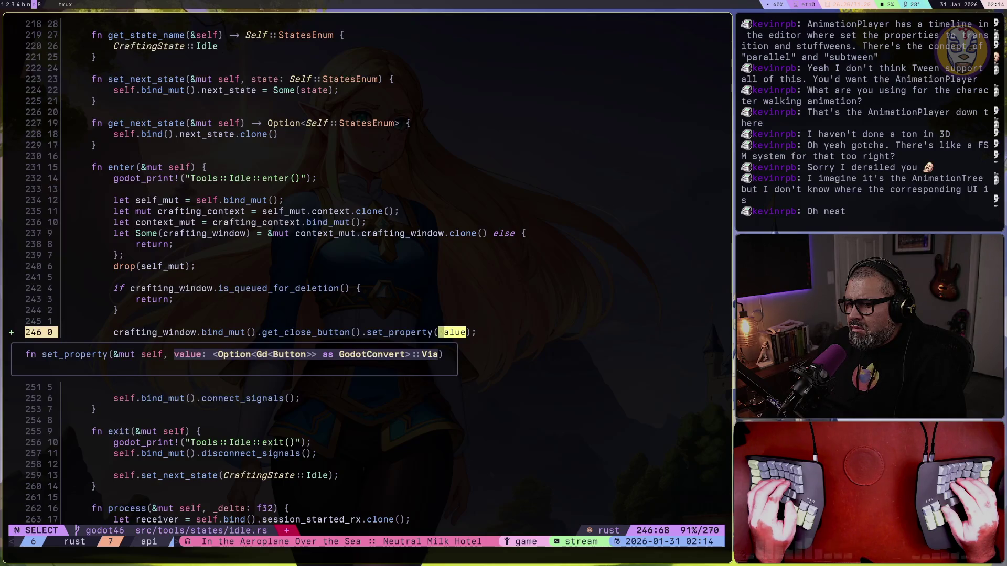
key("Escape")
key("b")
key("b")
key("b")
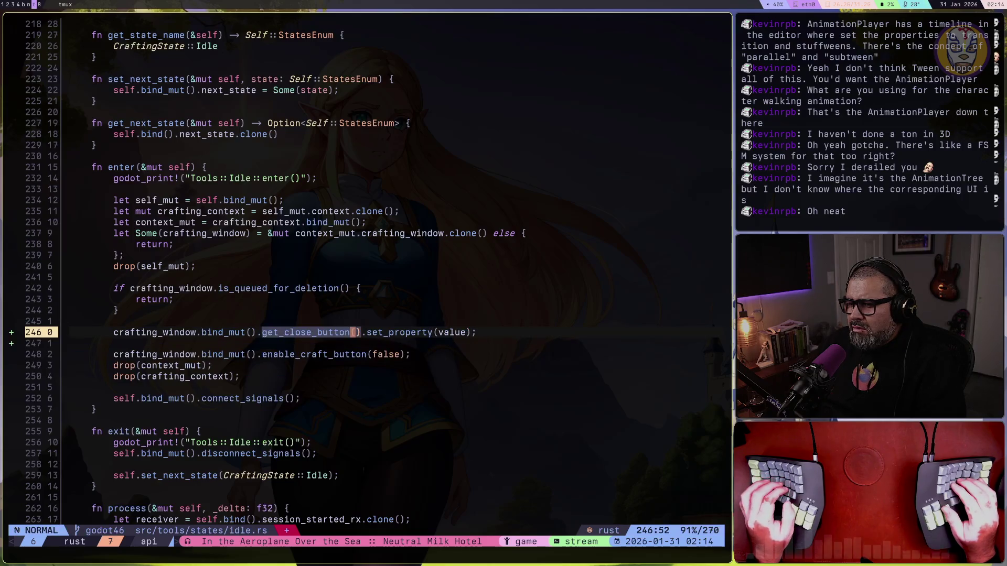
Remove the set_property call and inspect what get_close_button returns
type("C.")
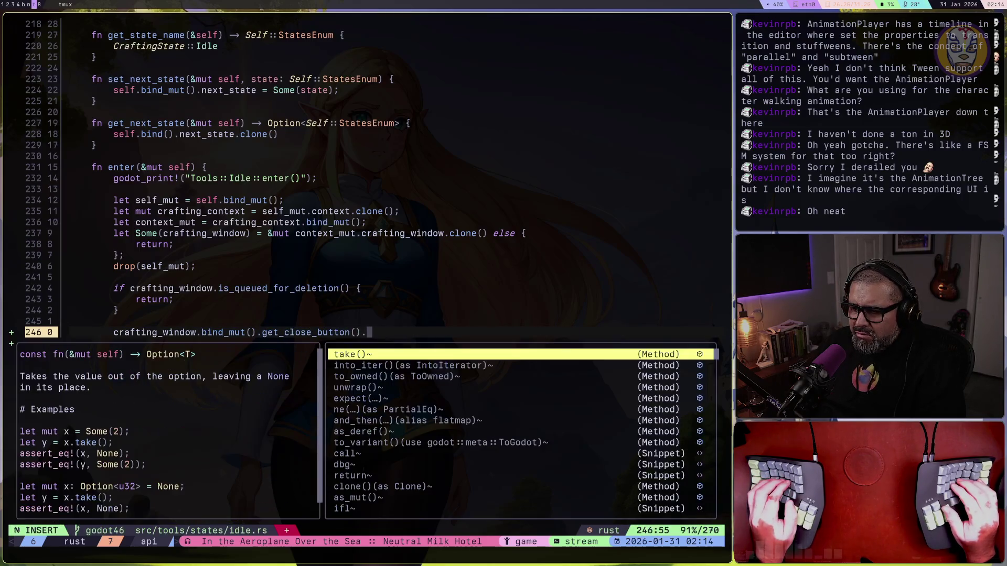
key("BackSpace")
key("Escape")
key("K")
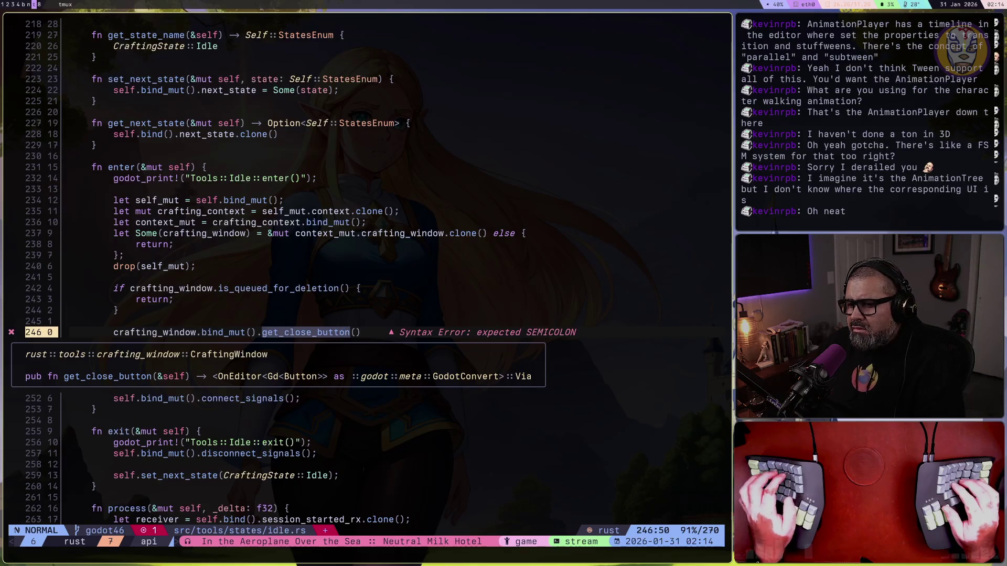
Try 'en' and 'set' method completions on the close button, then abandon them
type("A.")
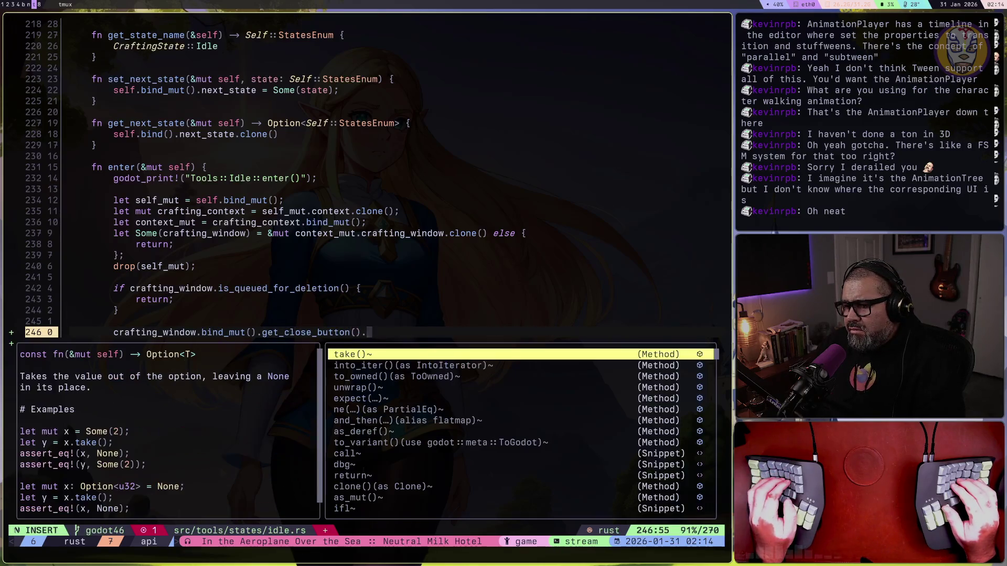
type("e")
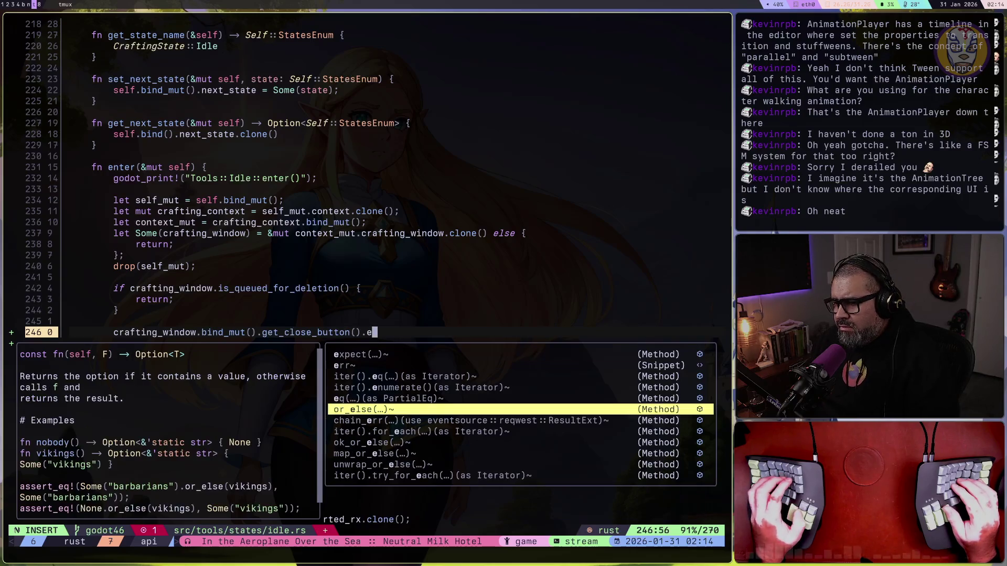
type("n")
key("BackSpace")
key("BackSpace")
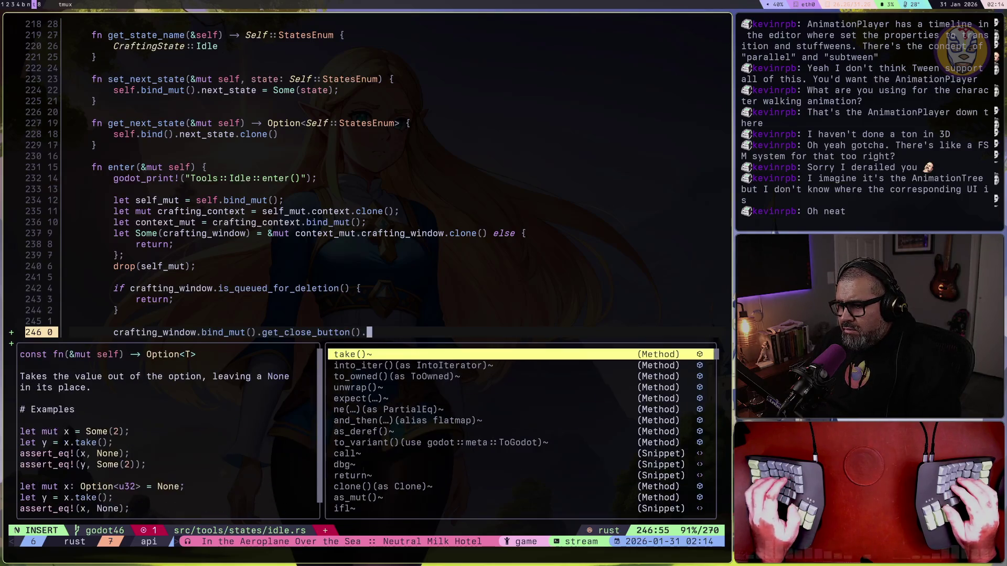
type("set")
key("BackSpace")
key("BackSpace")
key("BackSpace")
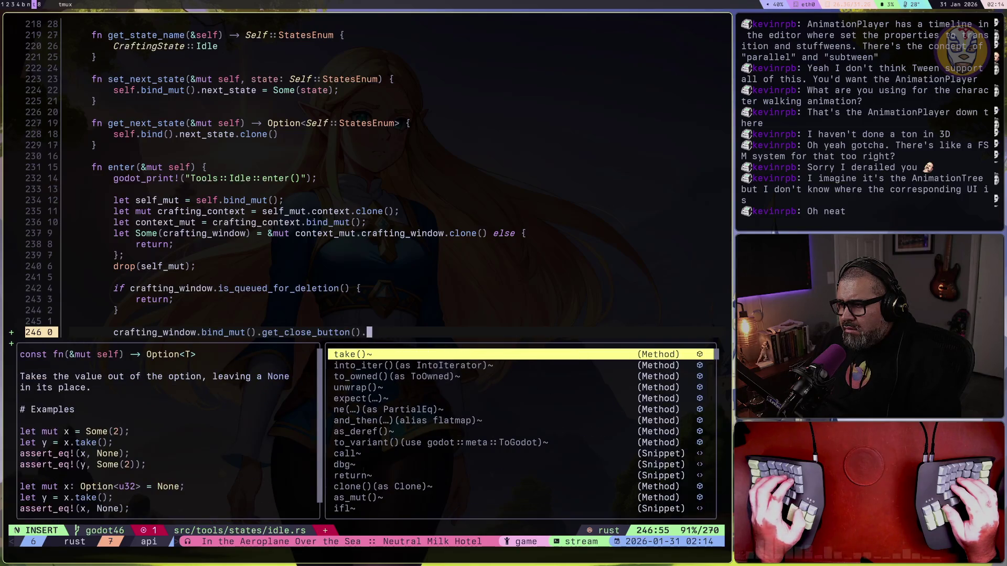
key("BackSpace")
key("Escape")
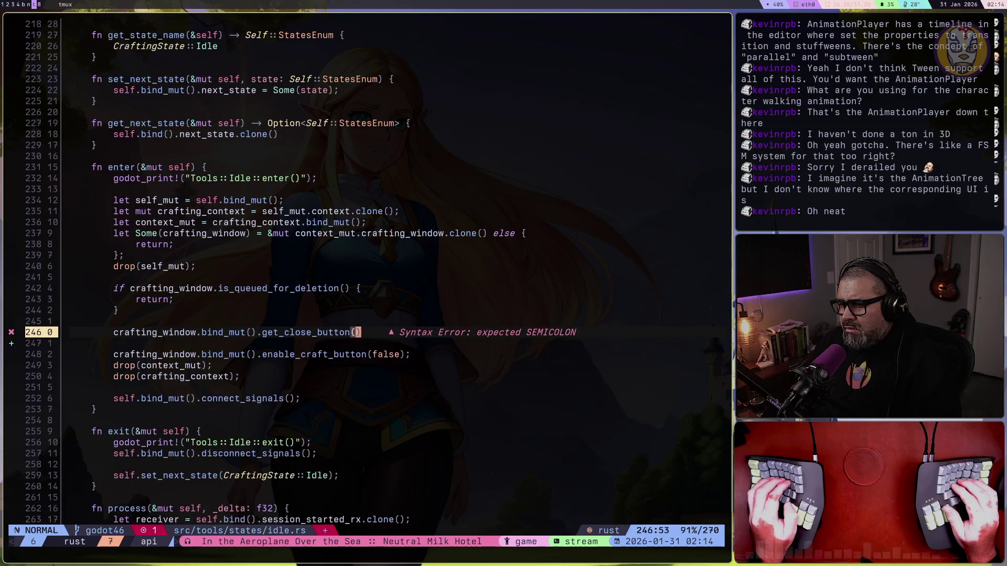
key("a")
key("BackSpace")
key("BackSpace")
type("en")
key("BackSpace")
key("BackSpace")
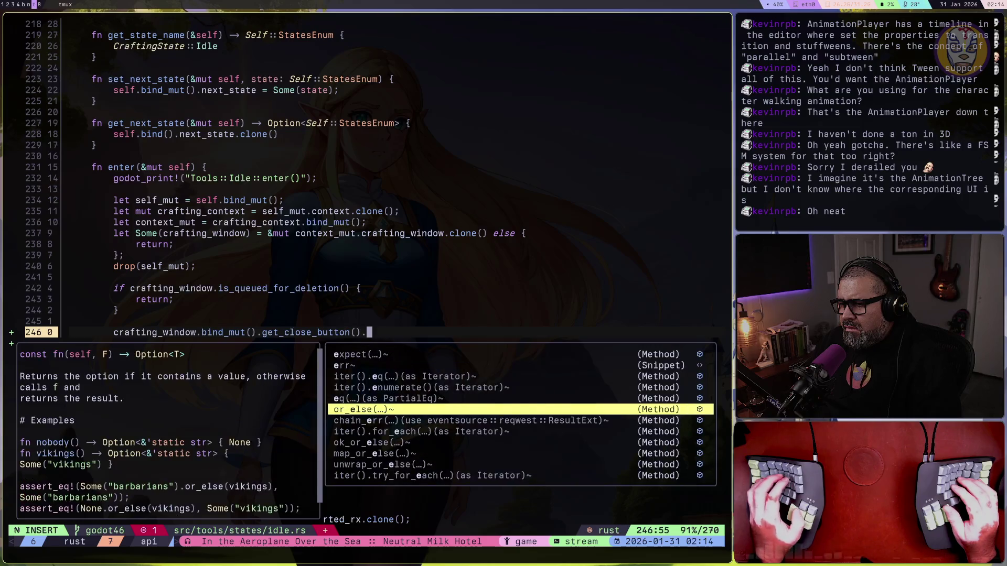
type("se")
key("BackSpace")
key("BackSpace")
key("Escape")
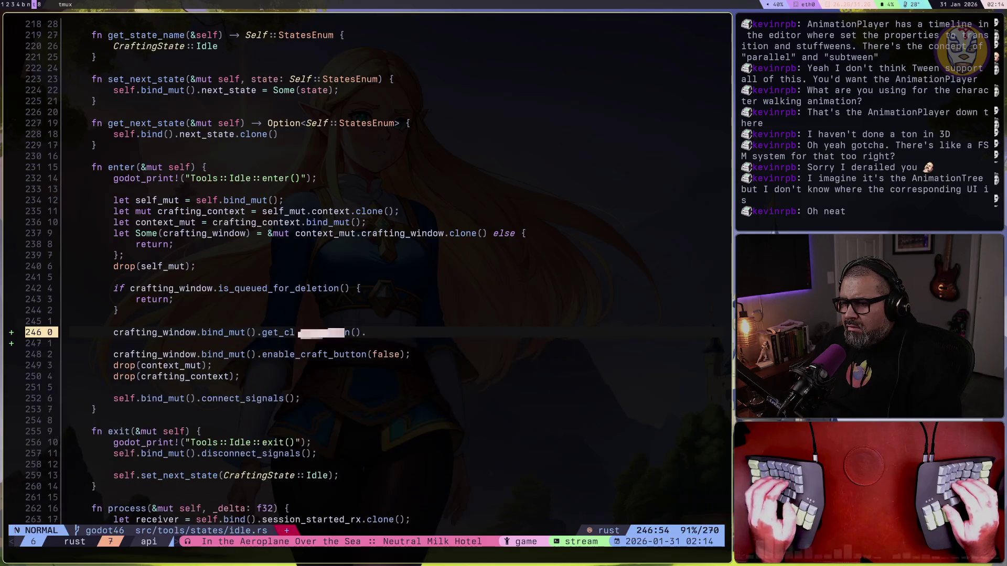
key("j")
key("j")
key("b")
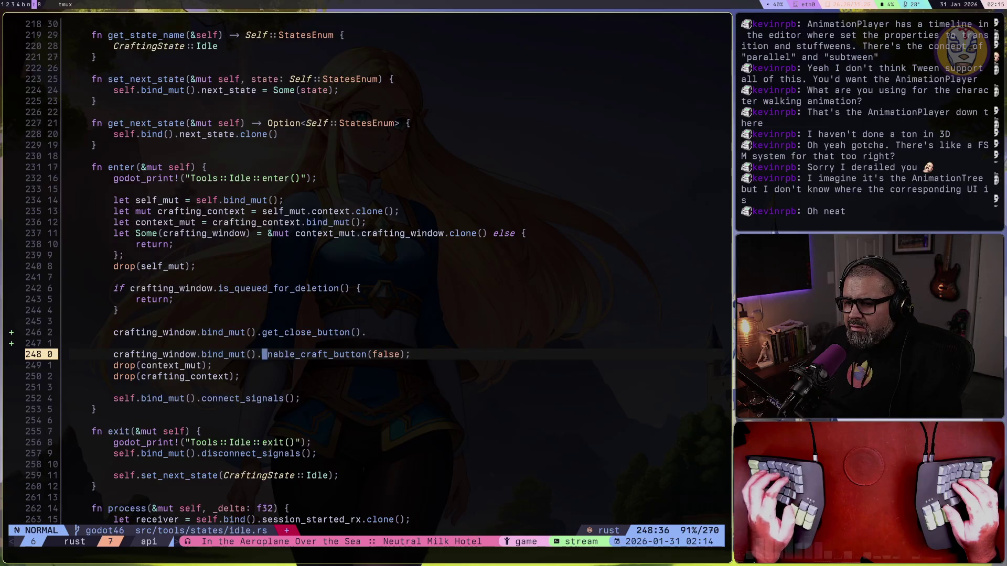
Comment out the unfinished get_close_button() line with gcc
key("k")
key("k")
key("g")
key("c")
key("c")
key("j")
key("j")
key("w")
key("w")
key("w")
key("g")
key("d")
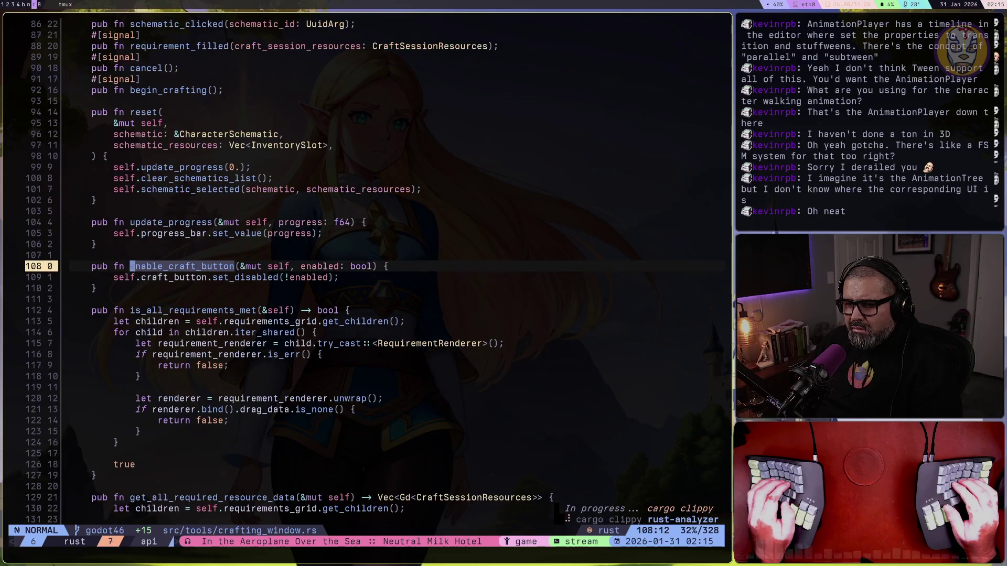
key("j")
key("w")
key("w")
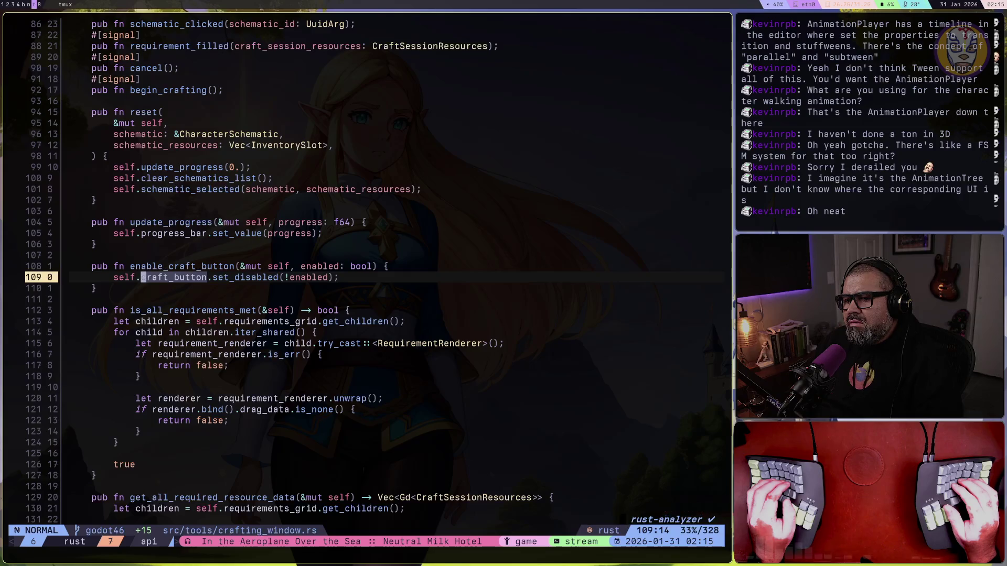
type("ose.")
key("BackSpace")
type("lf.craft")
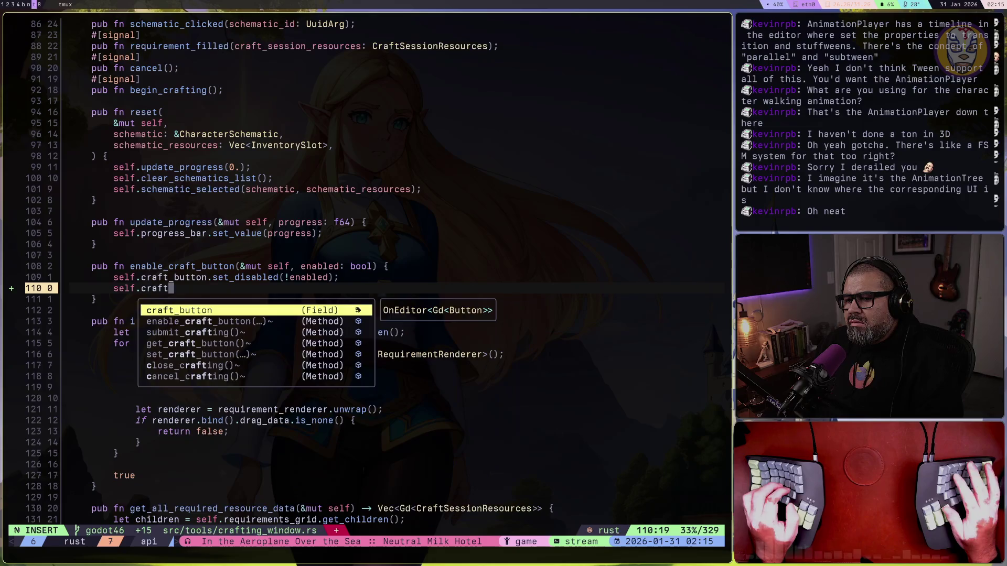
key("ctrl+y")
type(".set")
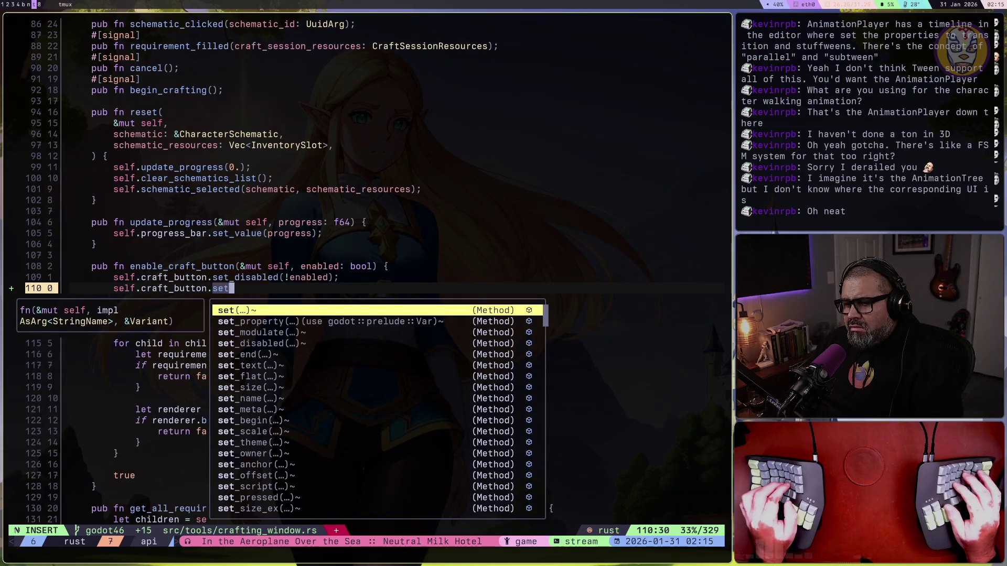
type("_vi")
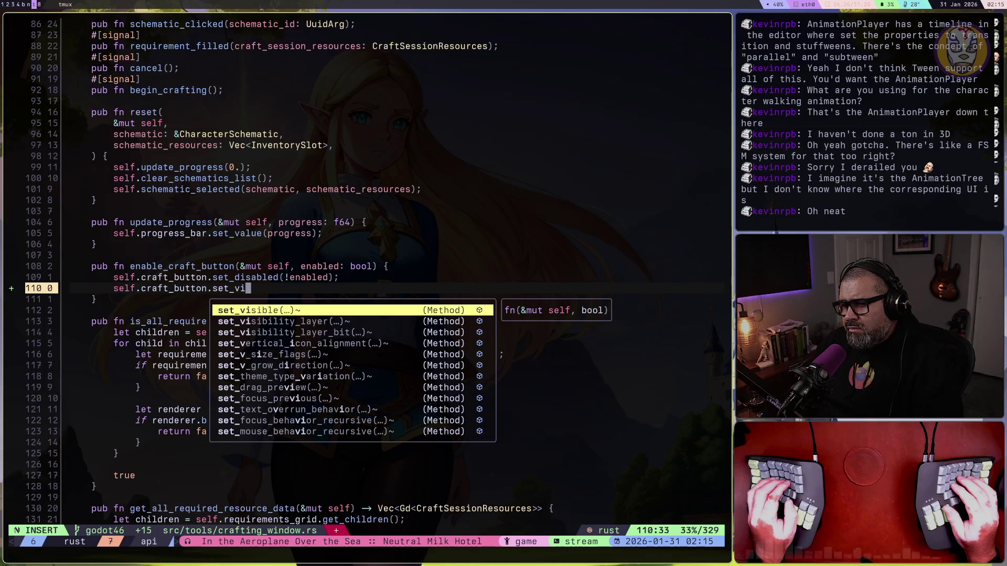
key("Escape")
key("Escape")
key("d")
key("d")
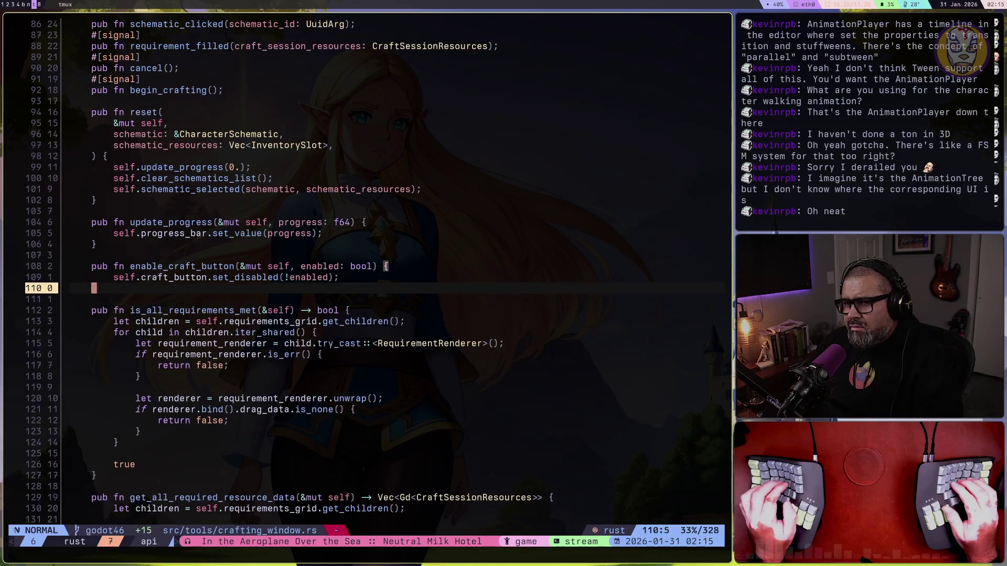
key("ctrl+s")
scroll(353, 239, "up", 10)
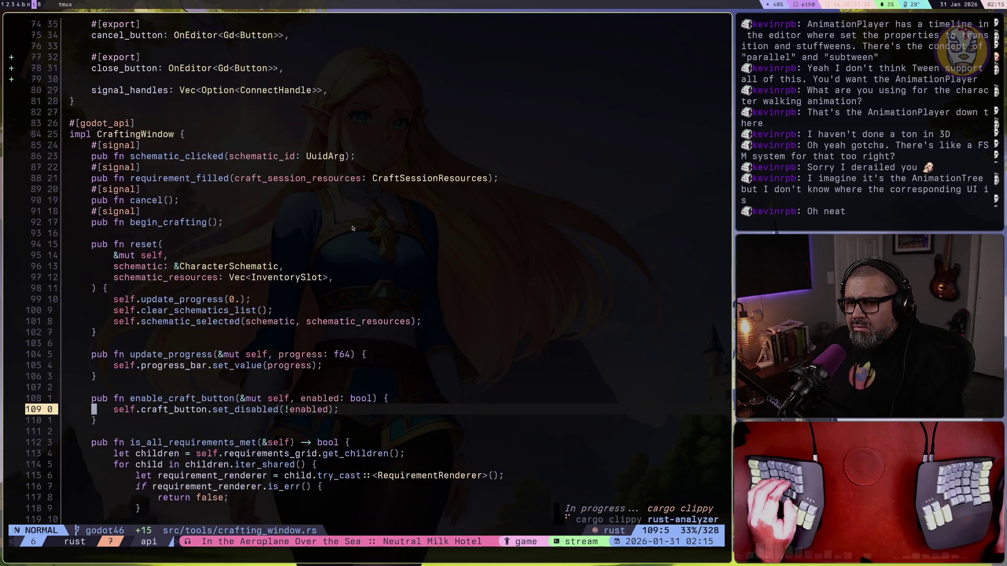
scroll(352, 228, "up", 7)
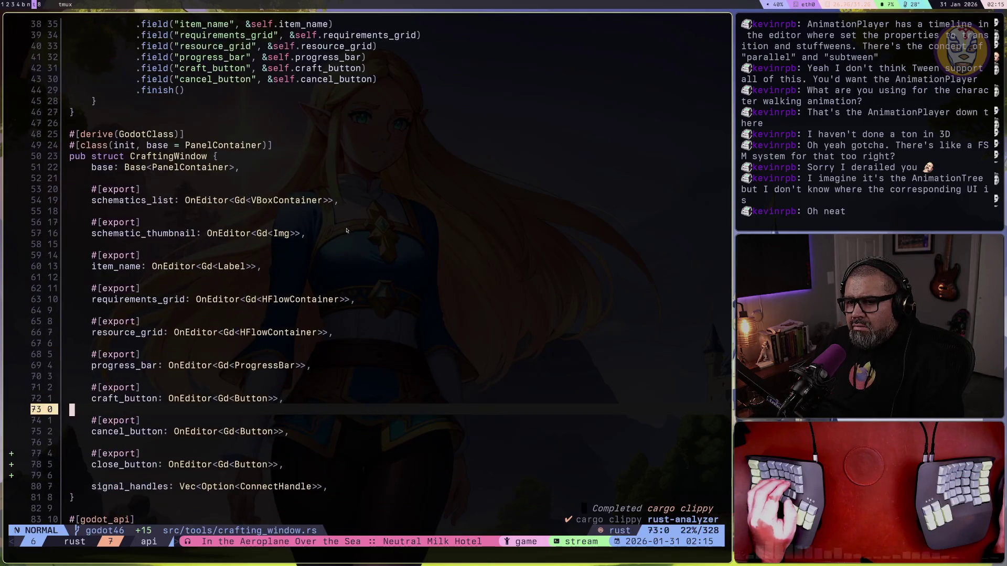
scroll(284, 328, "down", 13)
key("ctrl+o")
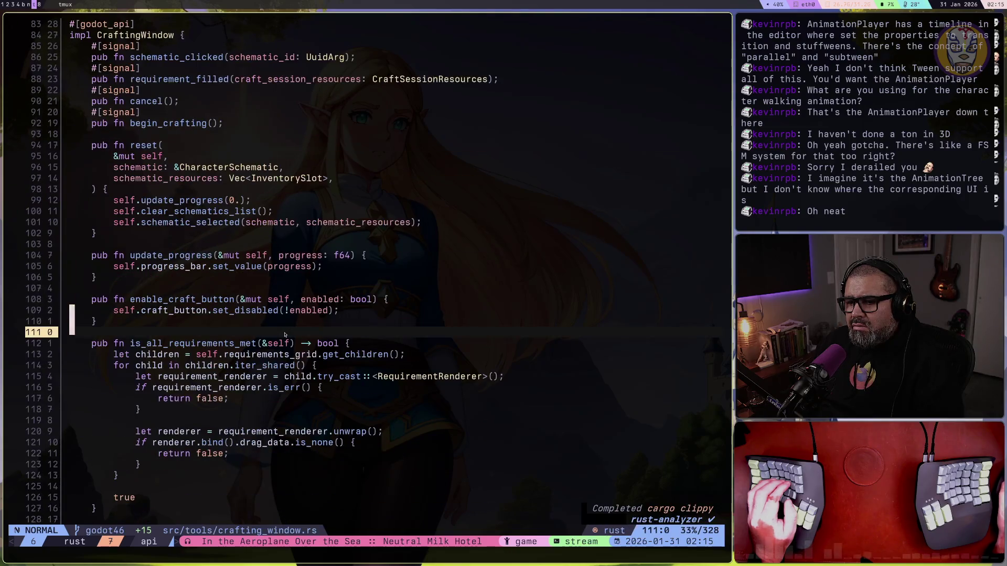
key("ctrl+o")
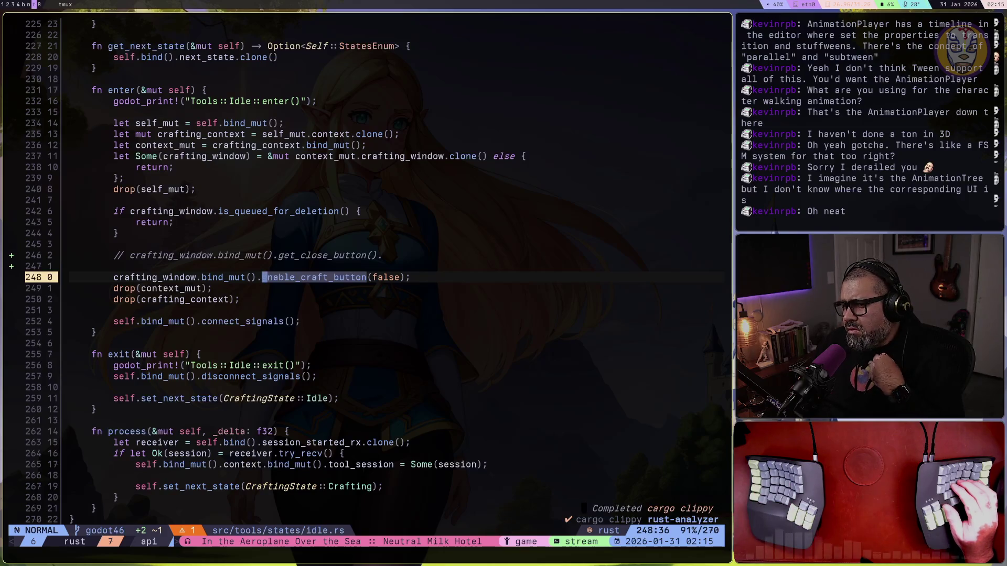
Uncomment the close-button line and append .set_visible(false) to it
key("k")
key("k")
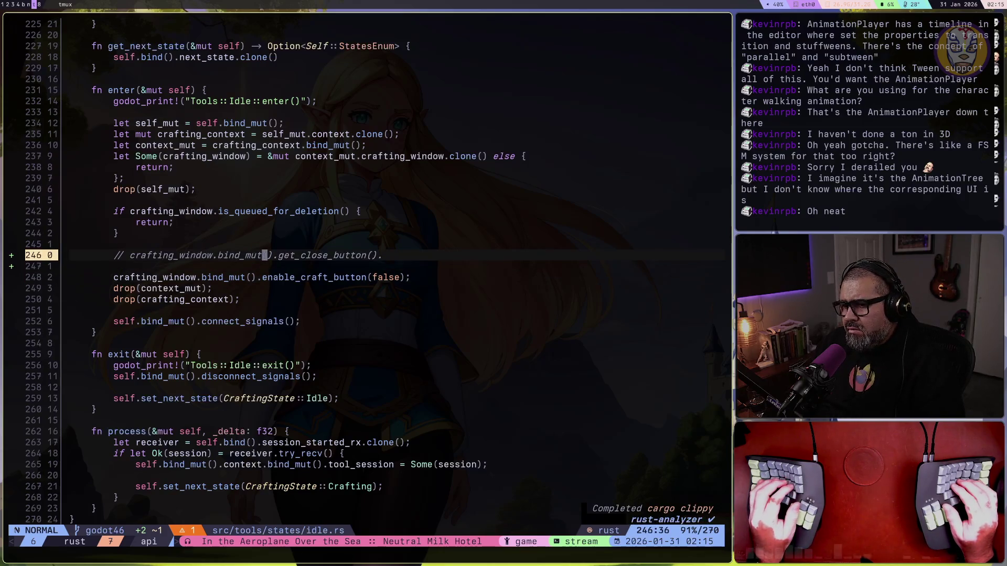
key("g")
key("c")
key("c")
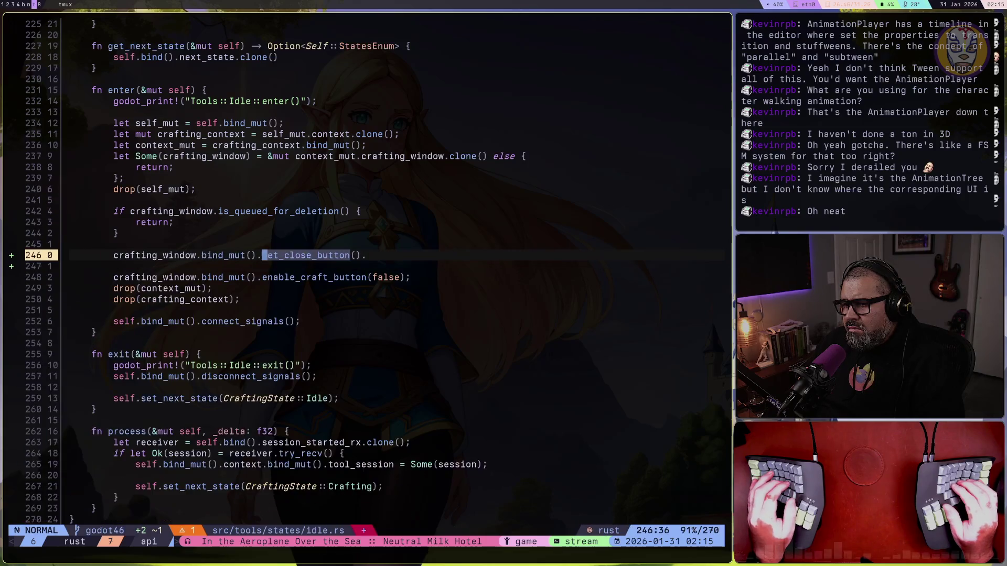
key("K")
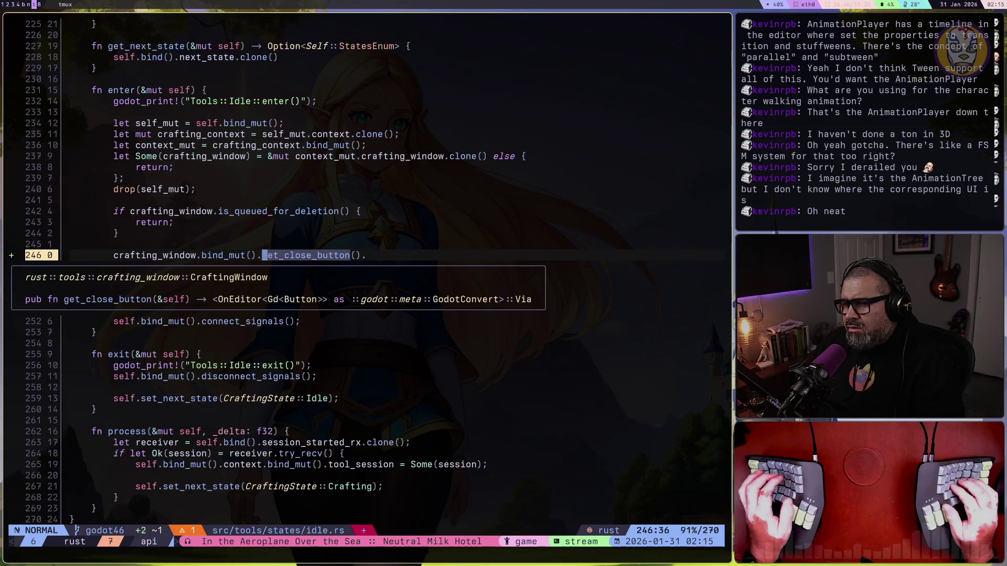
key("dollar")
type("a.set_visible")
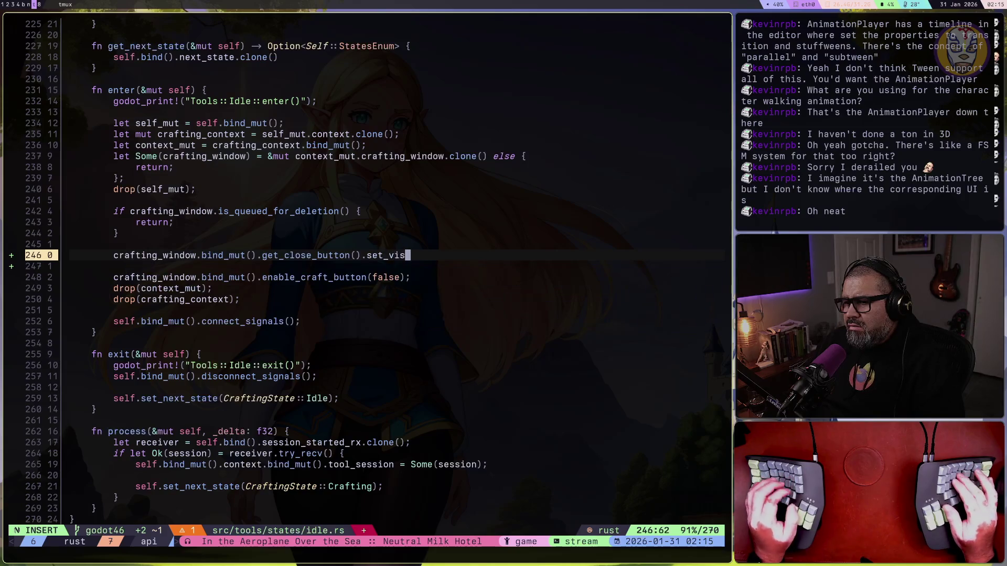
type("(")
type("false);")
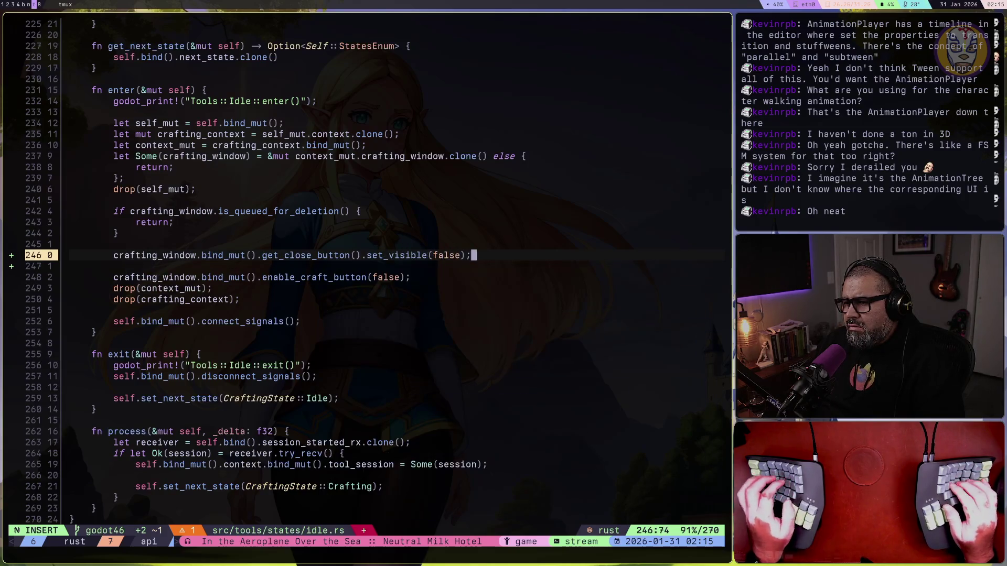
key("Escape")
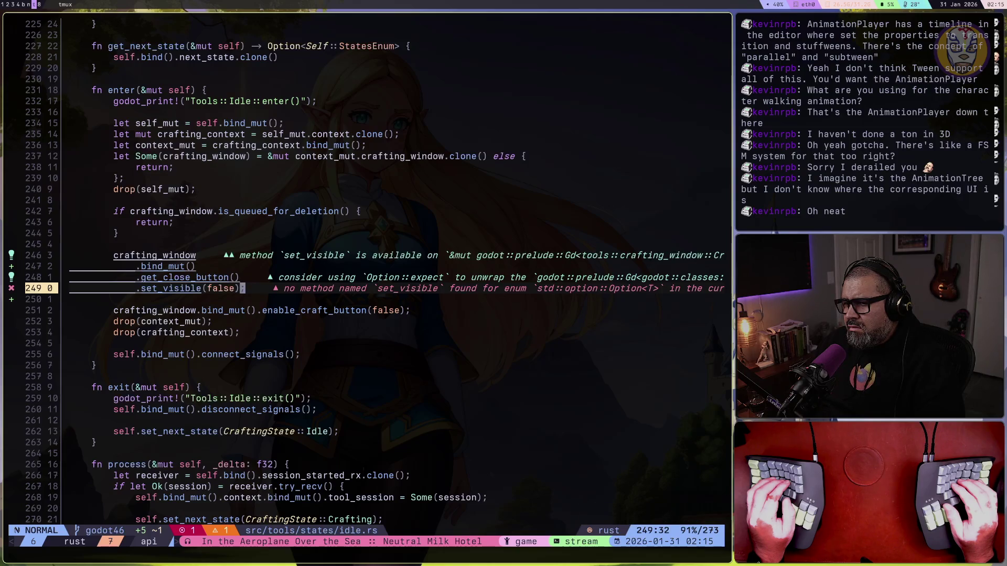
Read the set_visible error, check get_close_button's return type, and list its definitions
key("[d")
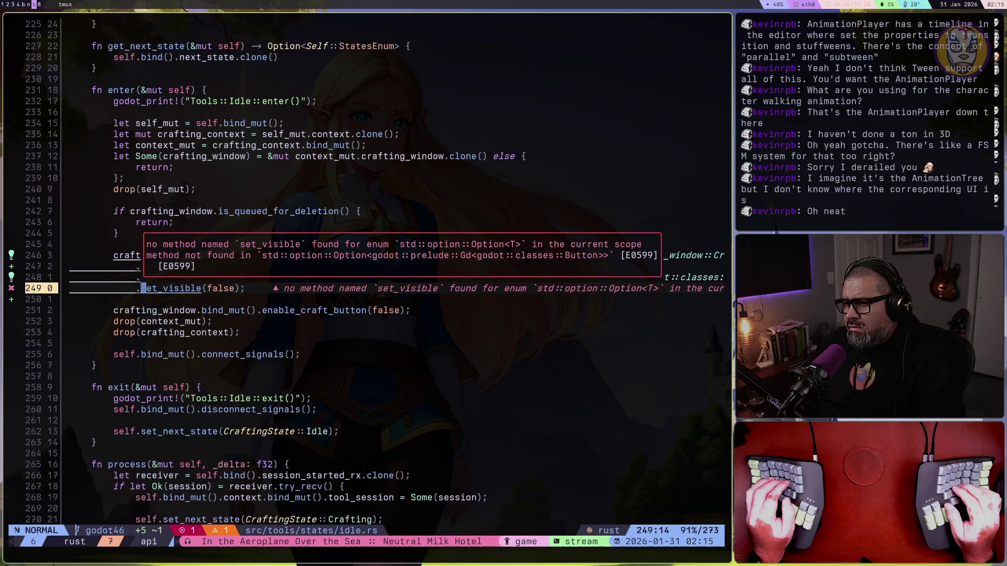
key("k")
key("shift+k")
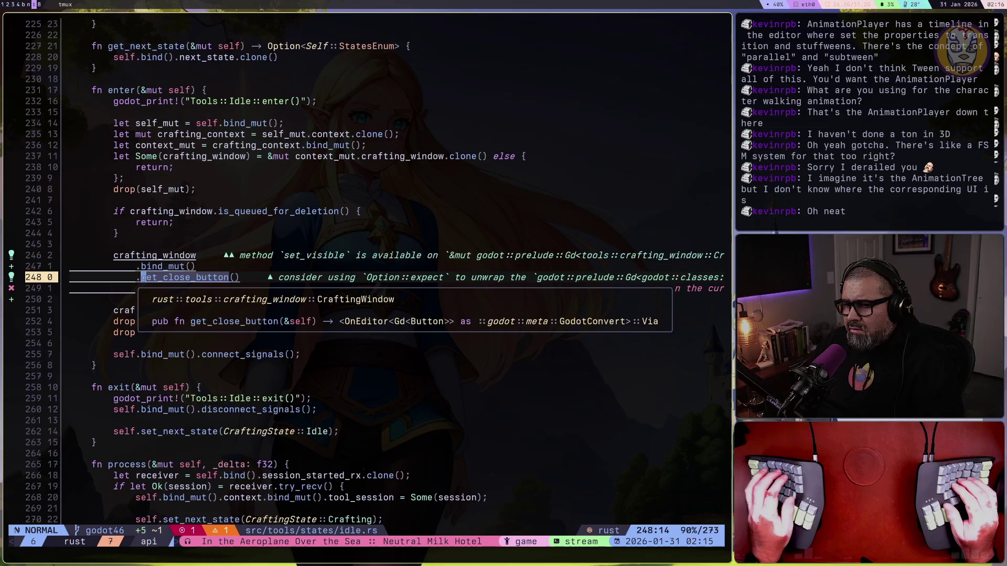
key("g")
key("d")
key("Escape")
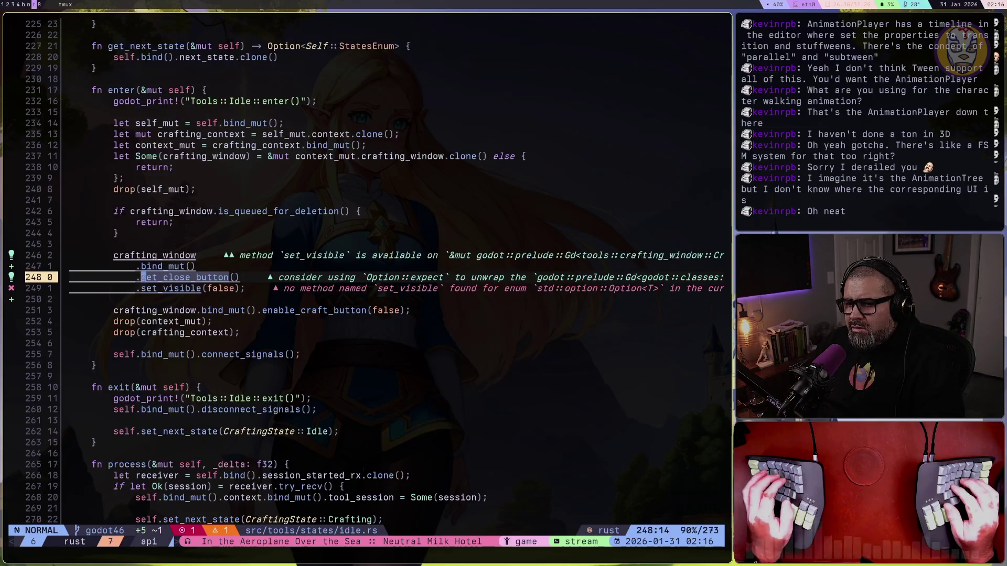
key("g")
key("d")
key("Escape")
key("j")
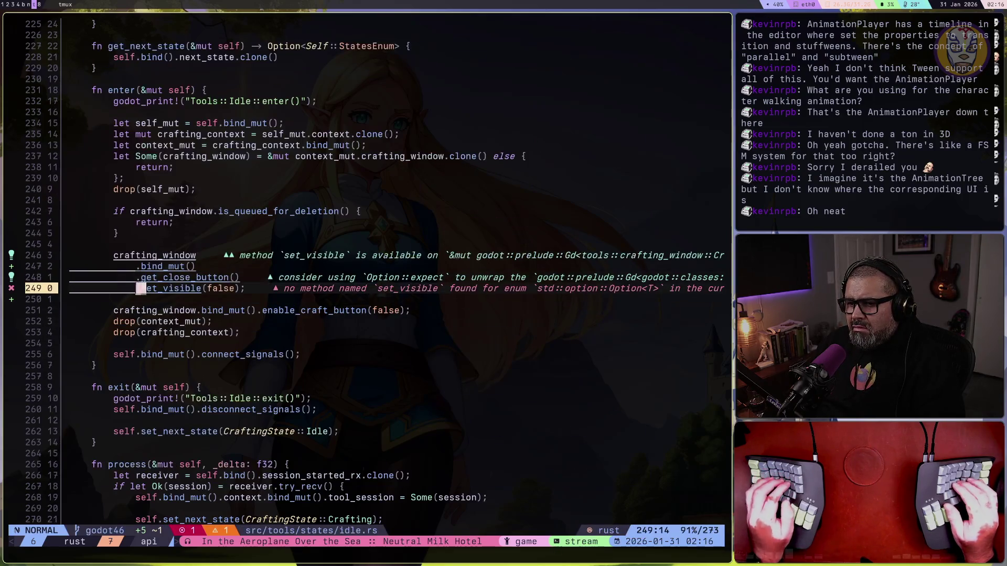
key("k")
key("g")
key("d")
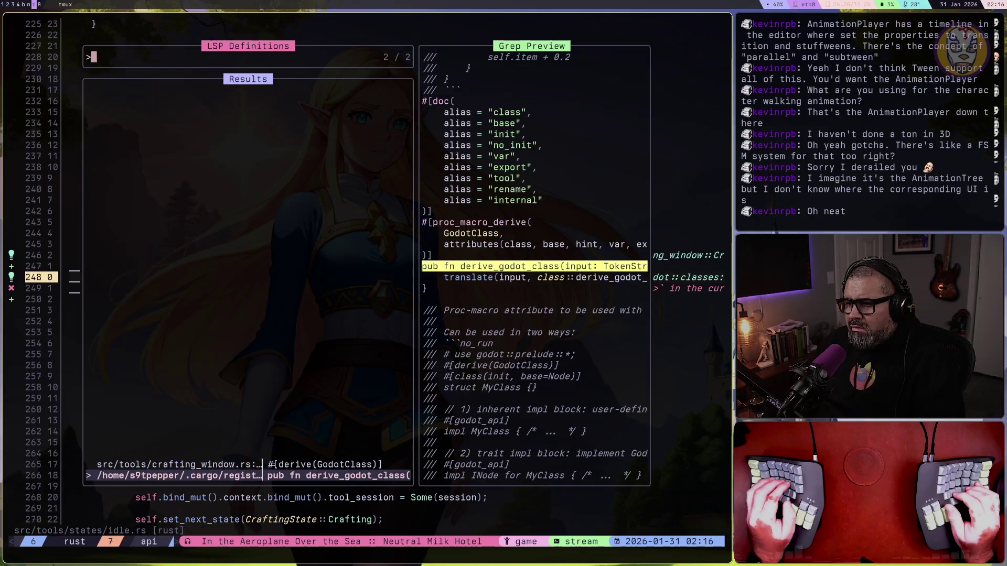
Preview get_close_button's definitions, open godot-macros lib.rs, return to idle.rs, and begin a .exp line
key("ctrl+p")
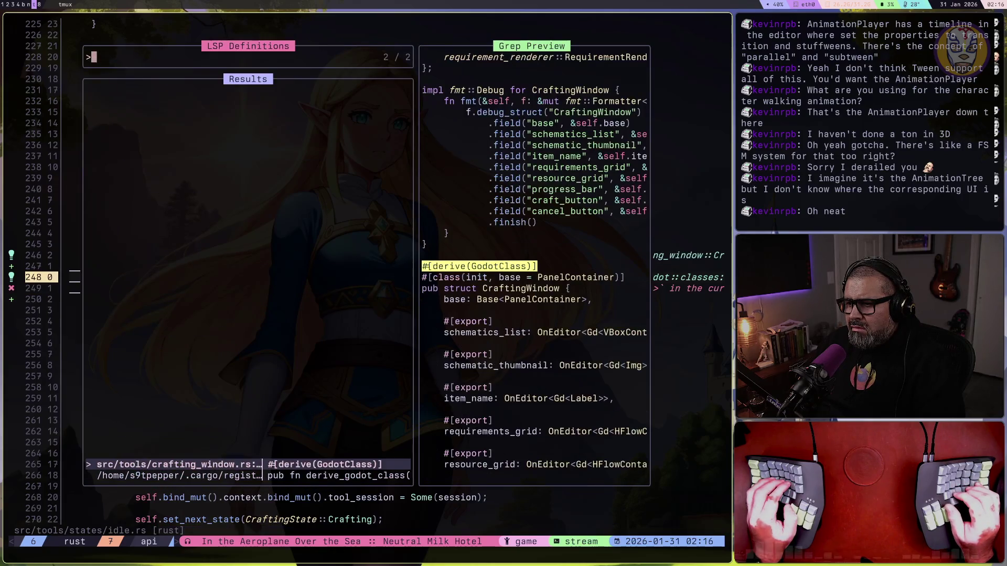
key("ctrl+n")
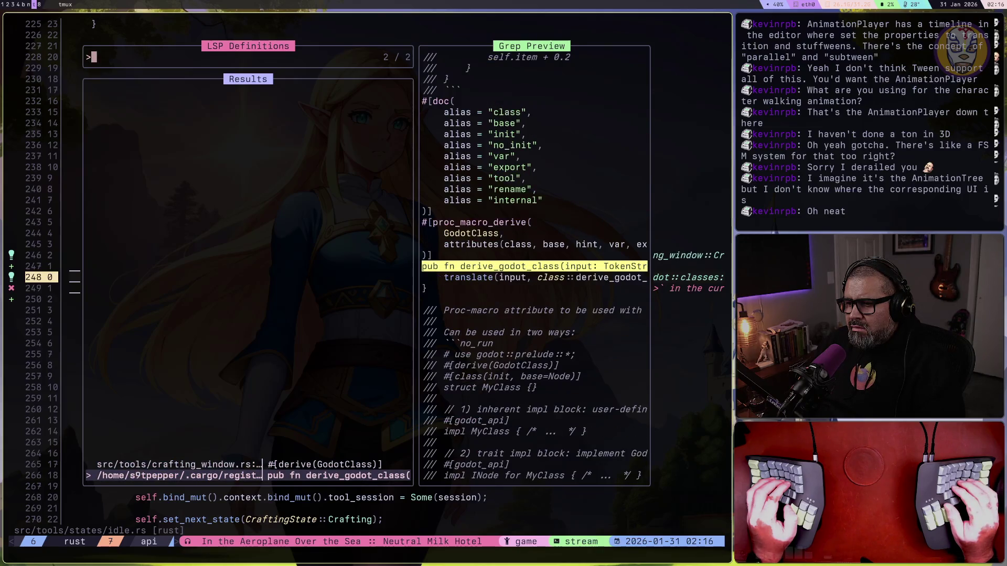
key("Escape")
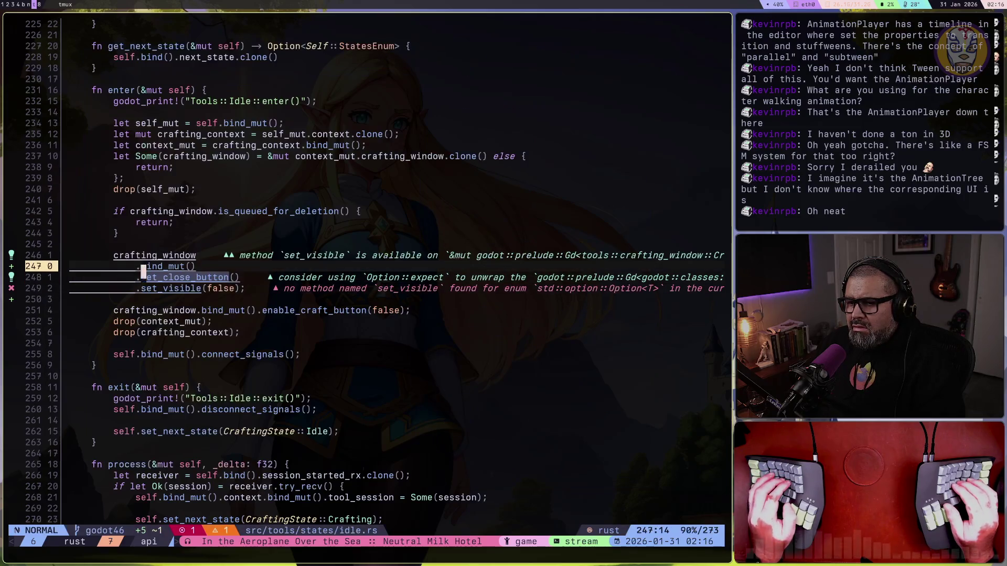
key("g")
key("d")
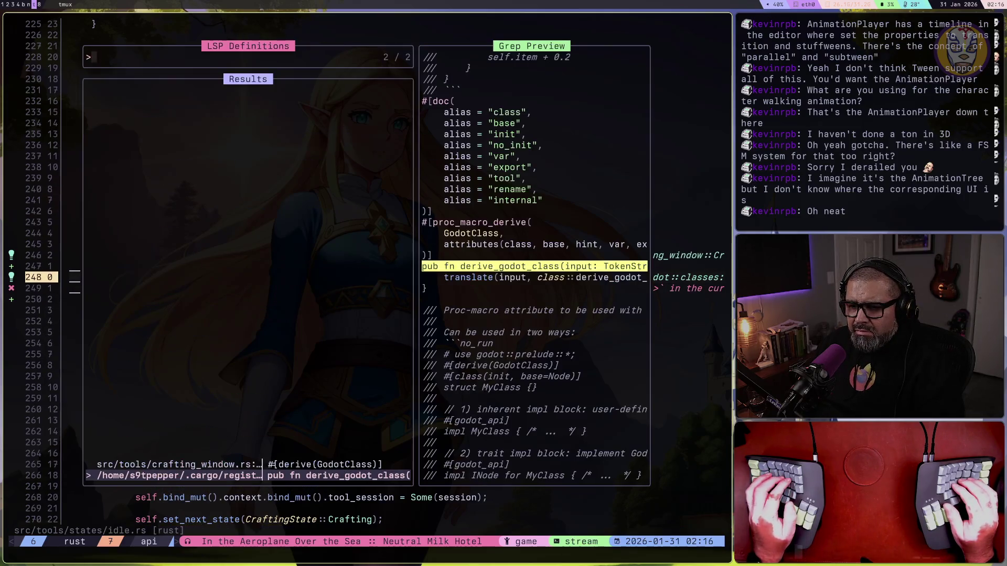
key("Return")
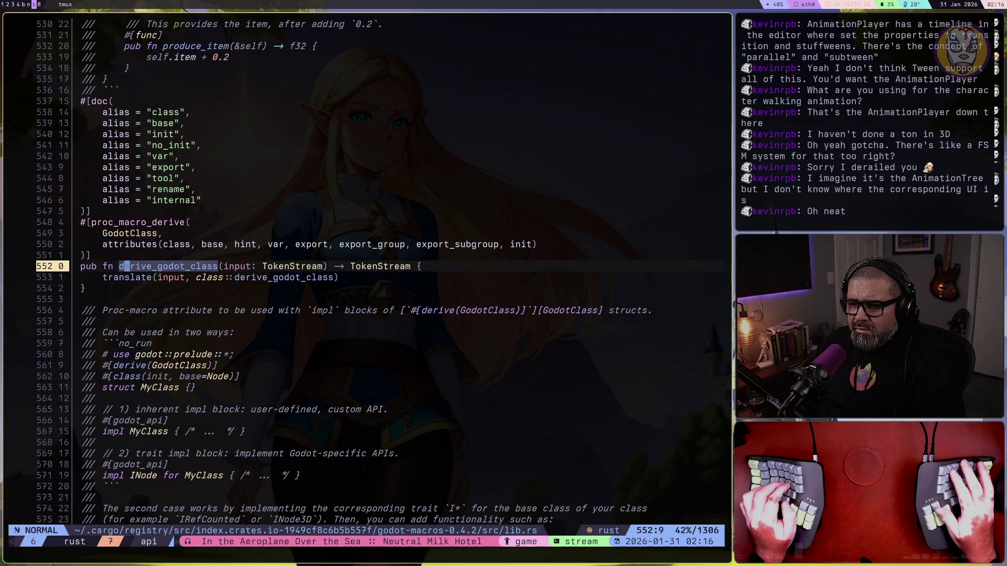
key("ctrl+o")
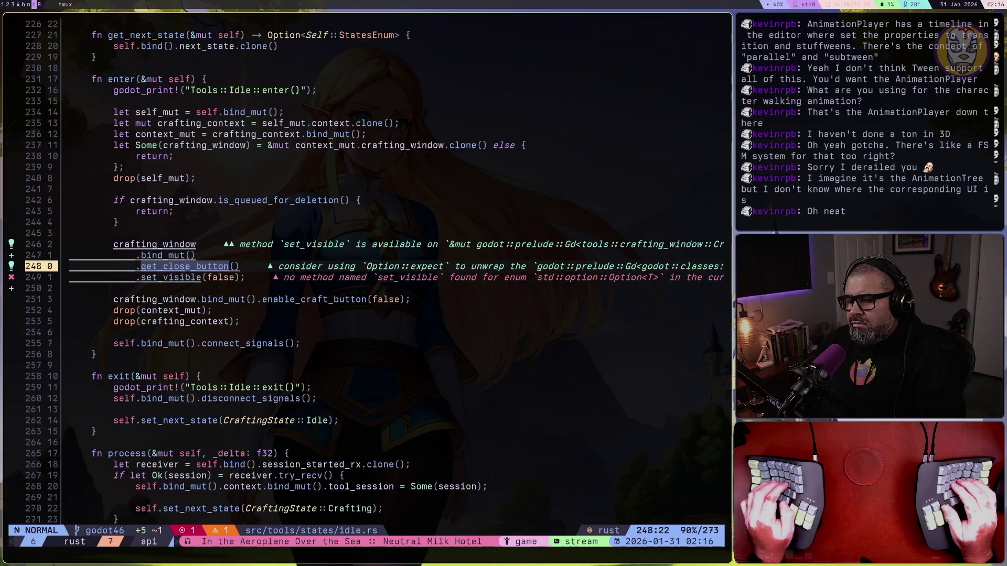
type("o.expe")
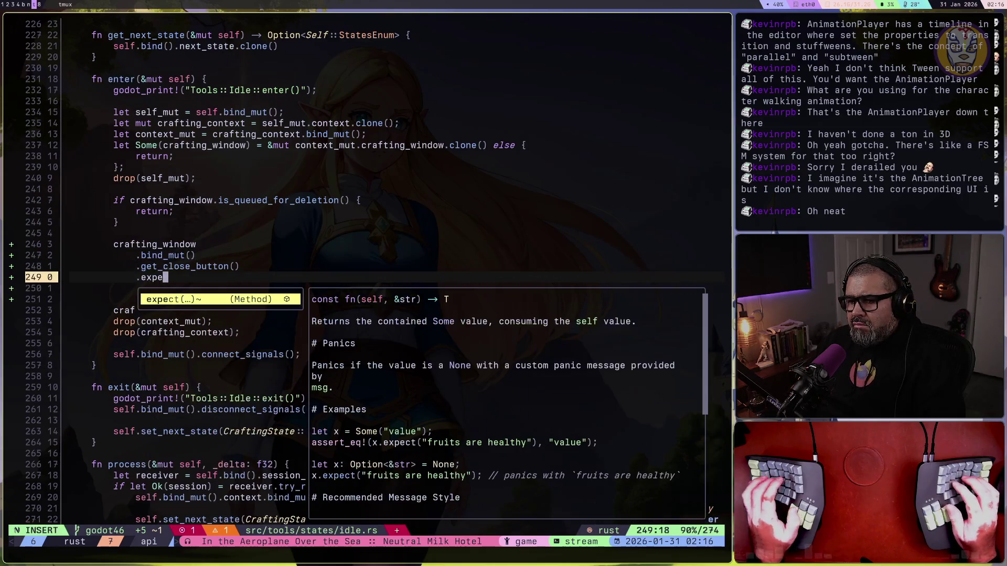
Complete .expect("button") under get_close_button() and move down to the set_visible line
key("Return")
type("\"bu")
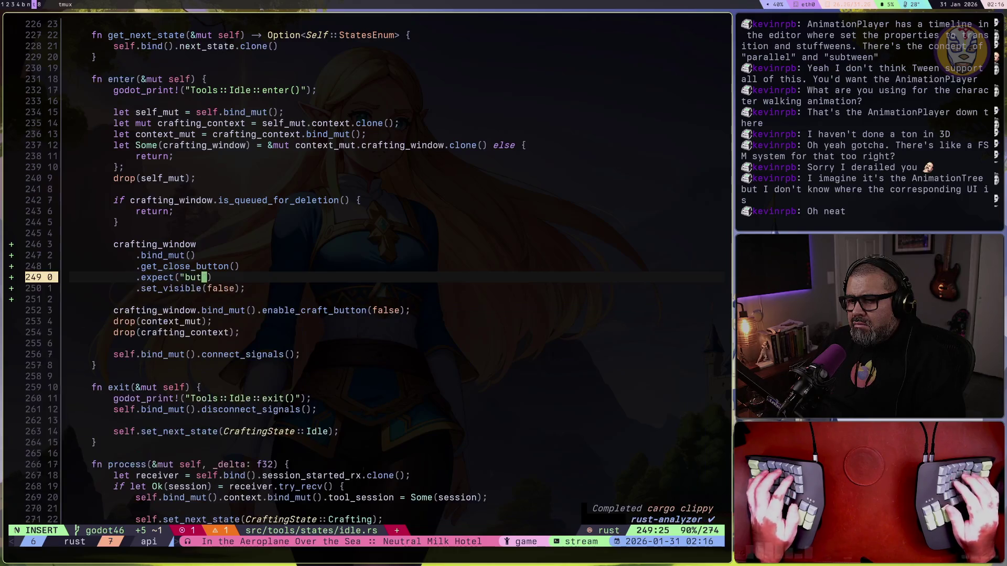
type("tto")
key("Escape")
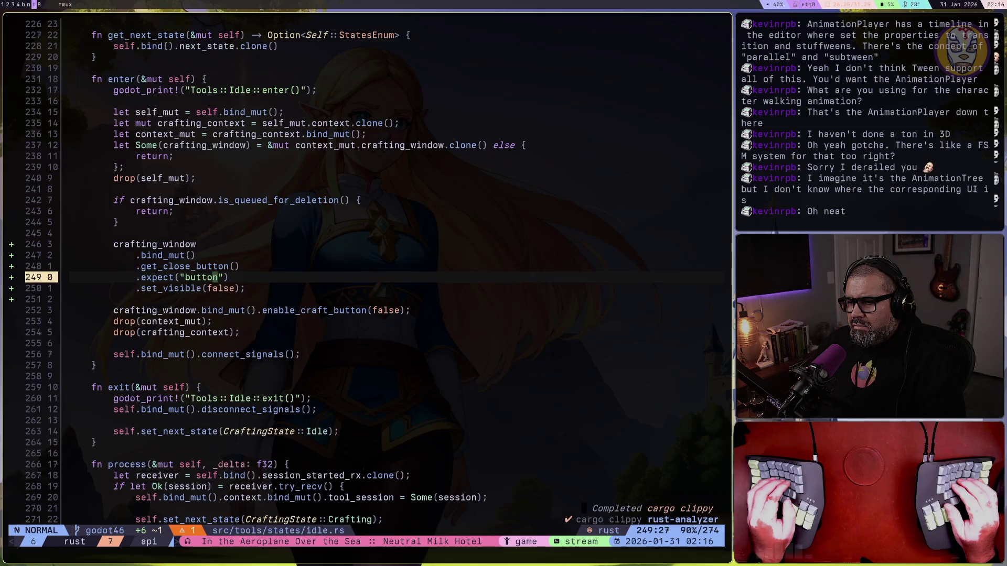
key("j")
key("b")
key("b")
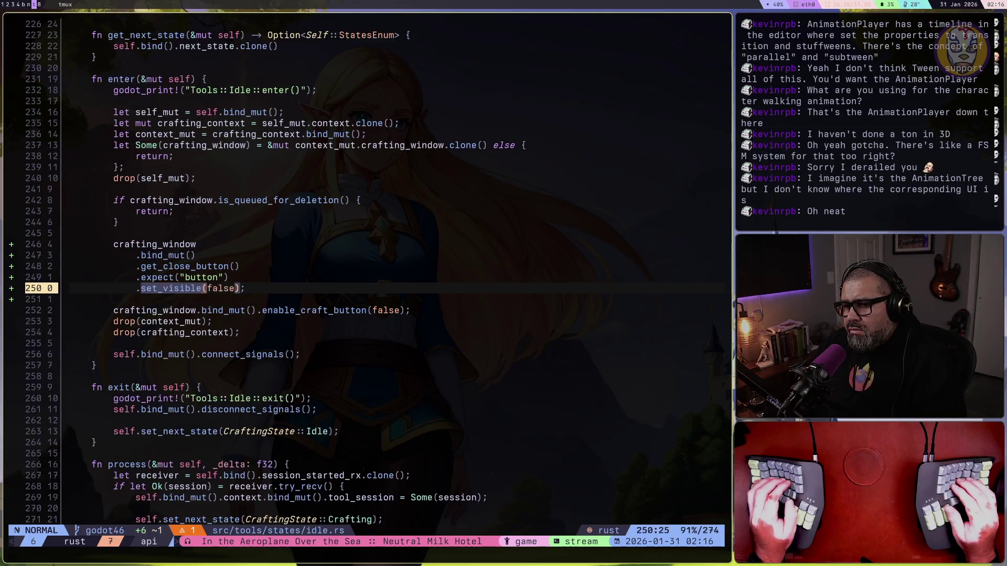
key("shift+v")
Copy the five close-button lines and open crafting.rs from the file tree
key("k")
key("k")
key("k")
key("y")
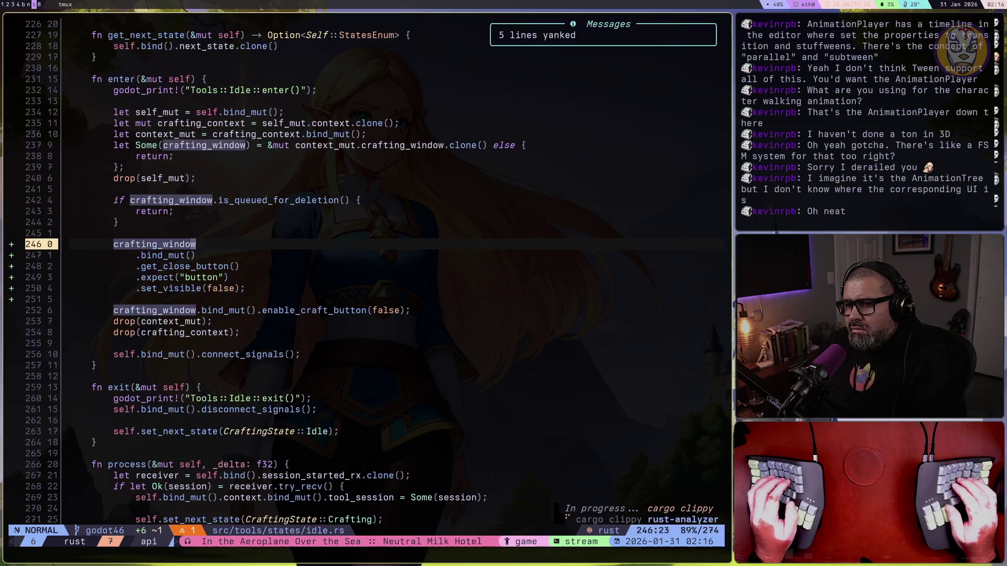
key("space")
key("e")
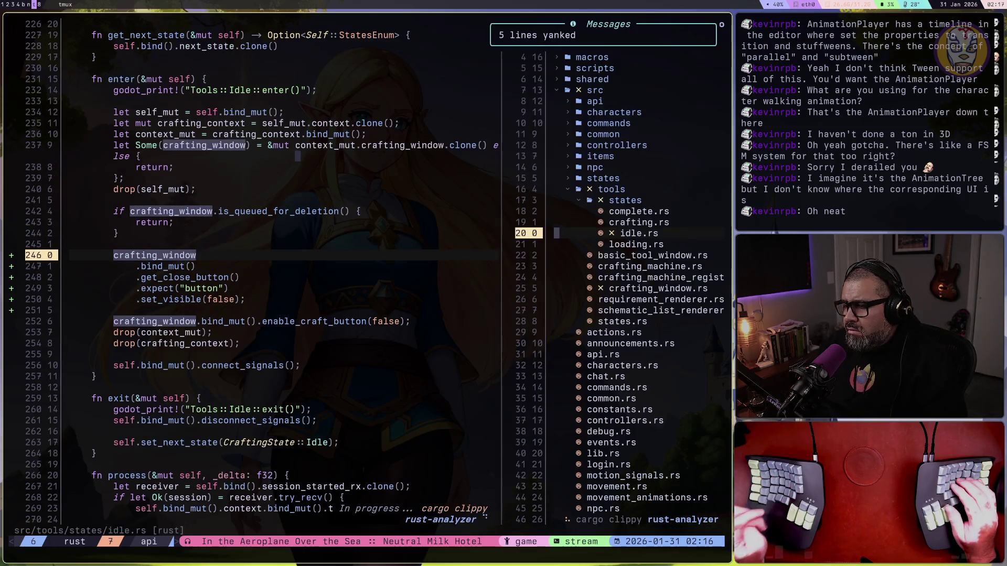
key("k")
key("Return")
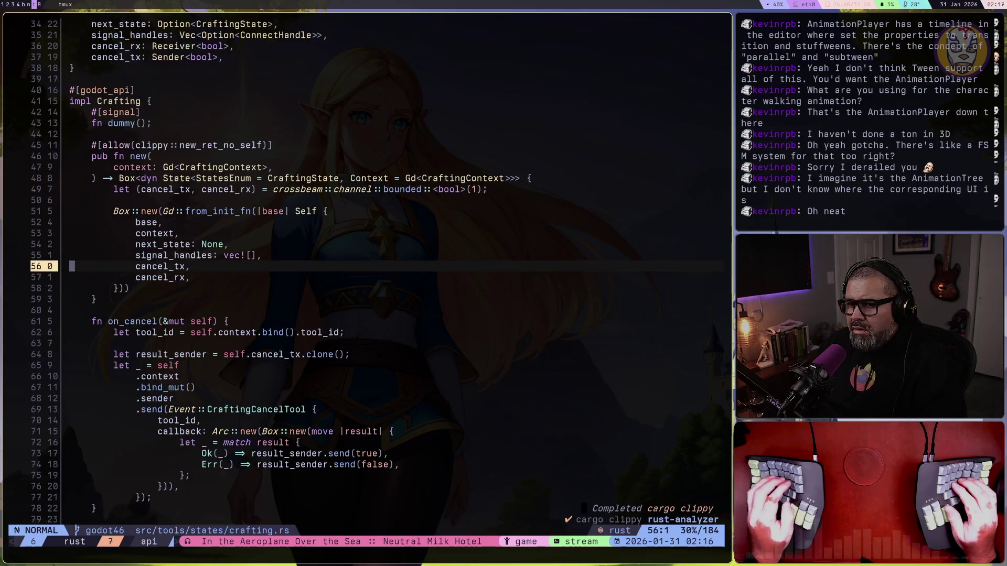
Paste the close-button lines into Crafting's enter() after the crafting_window guard, changing false to true
key("ctrl+d")
key("ctrl+d")
key("ctrl+d")
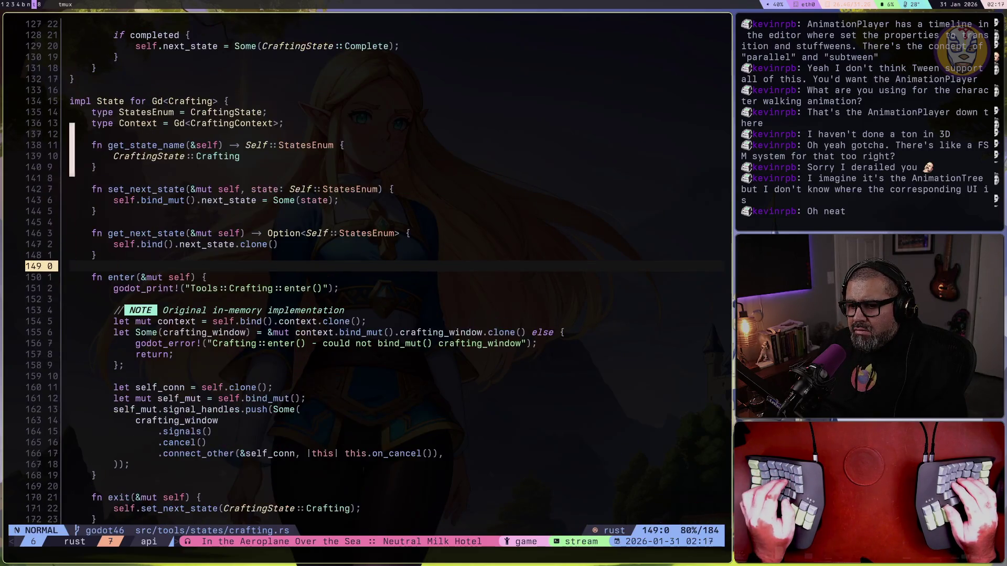
key("ctrl+d")
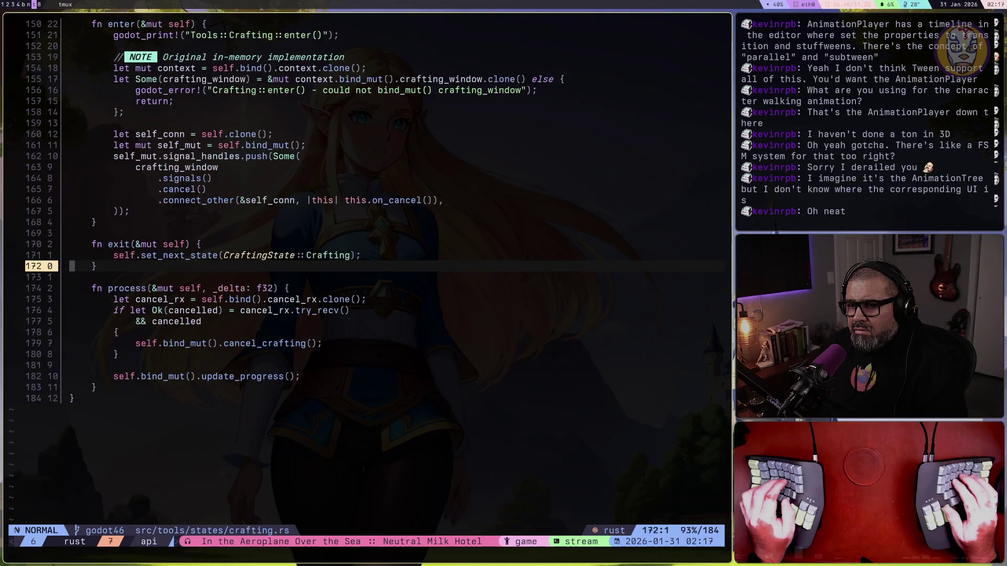
key("6")
key("k")
key("8")
key("k")
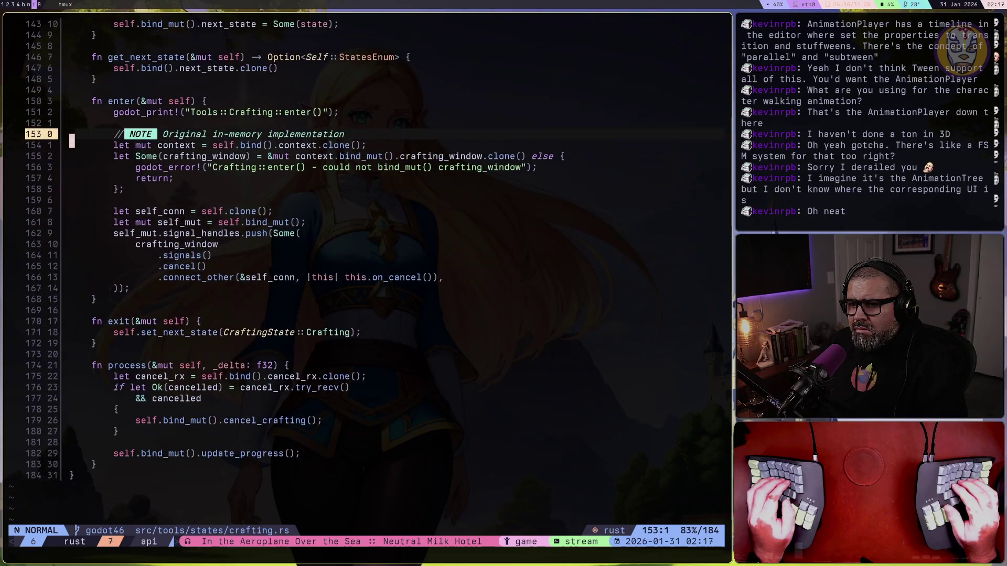
key("o")
key("Escape")
key("p")
key("j")
key("j")
key("j")
key("w")
key("w")
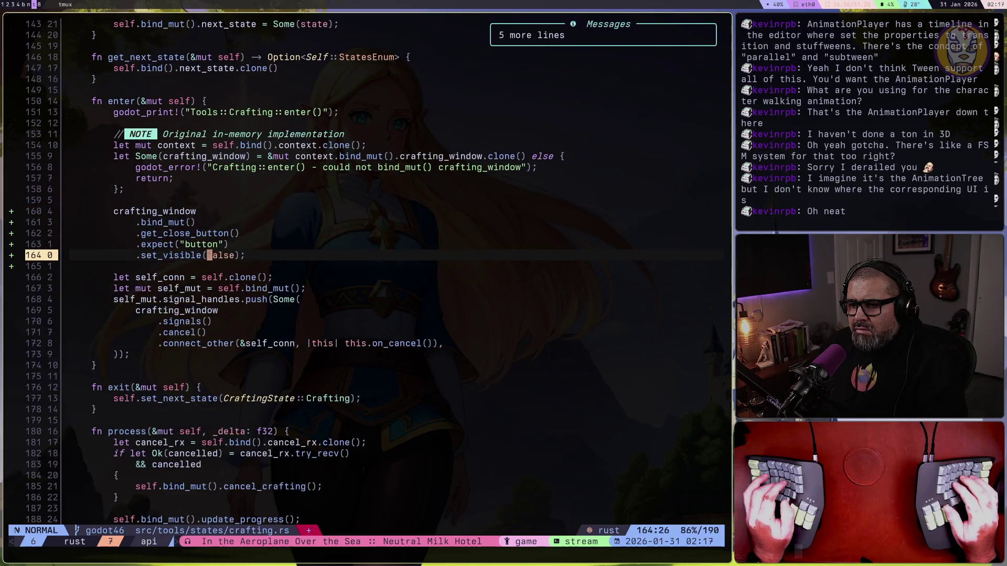
type("cwtrue")
key("Escape")
Save crafting.rs with :w
key("colon")
type("w")
key("Return")
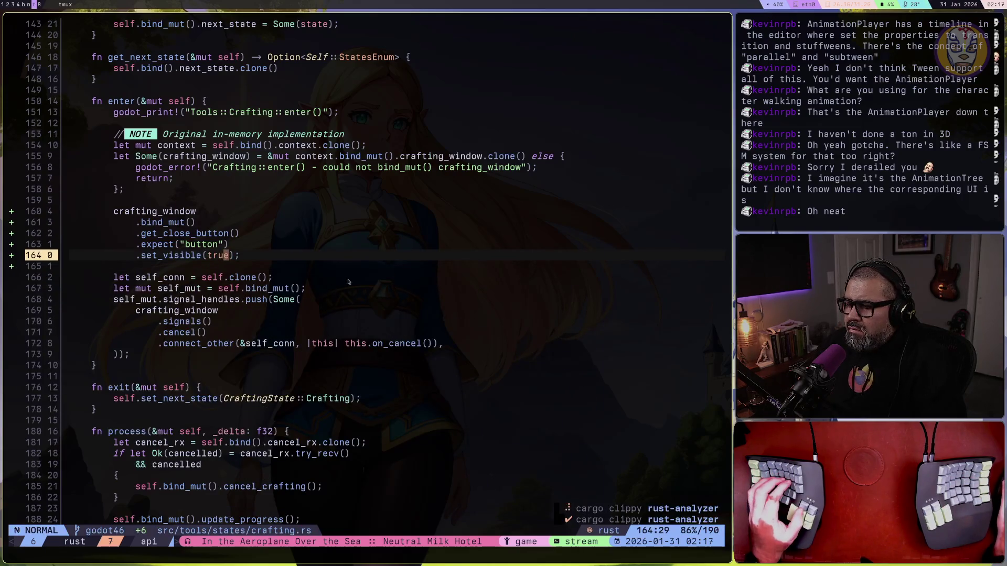
key("super+1")
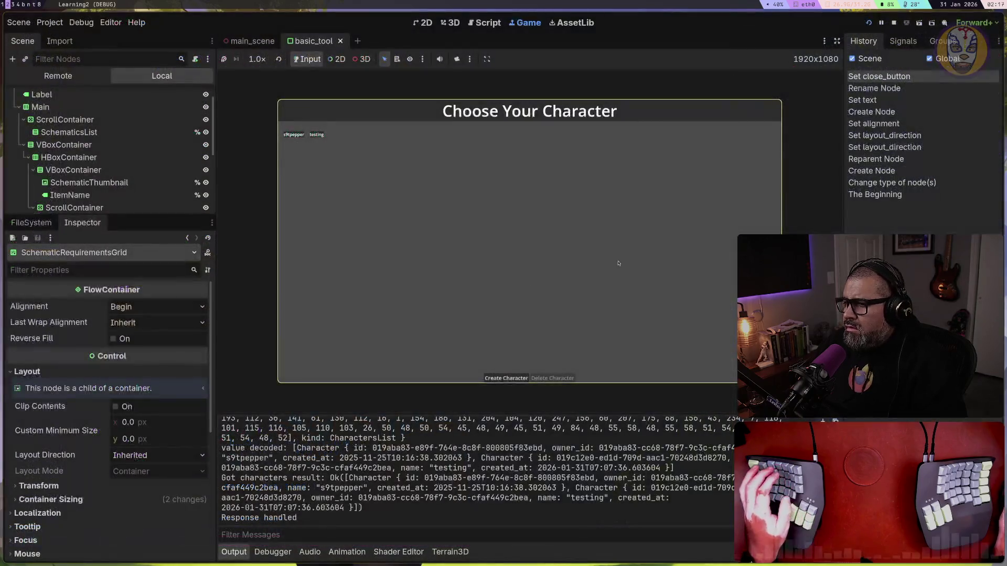
Restart the game, log in, and enter as the testing character
left_click(893, 24)
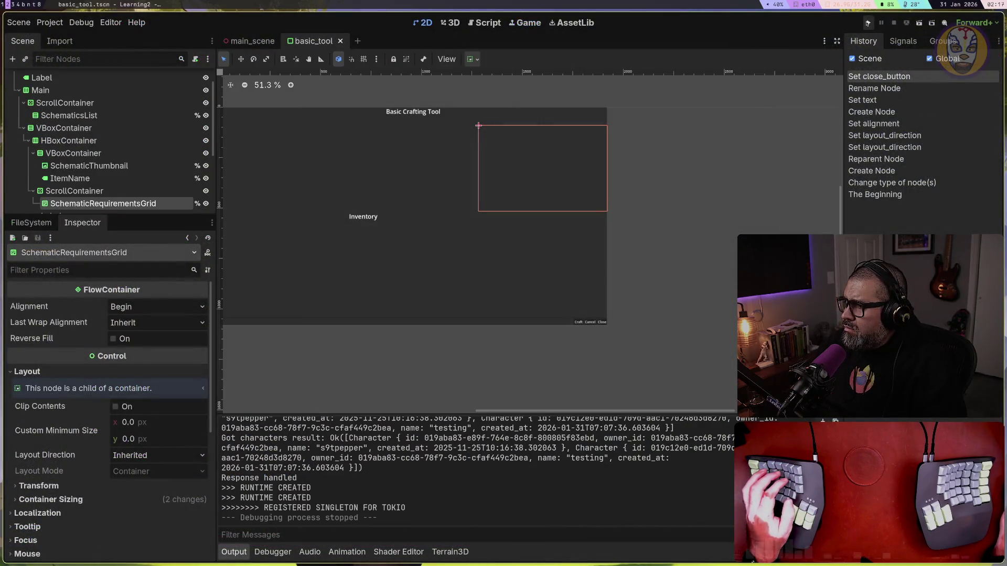
left_click(869, 23)
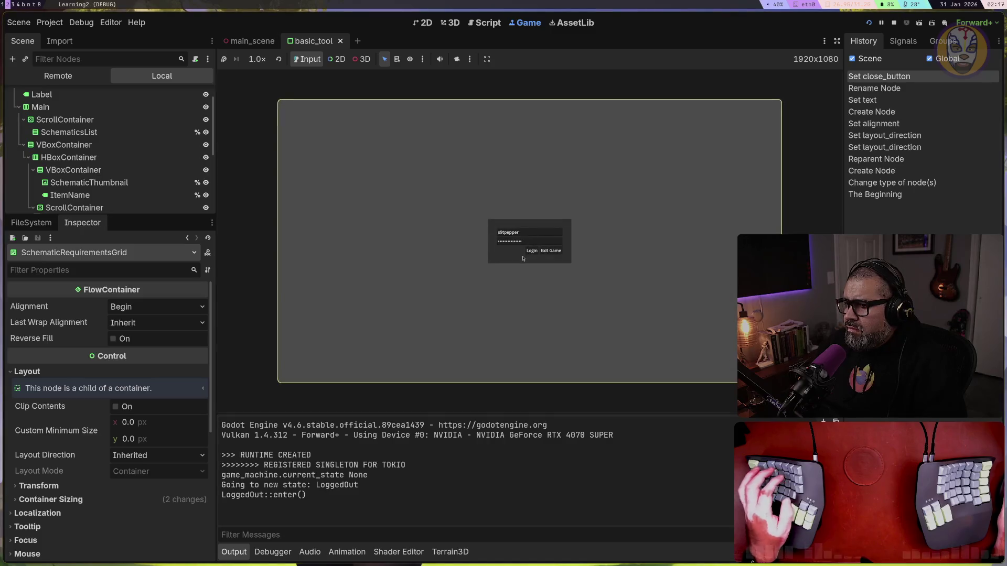
left_click(531, 251)
double_click(312, 134)
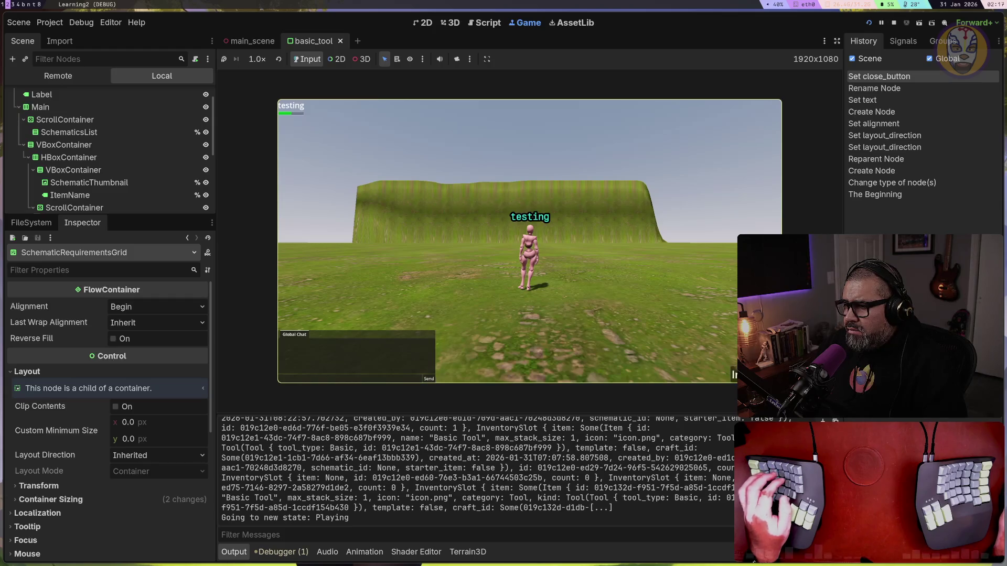
Open the Basic Crafting Tool, view the Basic Tool Schematic, then run forward out of crafting
key("i")
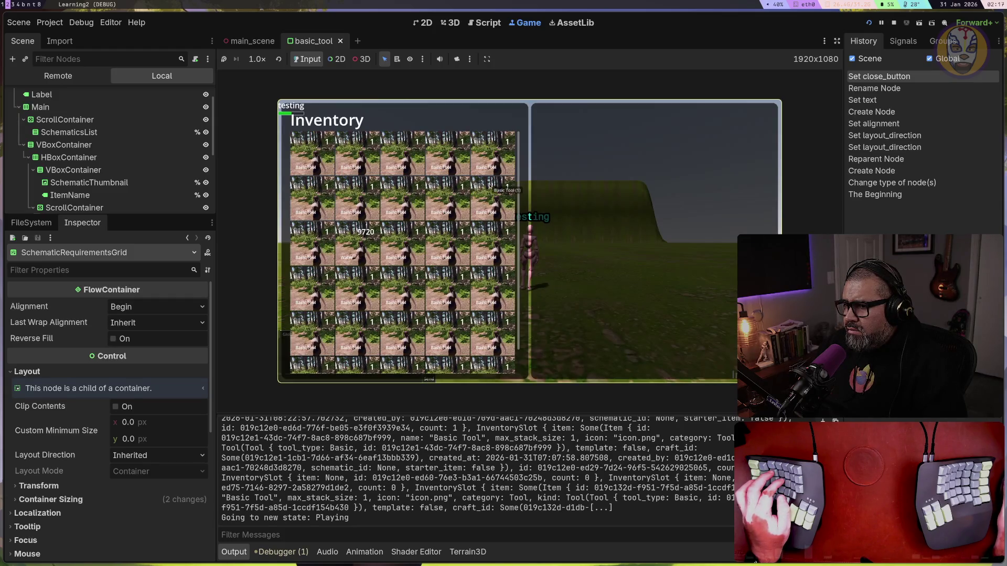
double_click(490, 186)
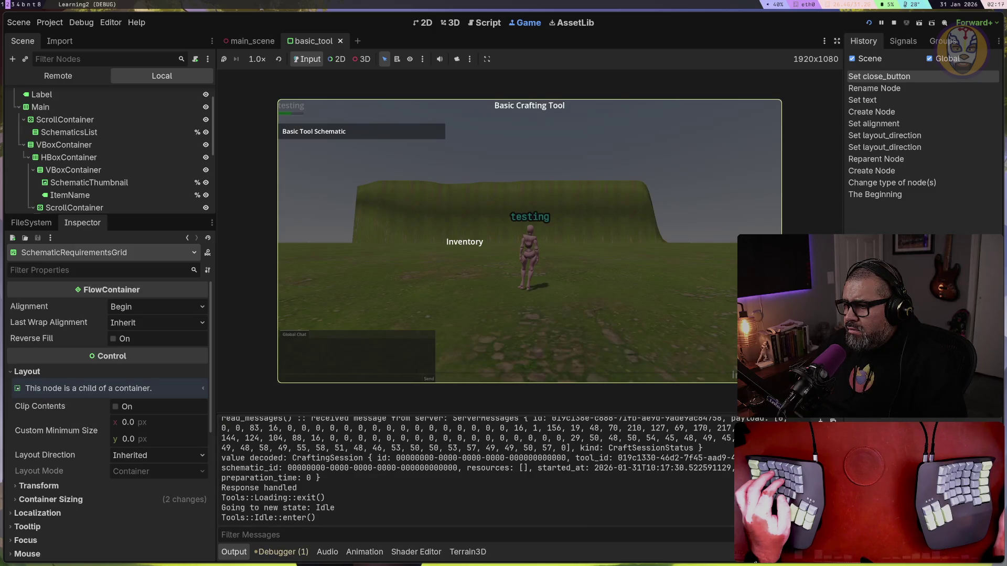
left_click(416, 137)
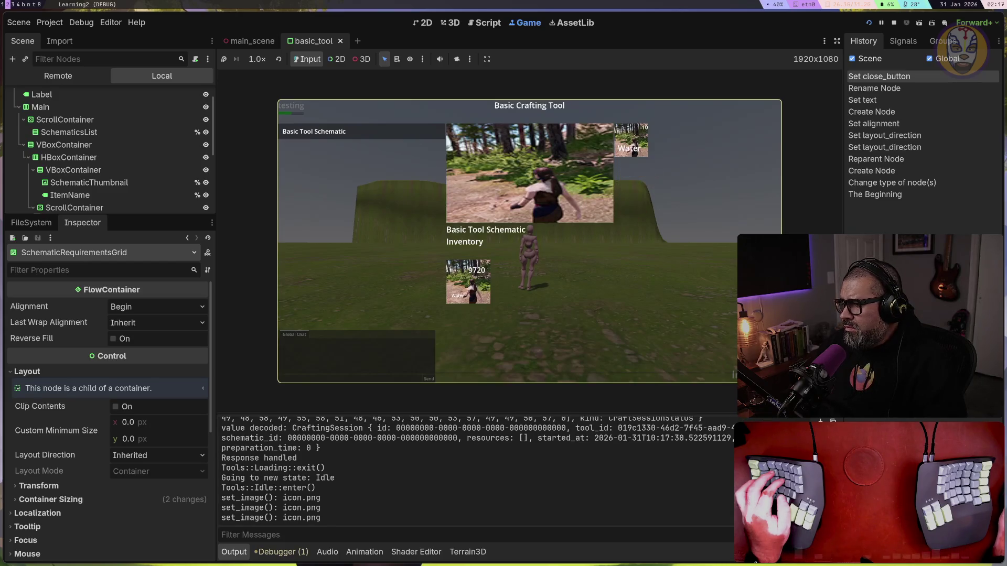
key("Return")
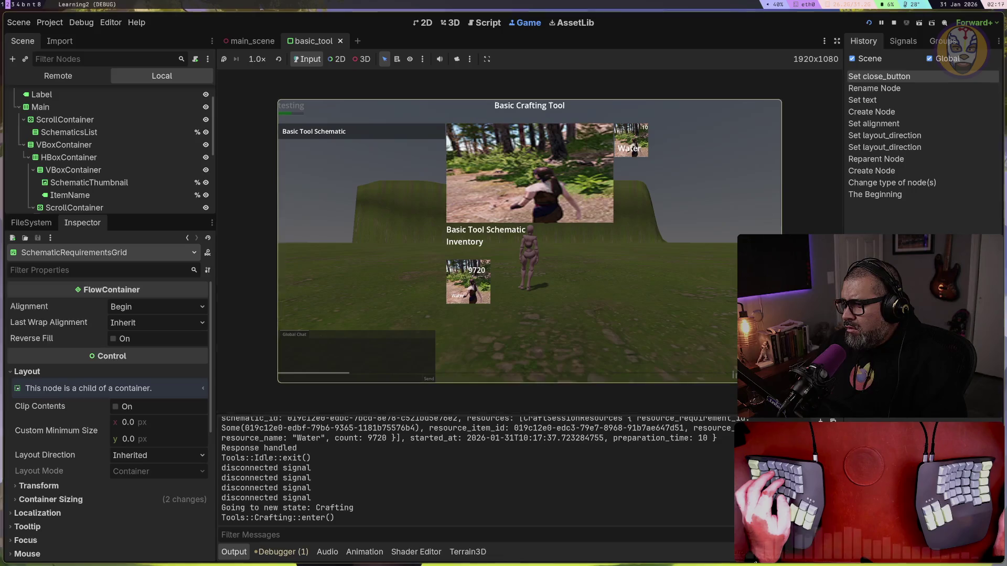
key("w")
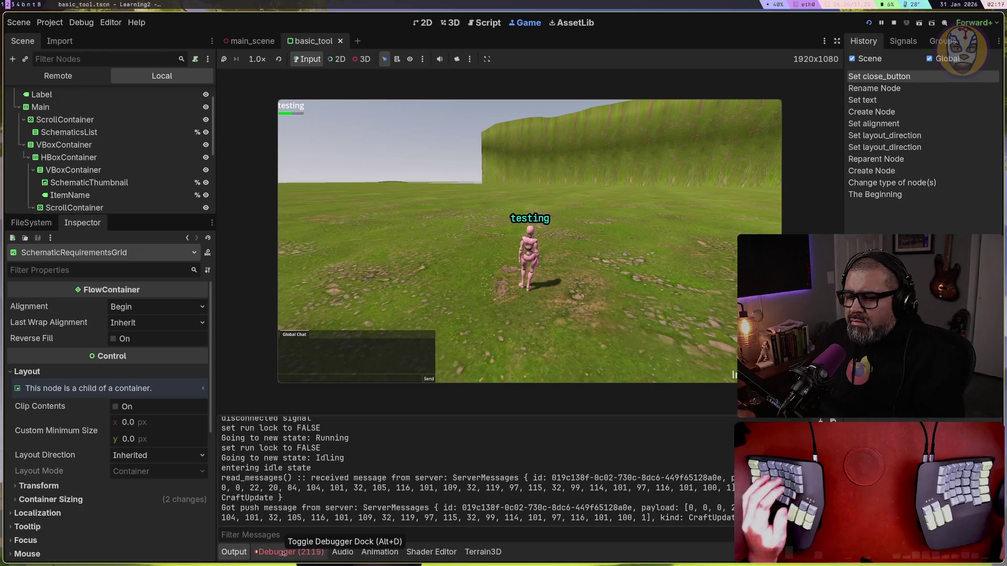
left_click(283, 552)
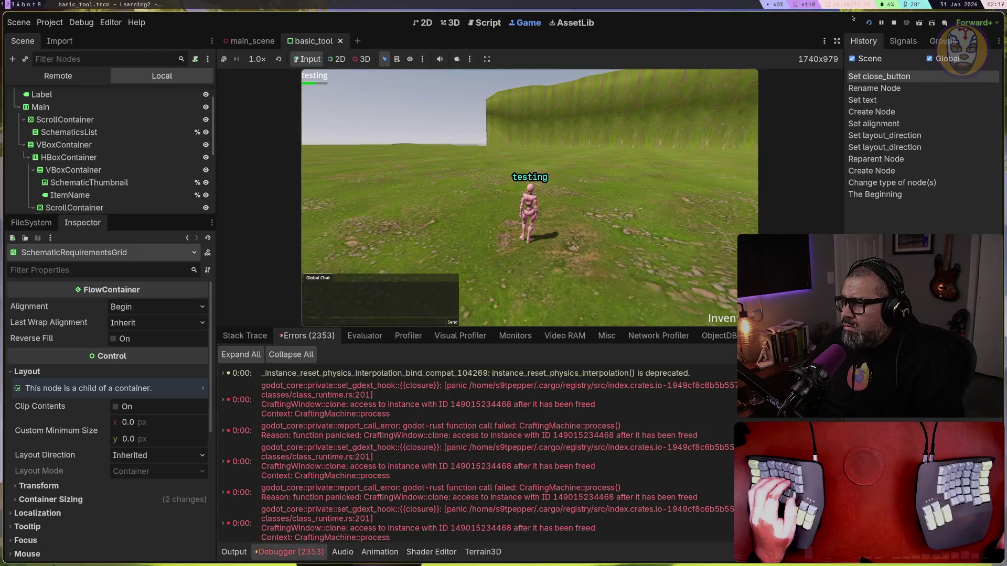
Stop the game and scroll through the CraftingWindow freed-instance errors from CraftingMachine::process
key("F8")
scroll(540, 390, "down", 3)
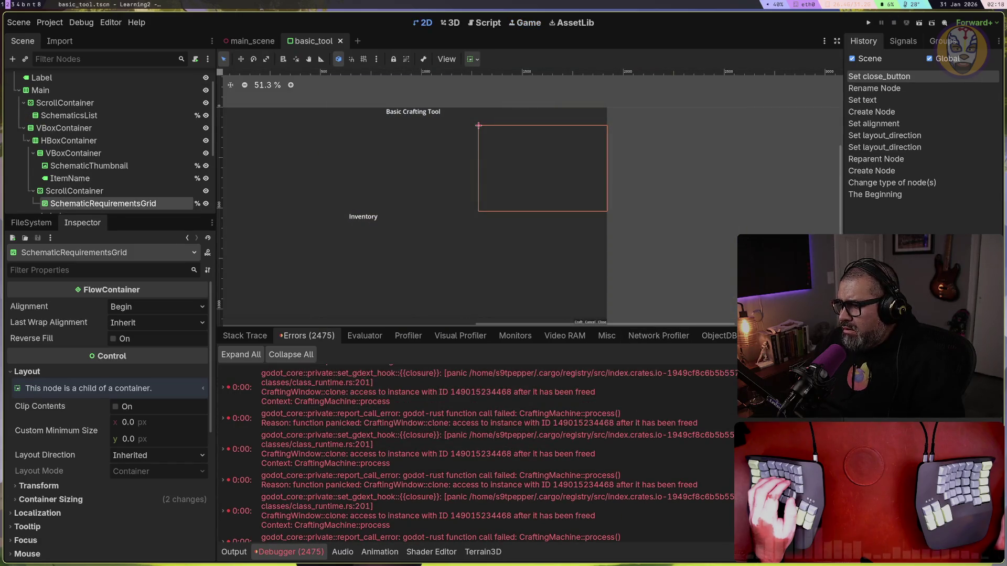
scroll(606, 442, "down", 3)
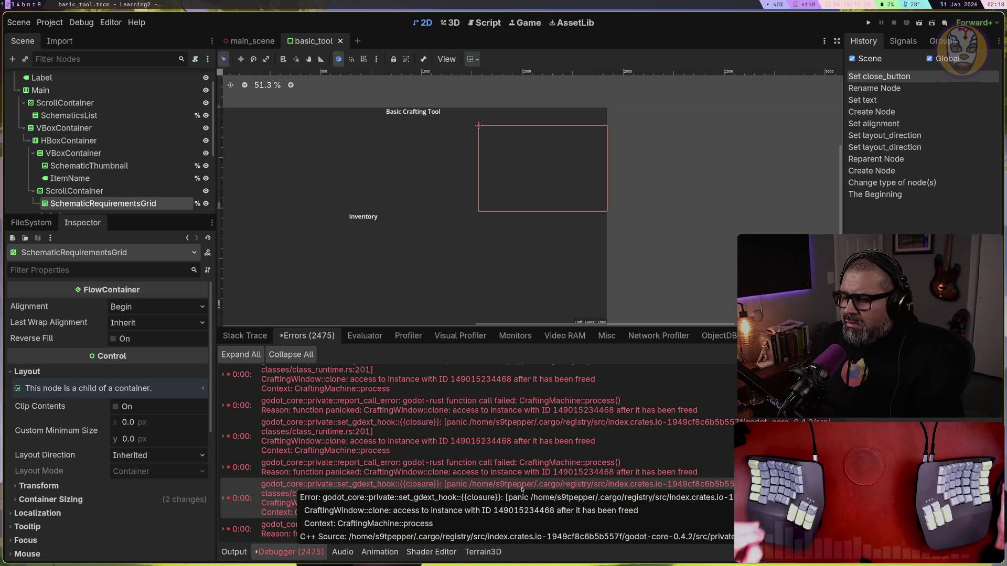
key("super+t")
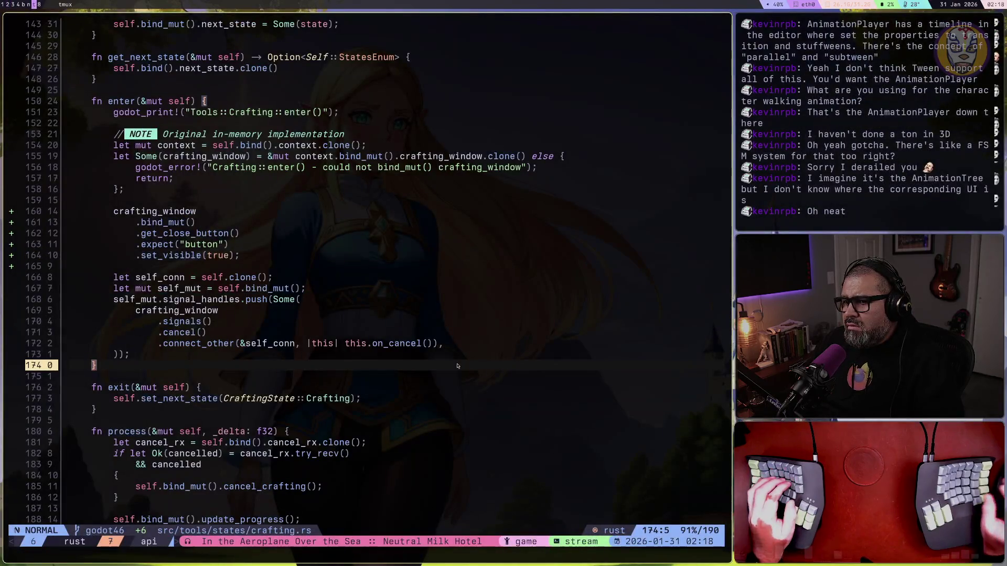
Open tools/crafting_machine.rs and scroll through setup_states and the state accessors
key("g")
key(";")
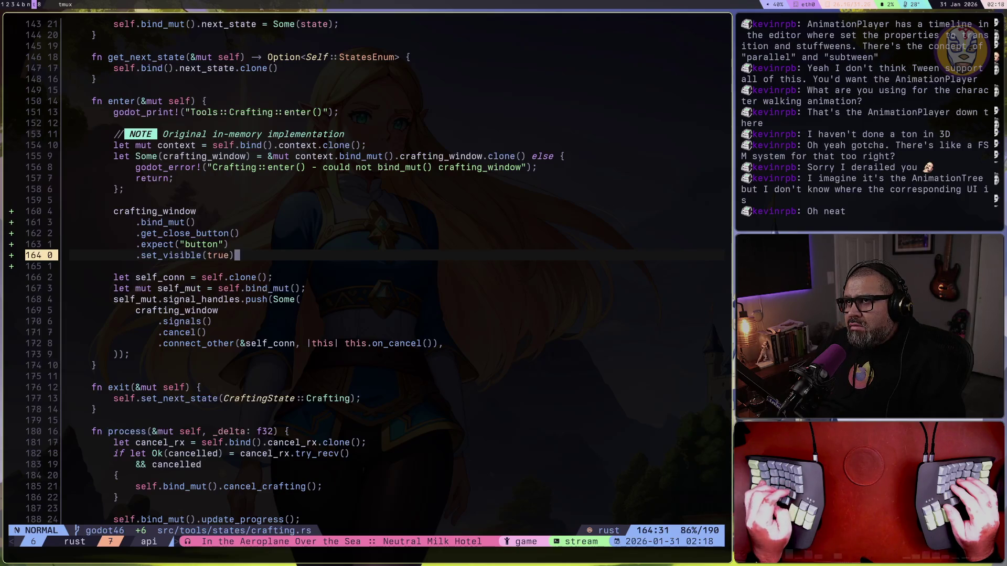
key("space")
key("e")
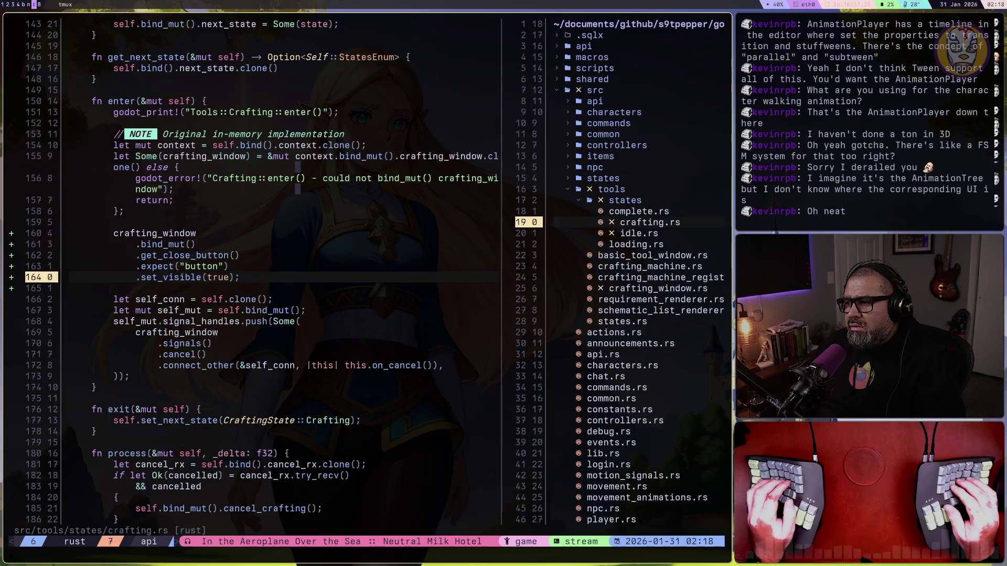
key("j")
key("j")
key("j")
key("j")
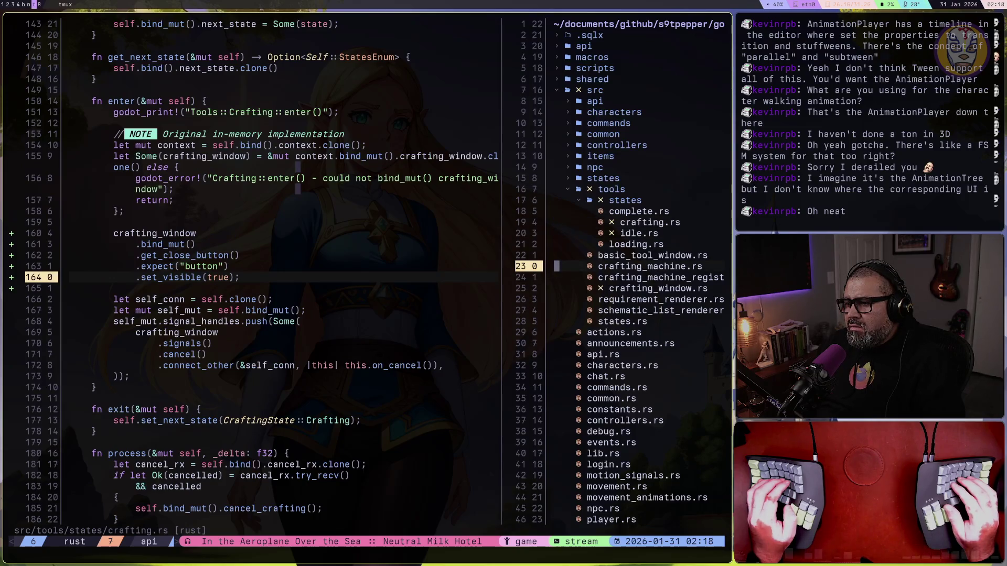
key("Return")
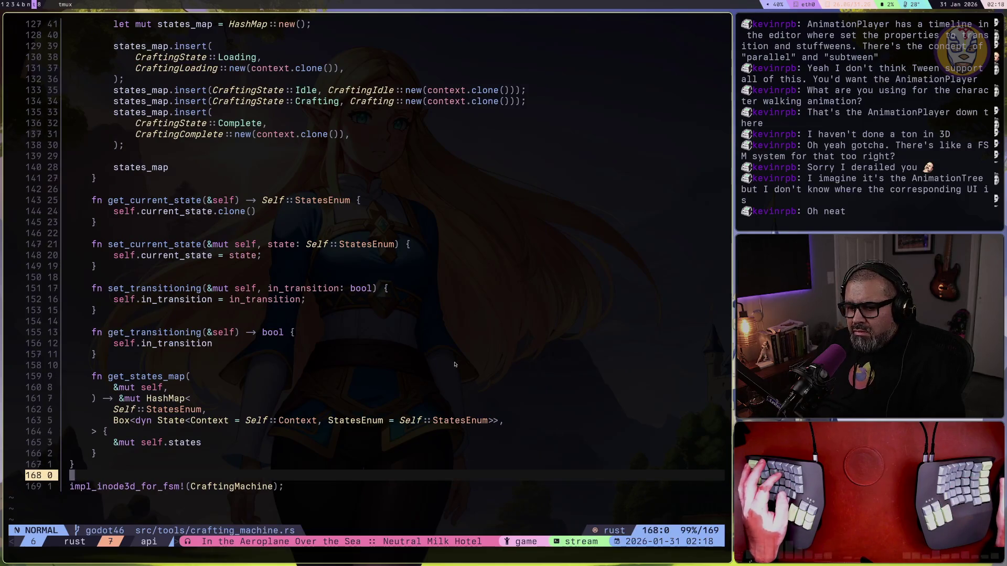
scroll(454, 366, "up", 5)
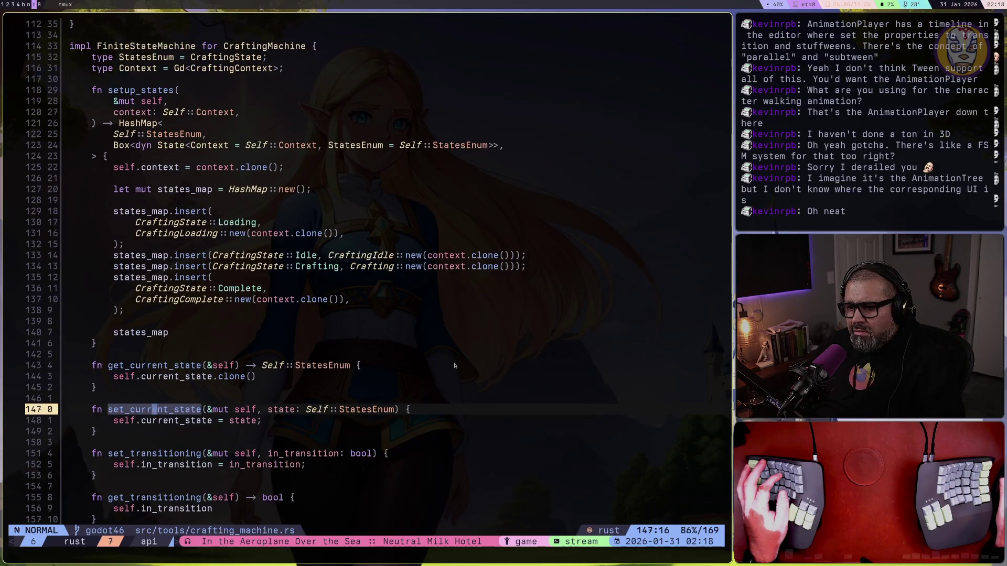
scroll(455, 366, "up", 1)
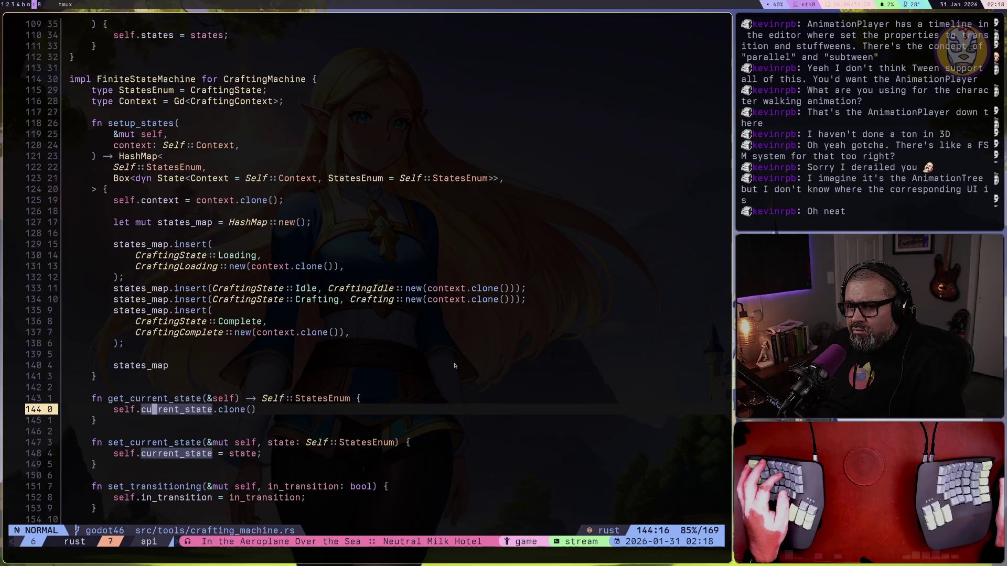
scroll(455, 366, "down", 5)
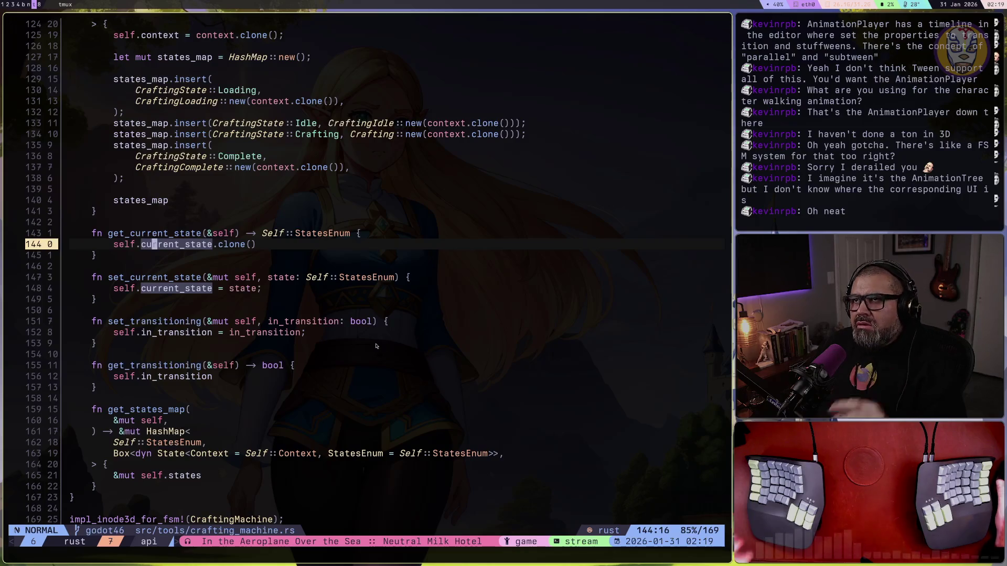
key("9")
key("j")
key("space")
Reopen crafting.rs and jump from process() into the update_progress definition
key("e")
key("k")
key("k")
key("k")
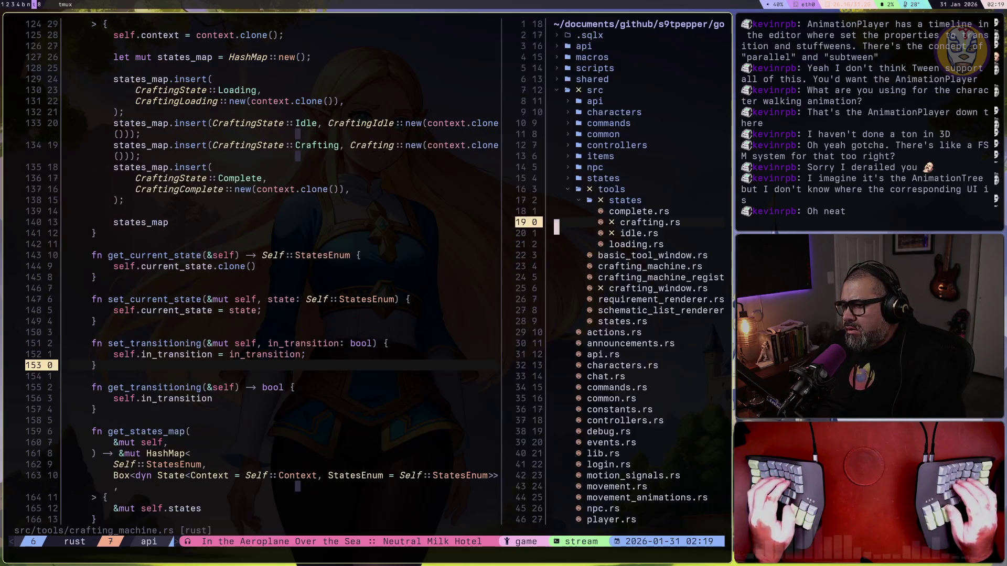
key("Return")
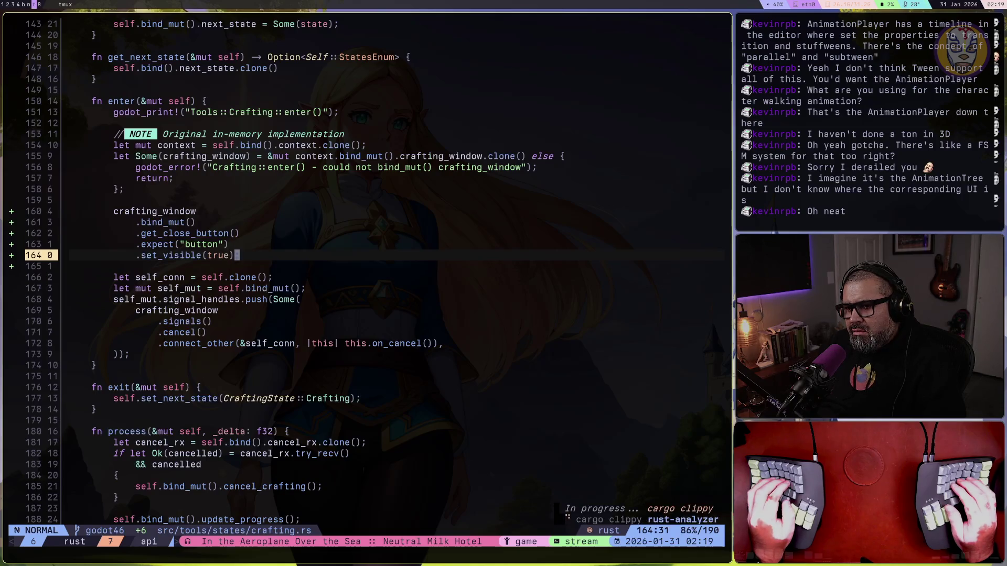
key("ctrl+d")
key("k")
key("k")
key("k")
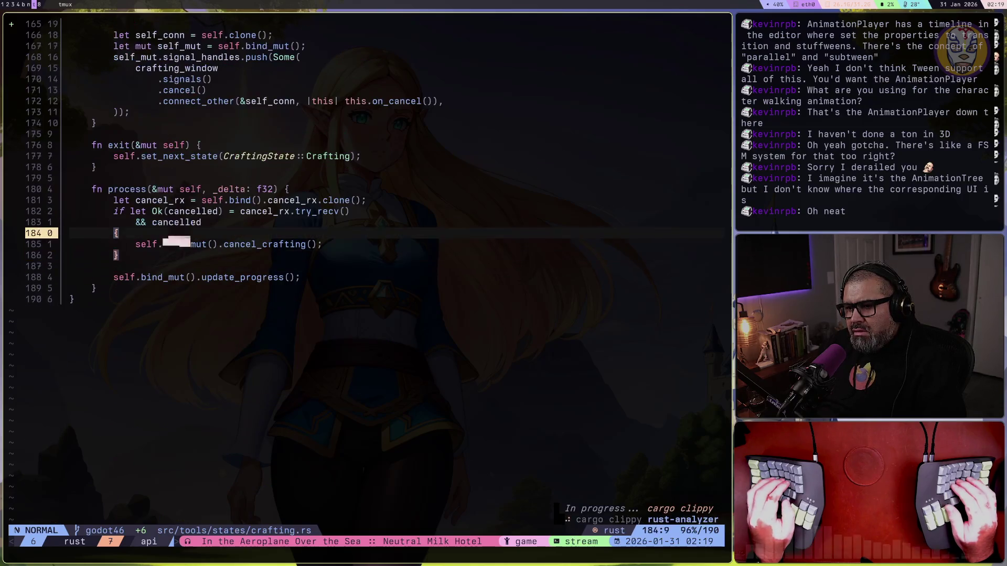
key("f")
key("i")
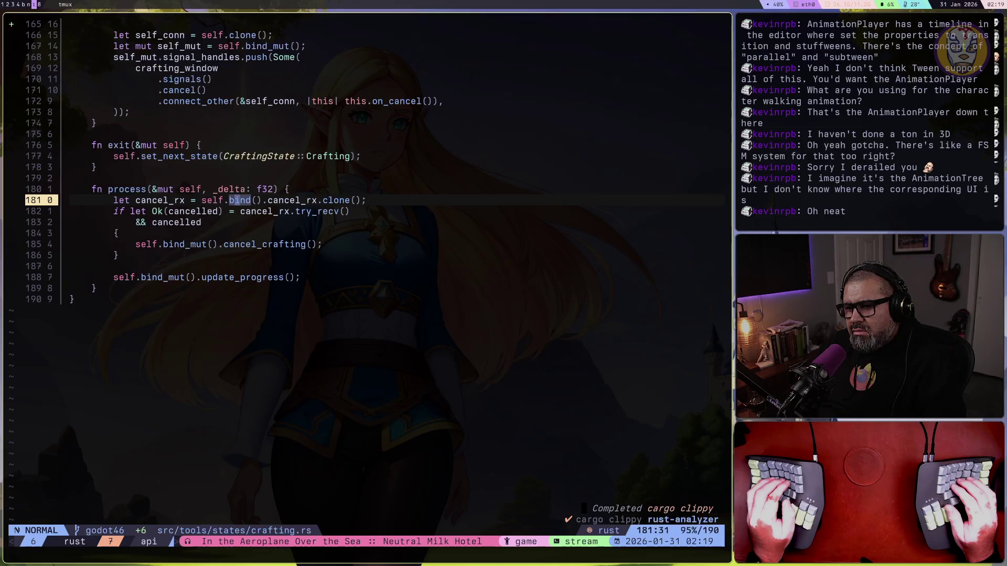
key("j")
key("j")
key("j")
key("j")
key("j")
key("j")
key("g")
key("d")
key("j")
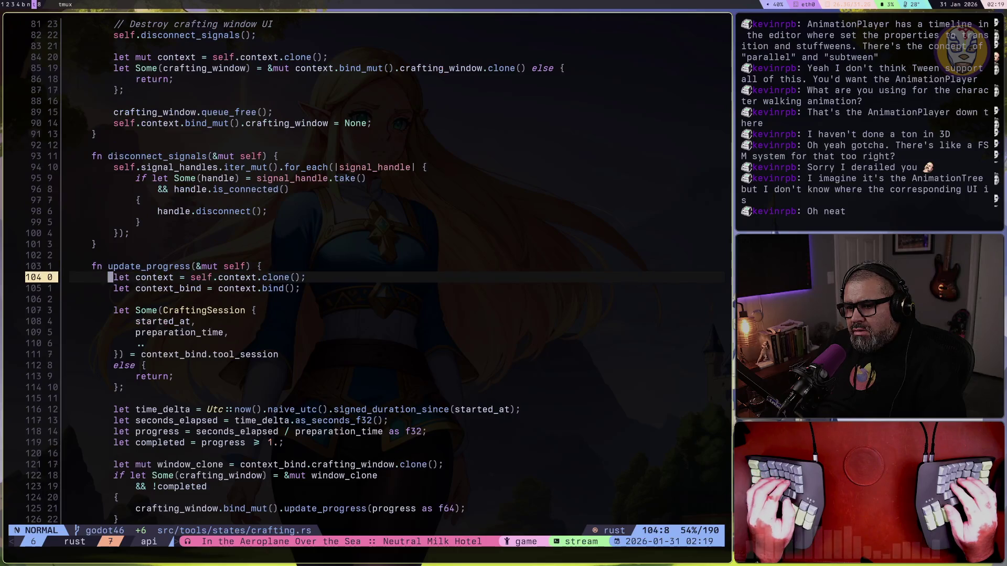
key("j")
key("j")
key("j")
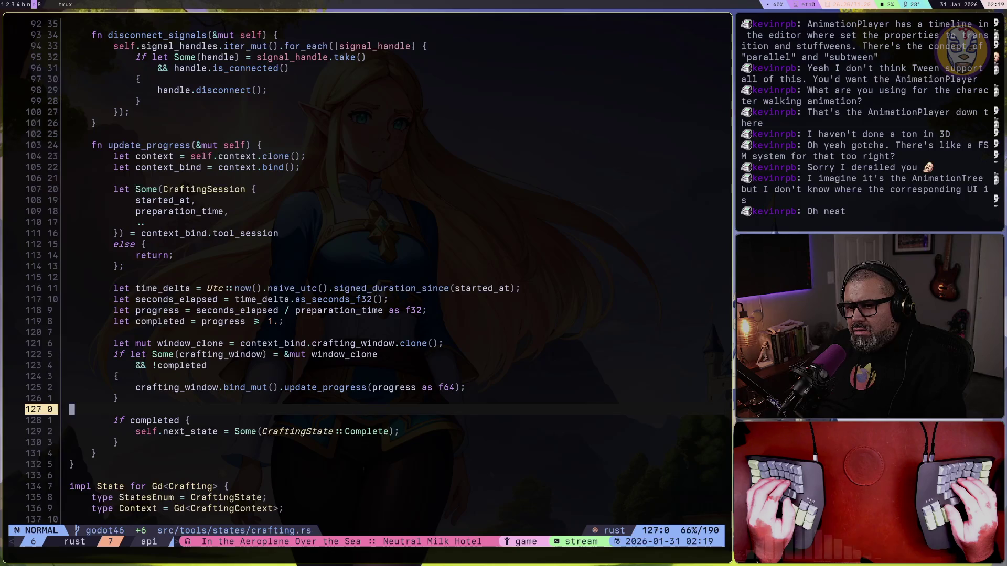
Examine the window_clone line that clones crafting_window from context_bind in update_progress
key("k")
key("k")
key("k")
key("k")
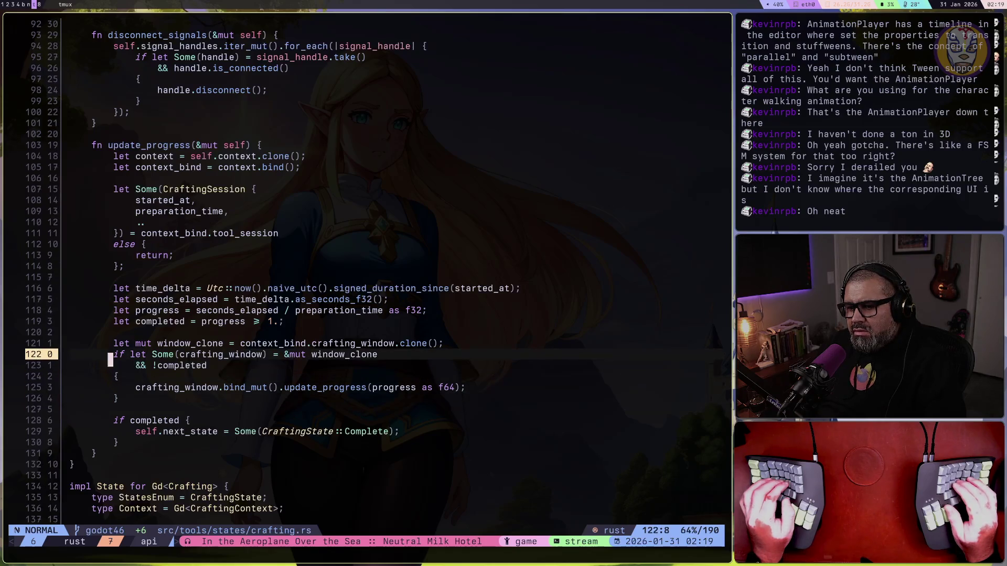
key("k")
key("shift+v")
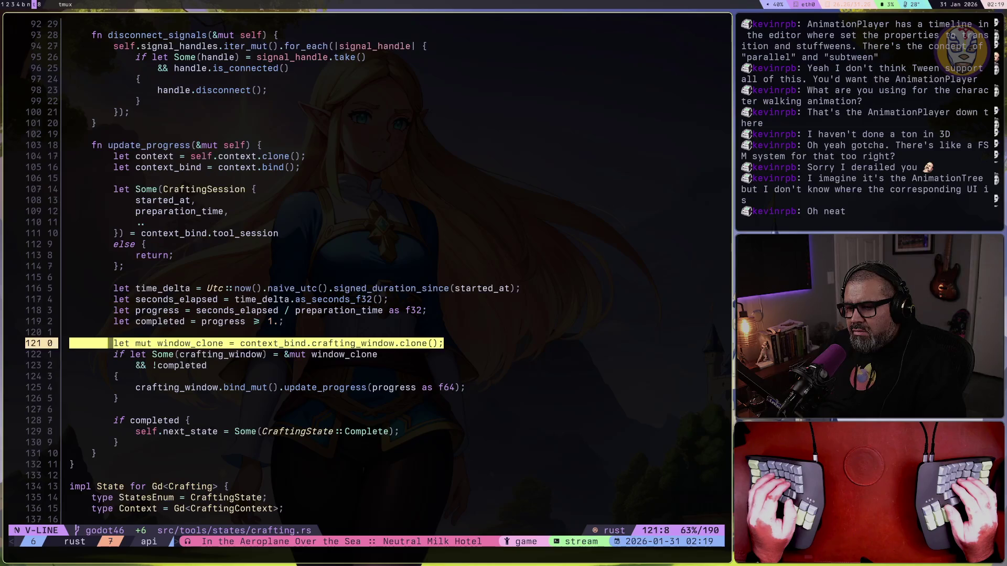
key("Escape")
key("f")
key("c")
key(";")
key(";")
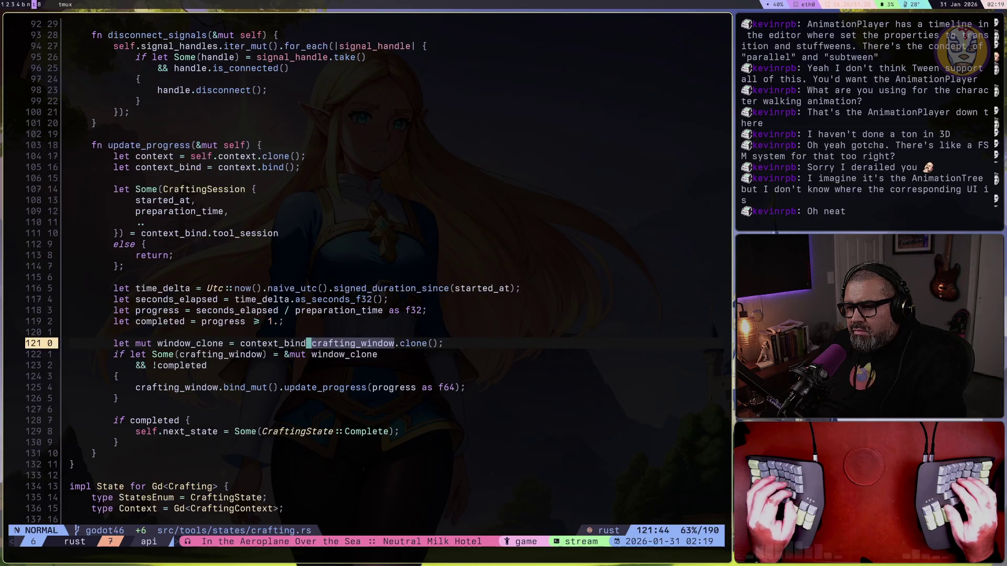
key("b")
key("b")
key("space")
key("e")
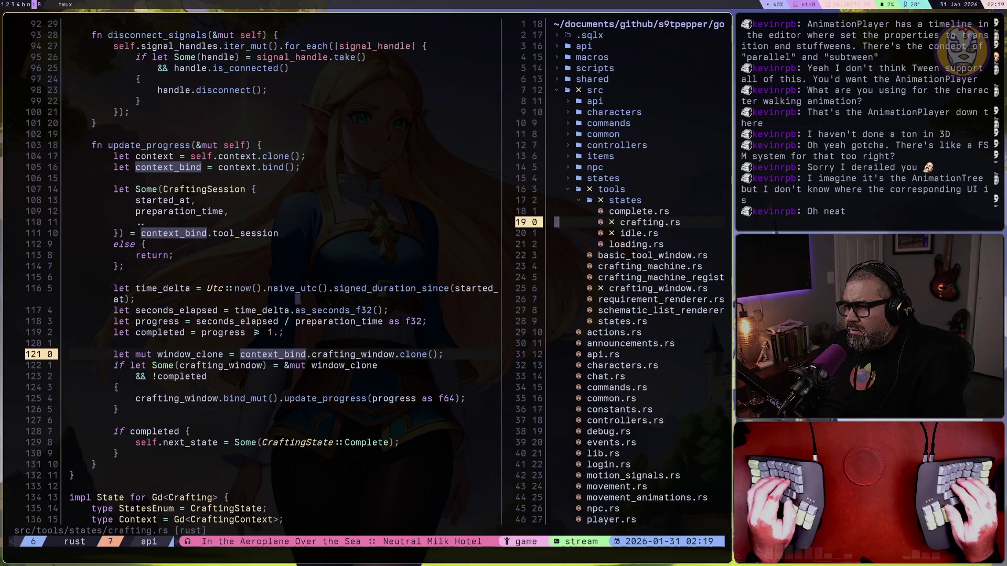
key("j")
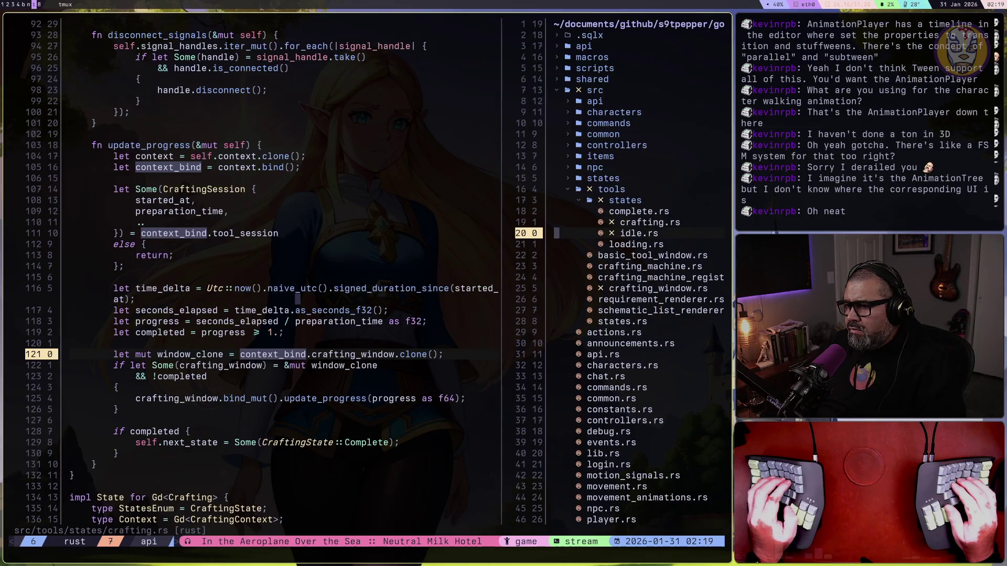
key("q")
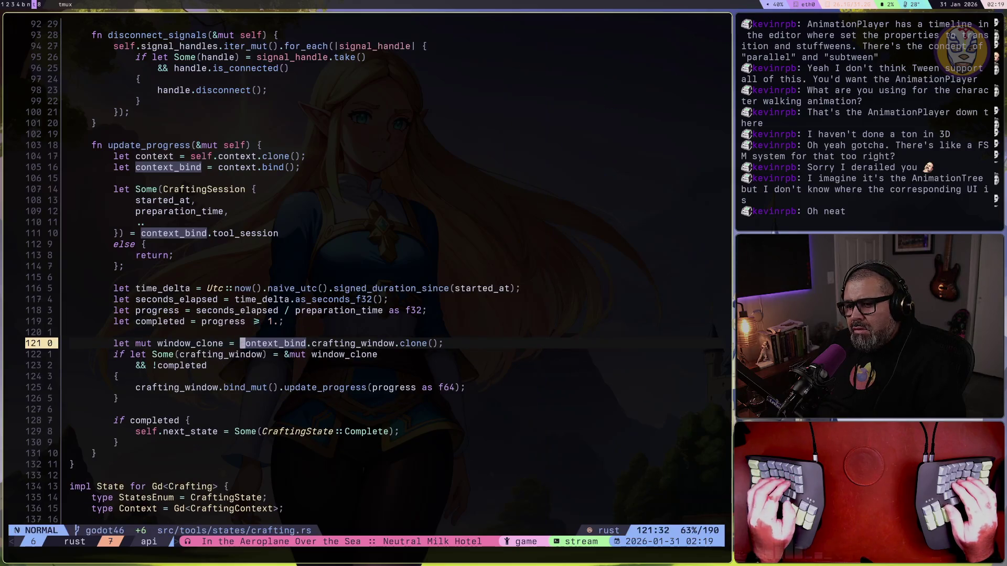
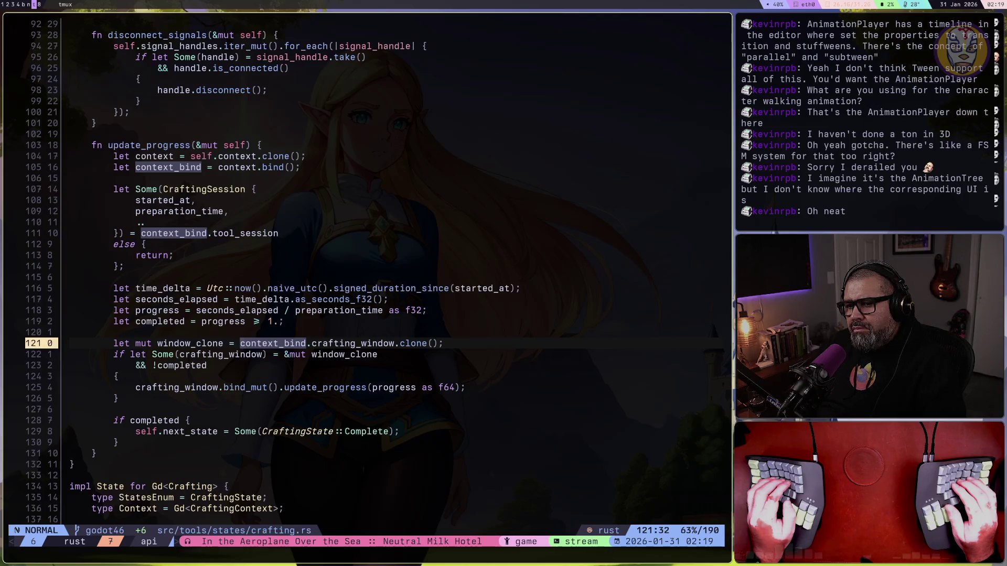
Open a new blank line at the top of process() in crafting.rs
key("ctrl+o")
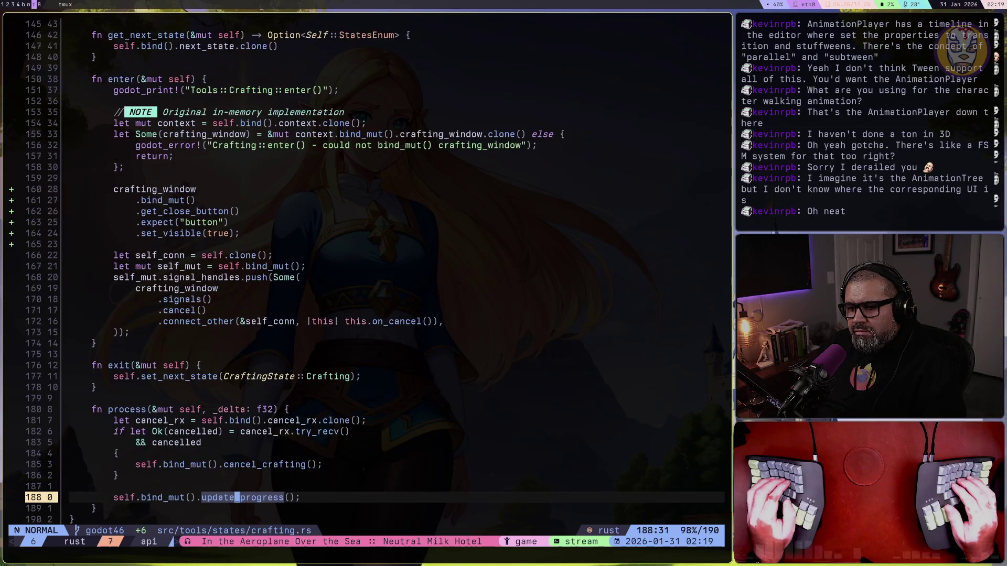
key("k")
key("k")
key("k")
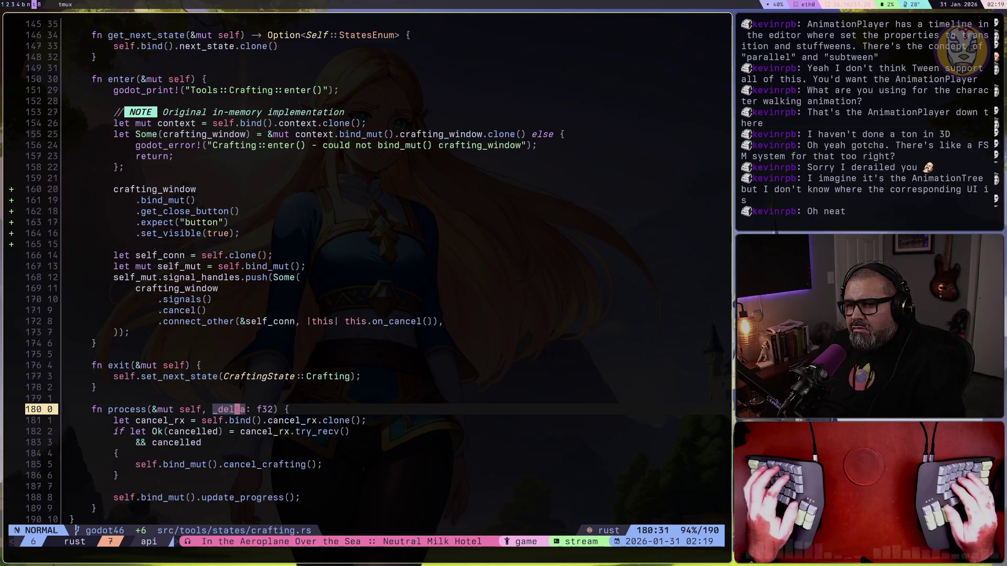
key("o")
key("Escape")
key("k")
key("k")
key("j")
key("o")
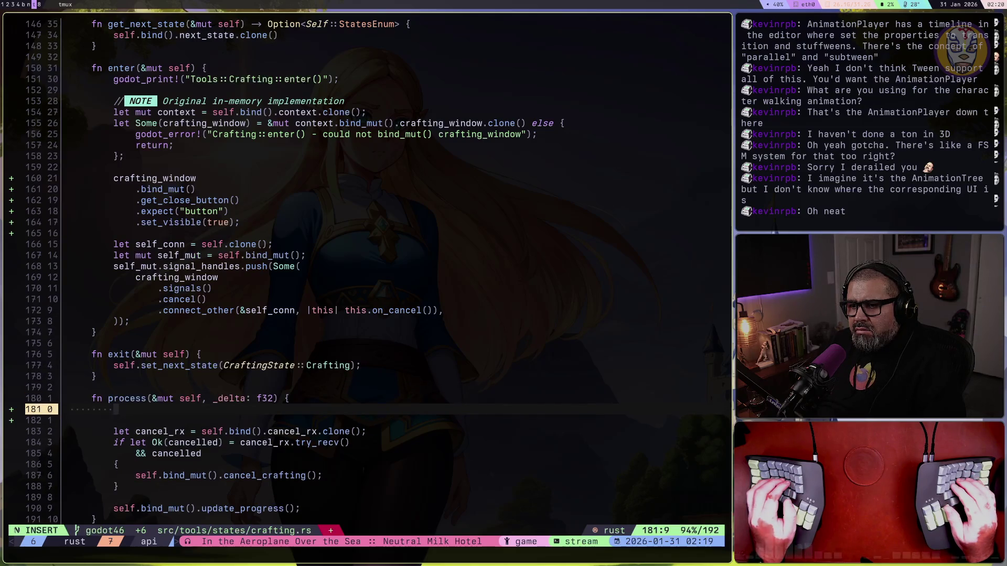
Write self.bind().context.bind().crafting_window on the new line using completion
type("self.bind")
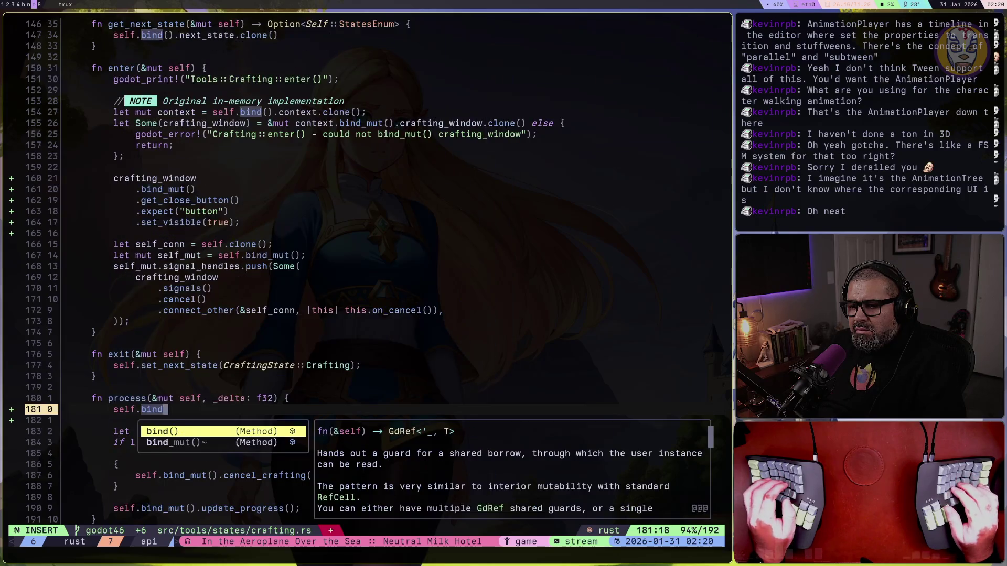
key("Return")
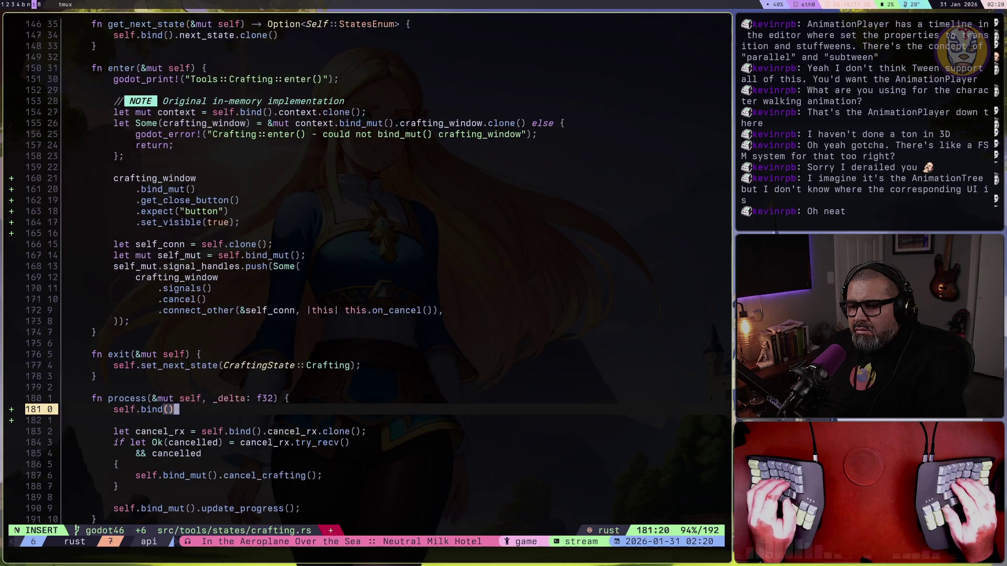
type(".con")
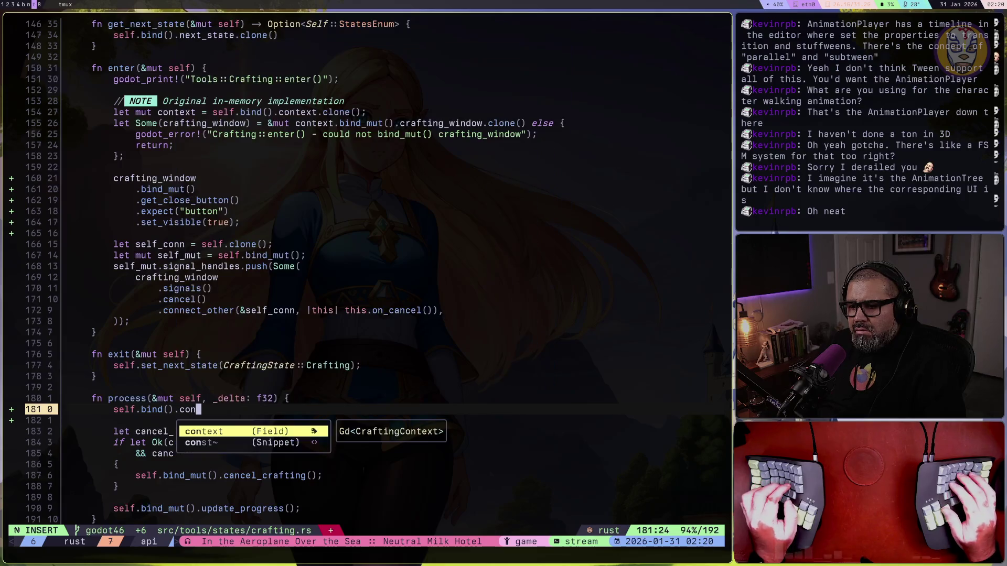
key("Return")
type(".bi")
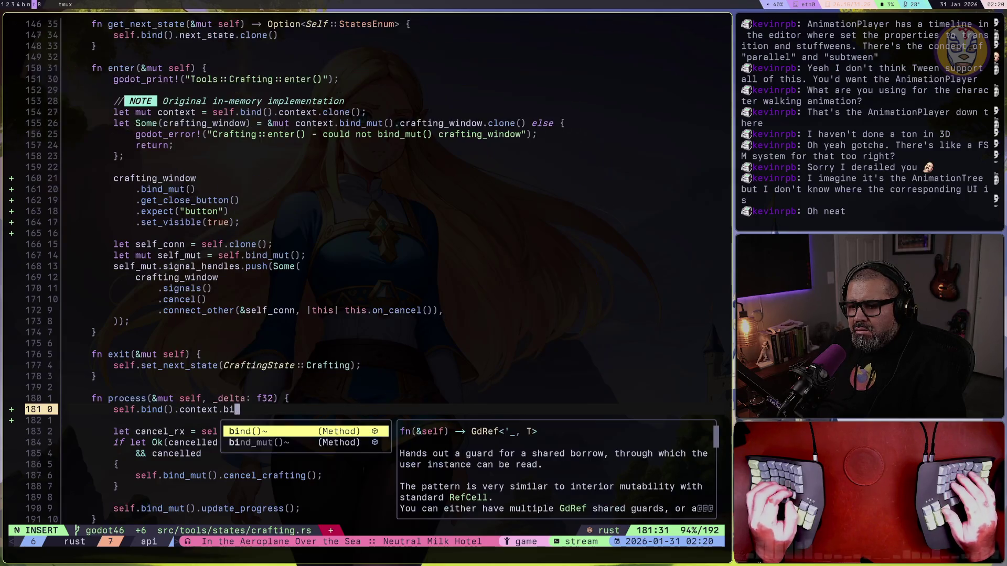
key("Return")
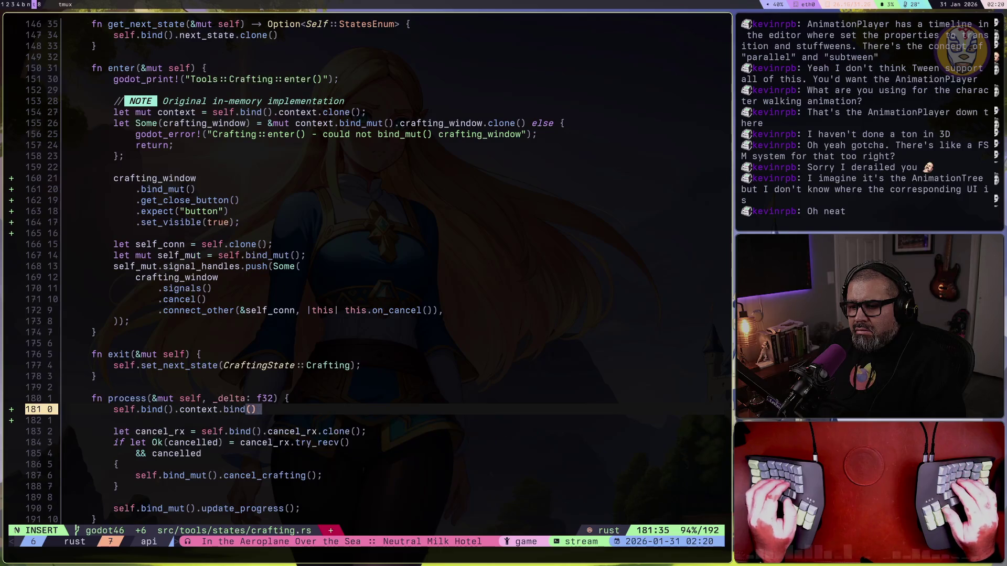
type(".")
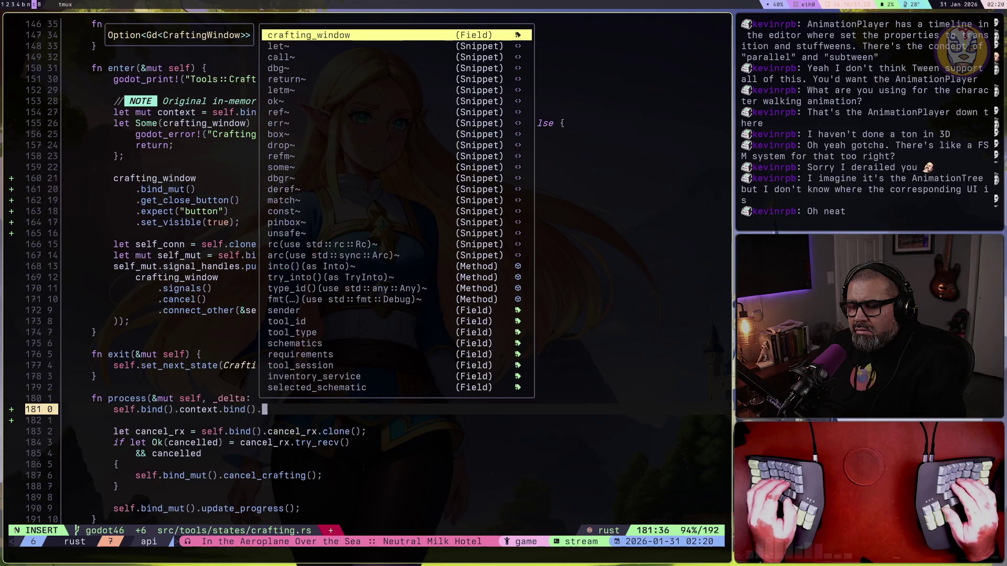
key("Return")
Try a method call after crafting_window, discard it, and return to the line's start
type(".is")
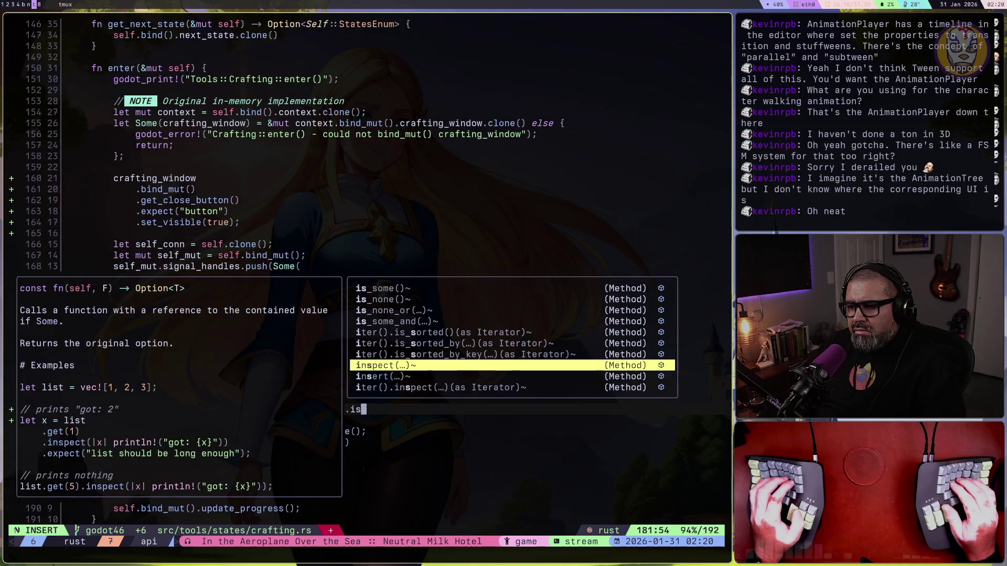
key("BackSpace")
type("n")
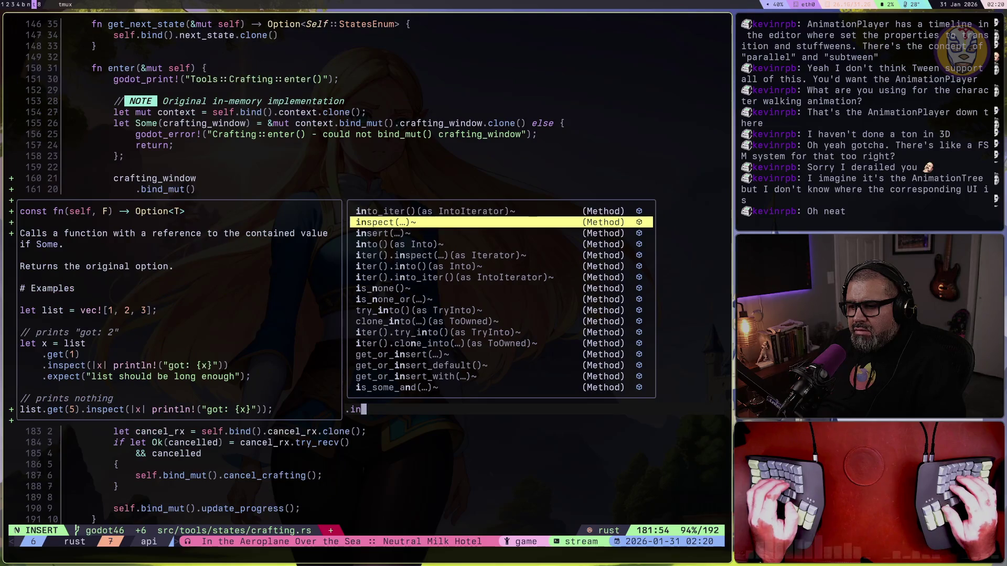
key("BackSpace")
type("s")
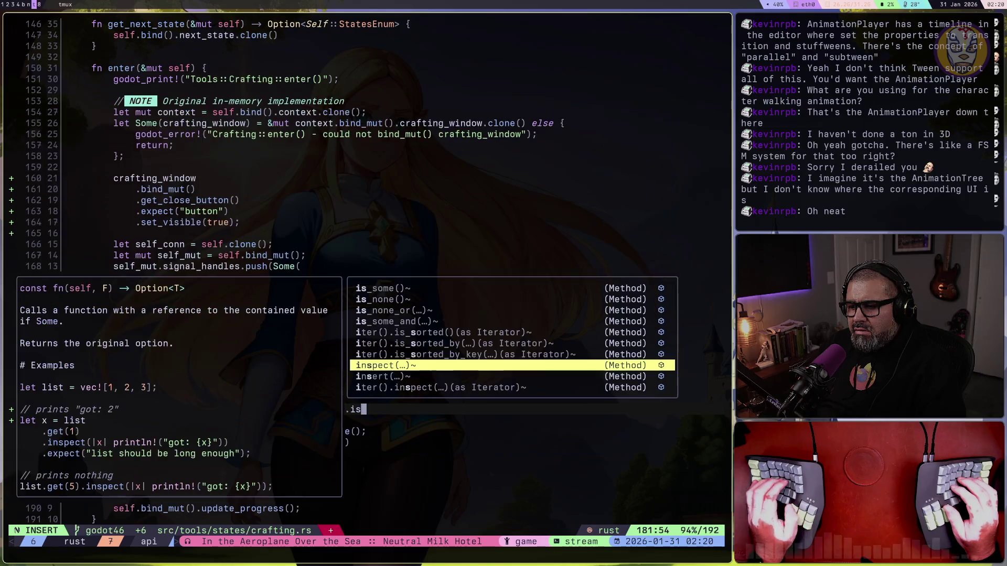
key("BackSpace")
key("BackSpace")
key("BackSpace")
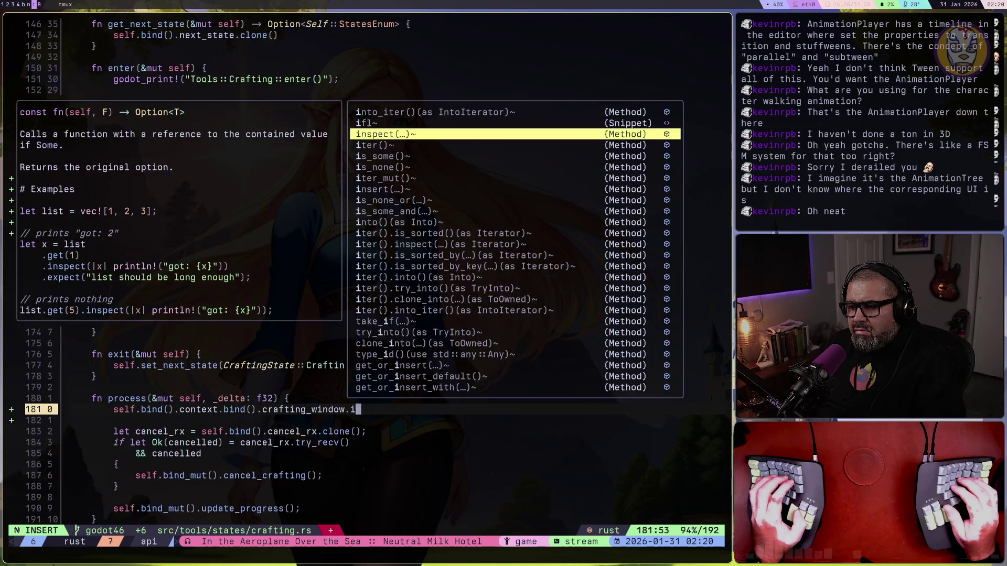
key("Escape")
type("la.")
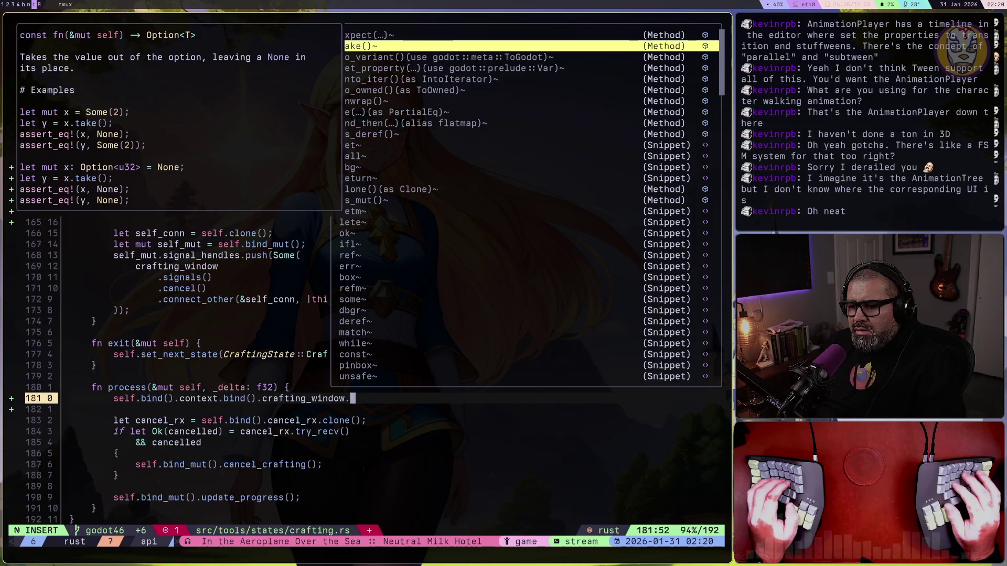
key("BackSpace")
key("Escape")
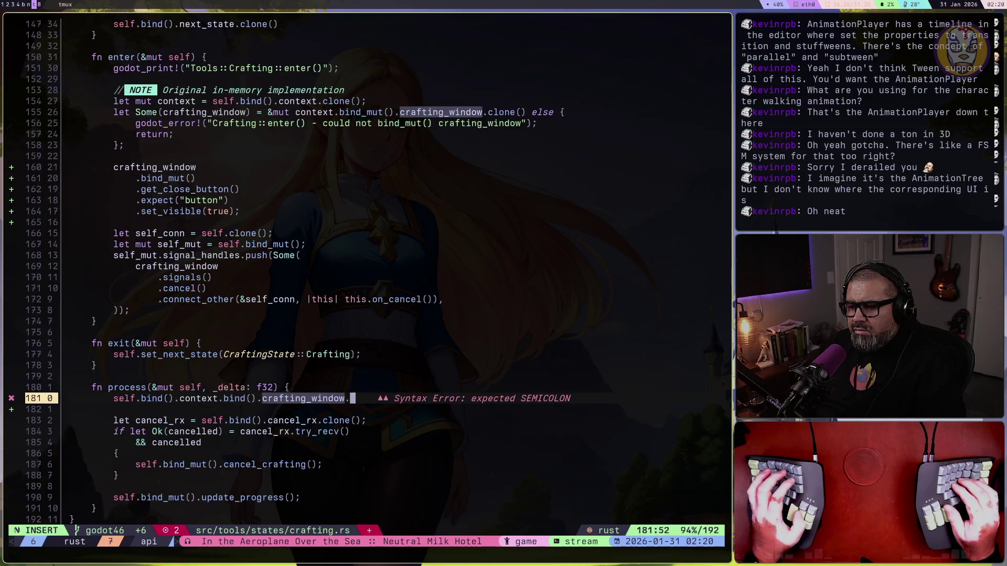
key("asciicircum")
Turn the line into let Some(window) = … else { return; };
type("ilet Some(")
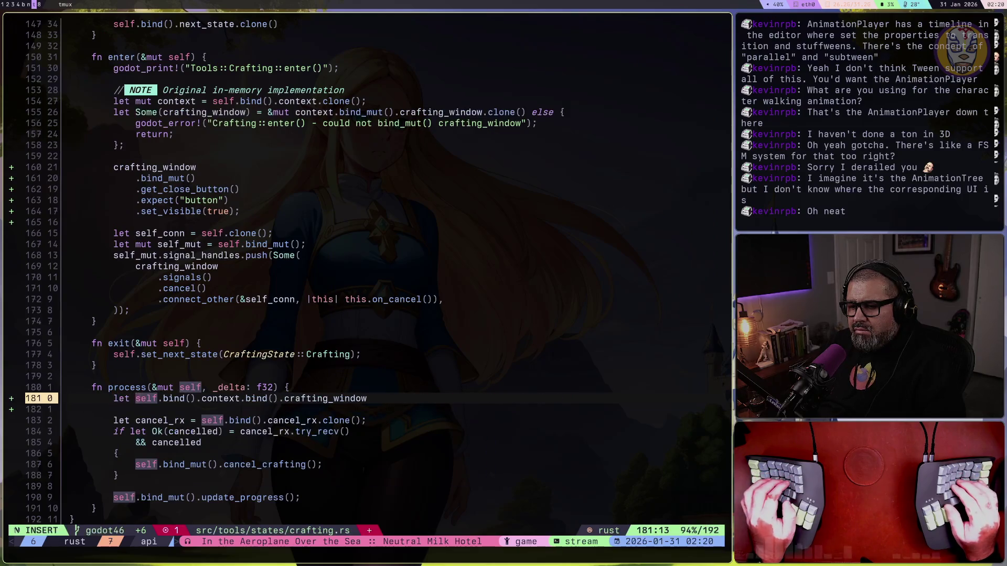
type("window) =")
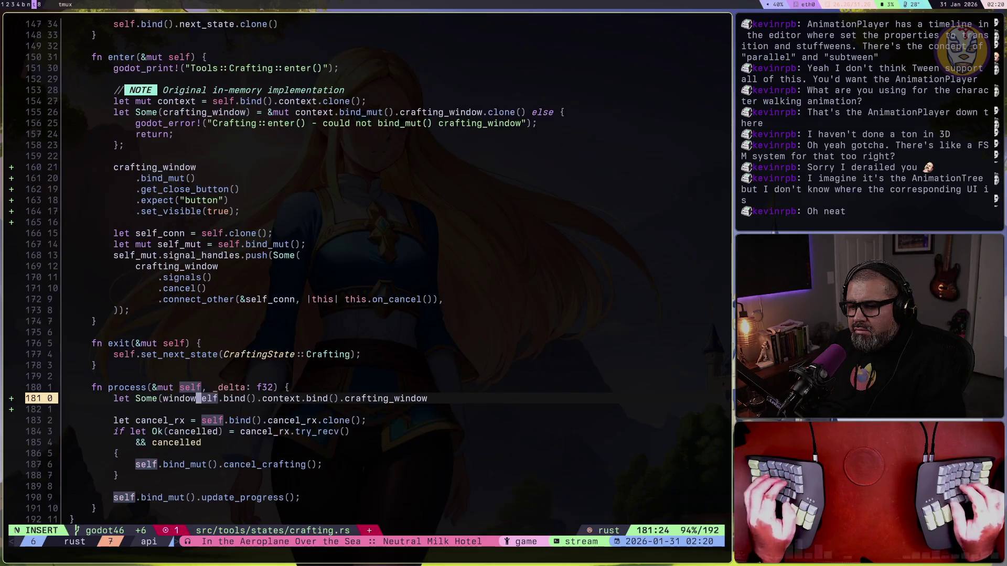
key("Escape")
type("A ")
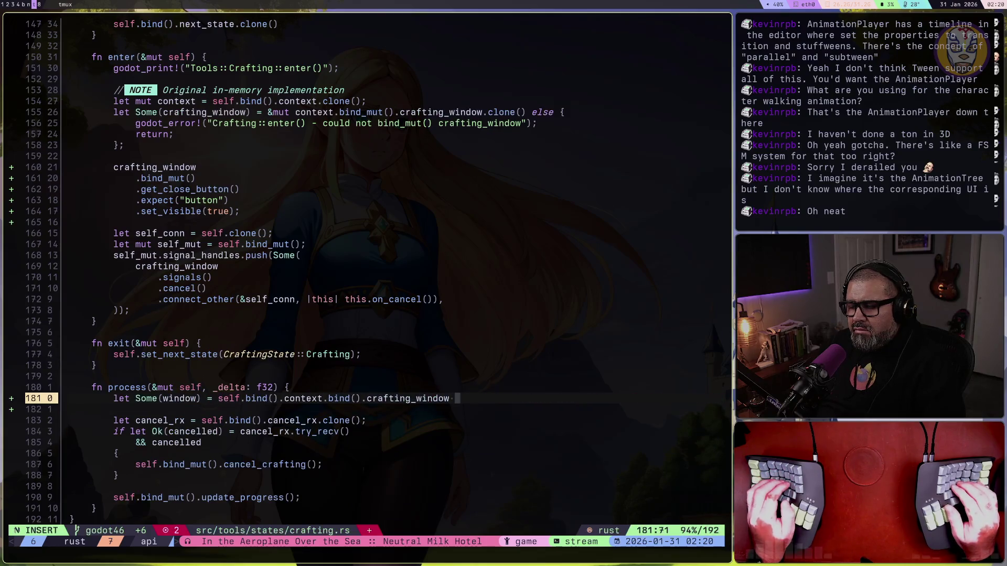
type("else {")
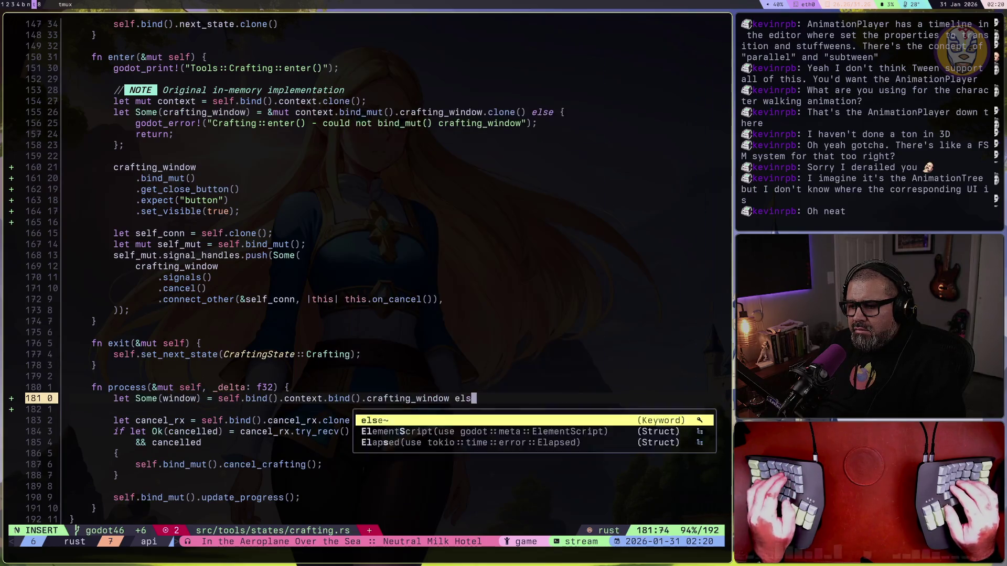
key("Return")
type("ret")
key("Return")
type(";;")
key("Escape")
type("jA;")
key("Return")
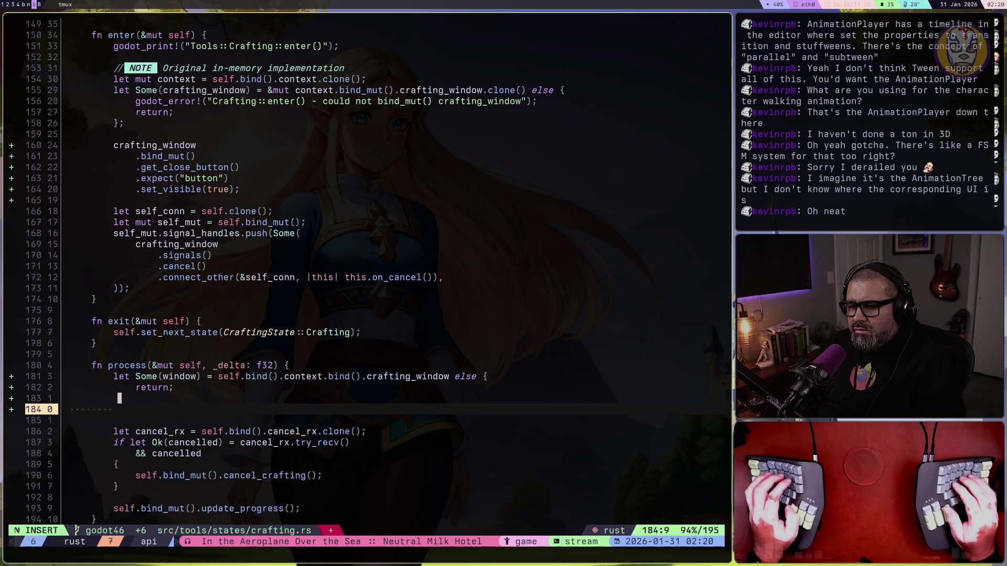
key("Return")
Add an early return when !window.is_instance_valid()
type("if window.")
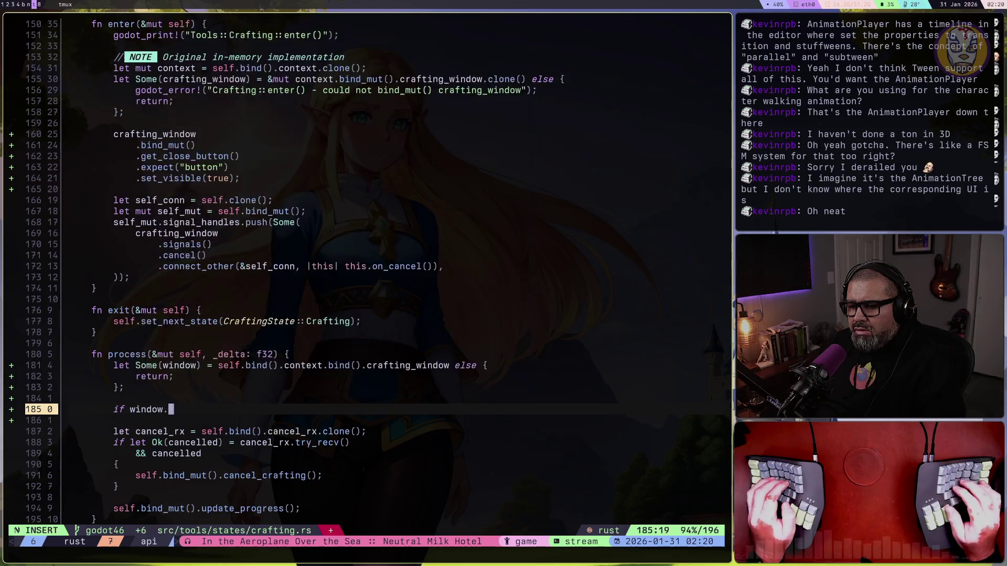
type("is_")
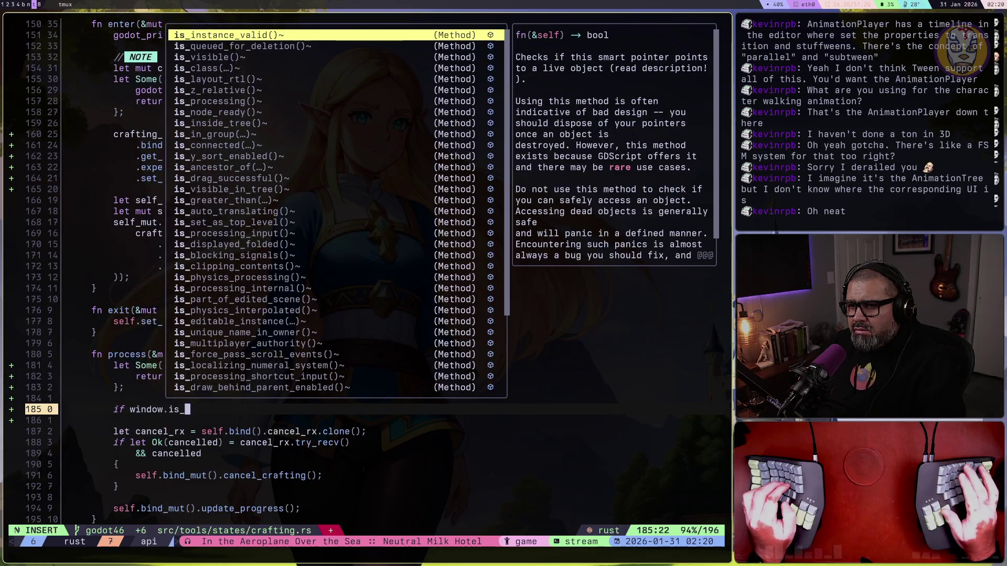
key("Return")
type("{")
key("Return")
type("retr")
type("urn;")
key("Return")
type(";")
key("Escape")
type("k")
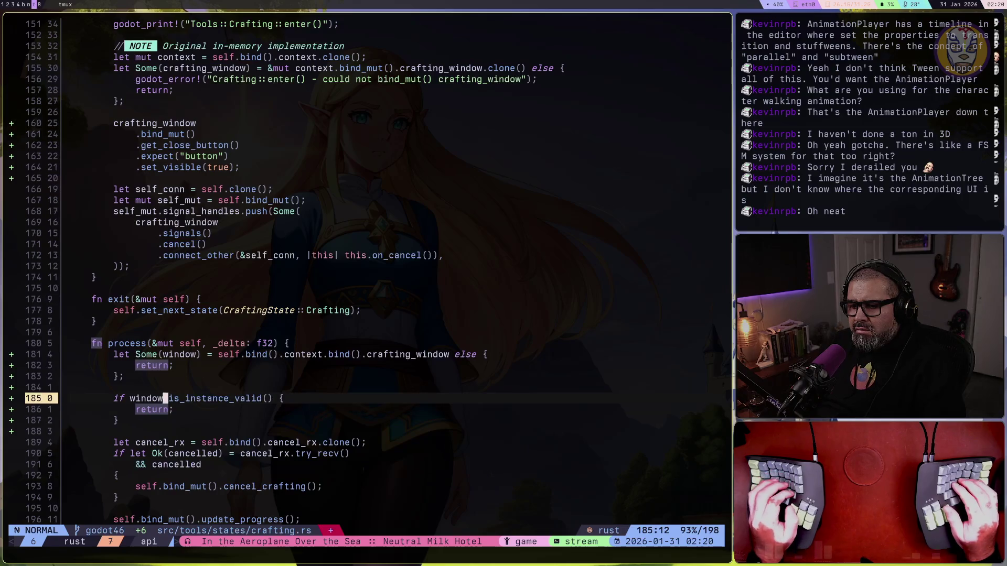
type("bi!")
key("Escape")
key("j")
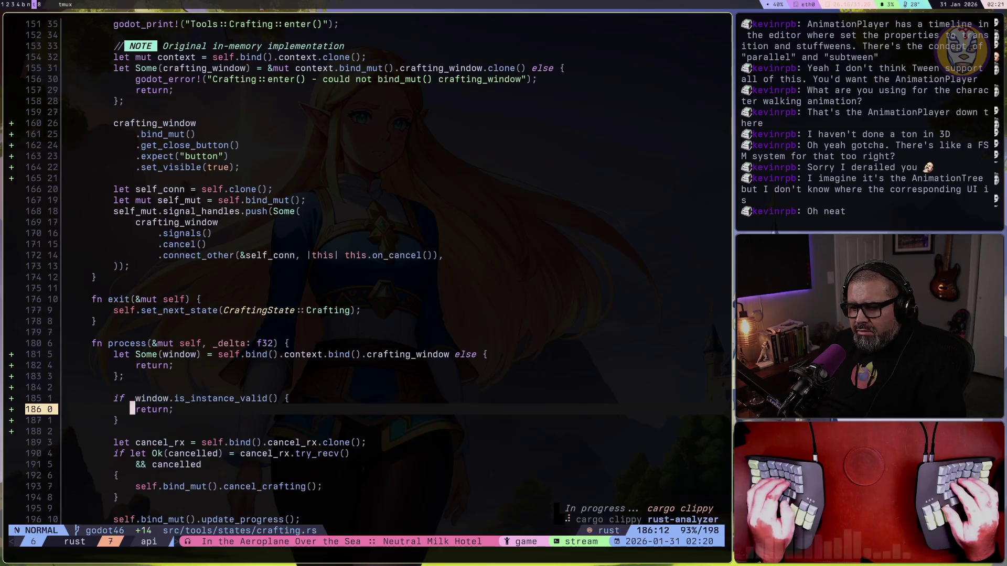
key("j")
key("j")
key("k")
Add drop(window); below the if block and save crafting.rs
key("o")
key("Return")
type("drop(wind")
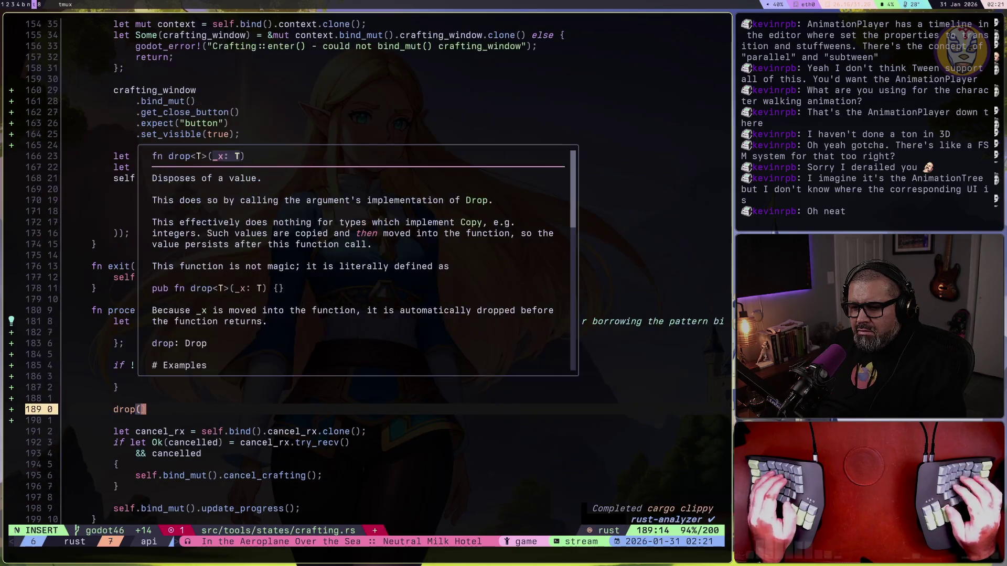
type("ow);")
key("Escape")
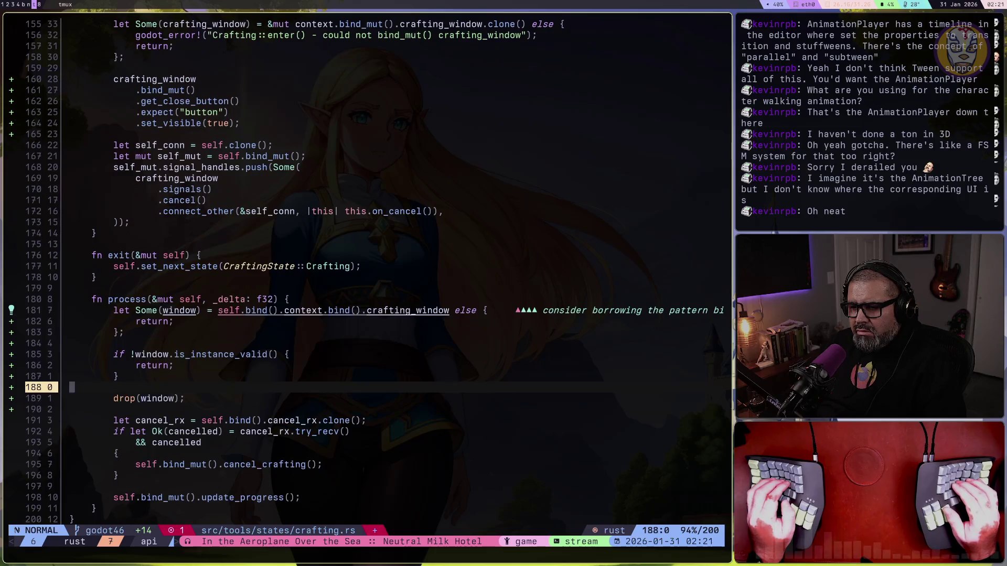
key("7")
key("k")
key("k")
key("f")
key("parenright")
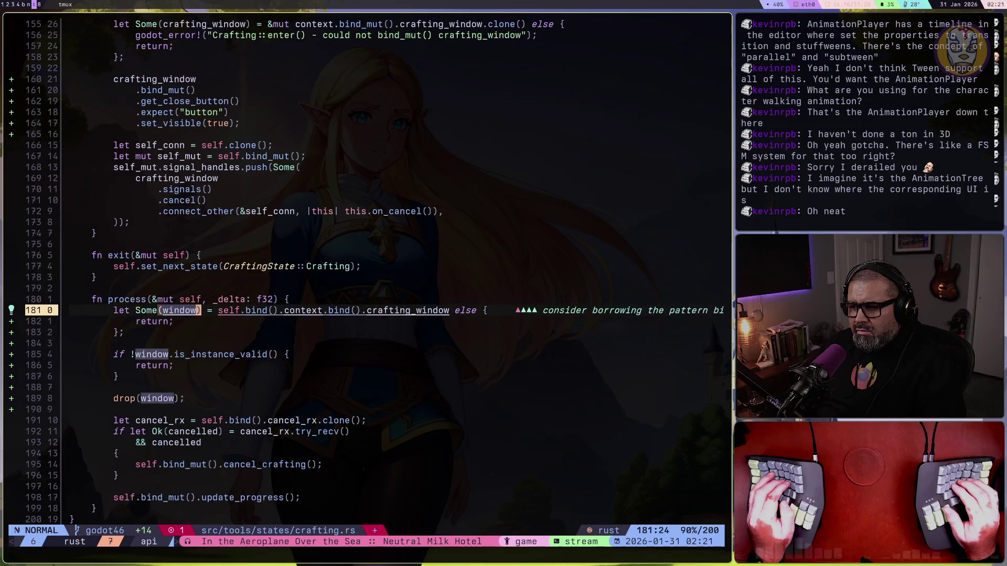
type("w:w")
key("Return")
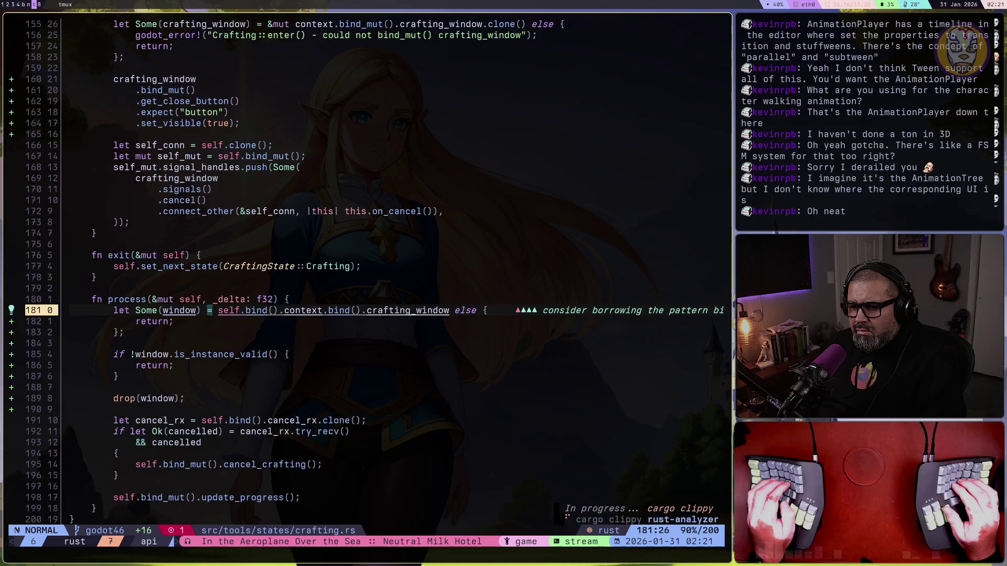
Borrow the crafting window with .as_ref() in the let Some binding
key("w")
key("w")
key("w")
key("b")
type("wKe")
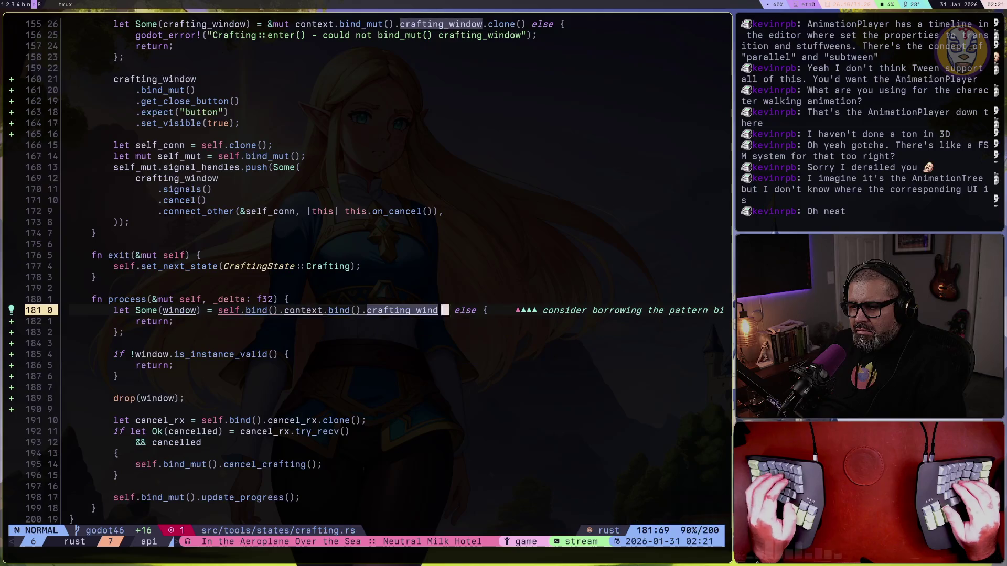
type("a.as")
key("Down")
key("Return")
key("Escape")
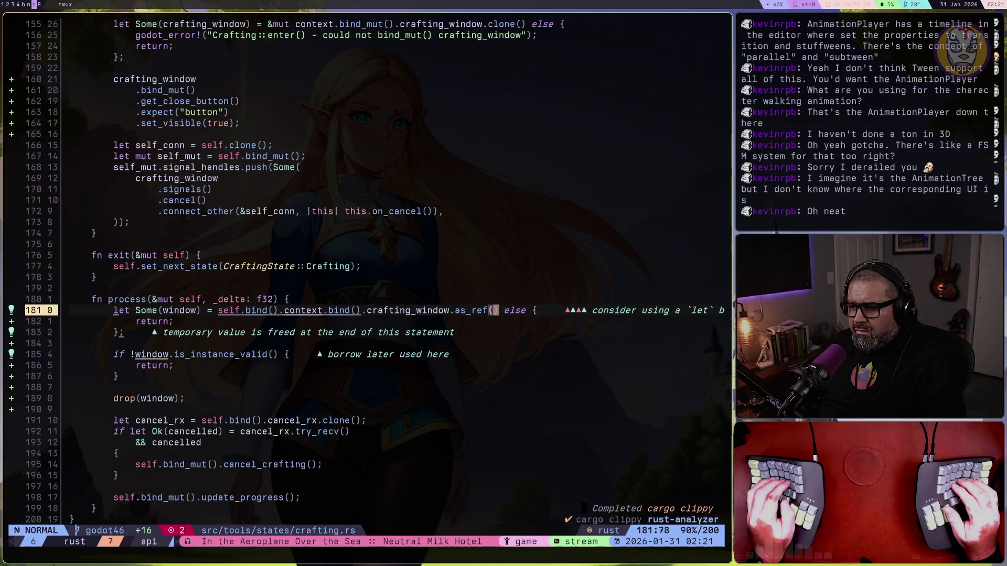
Add let self_bind = self.bind(); and let context_bind = self_bind.context.bind(); above it
type("k")
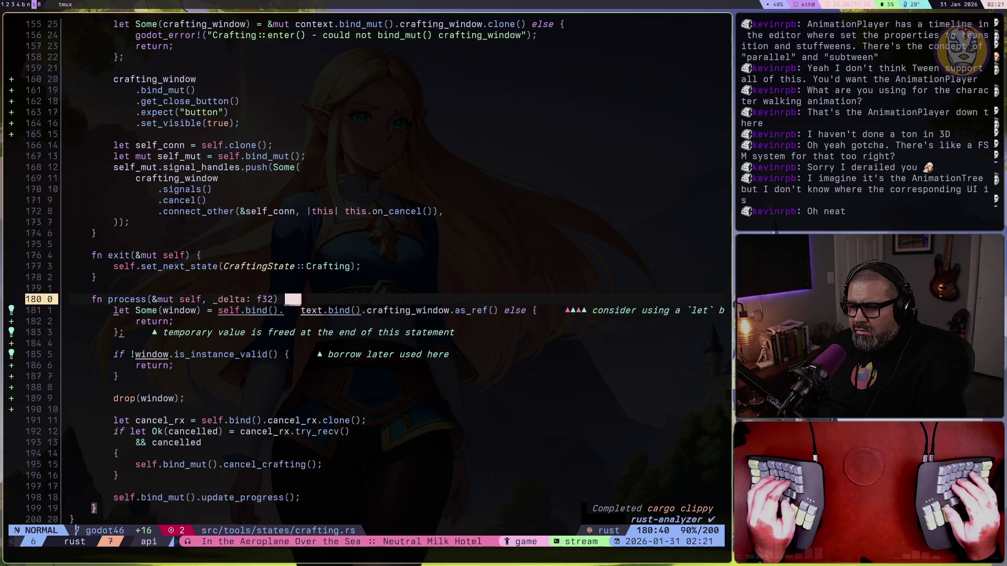
type("ow")
key("BackSpace")
key("BackSpace")
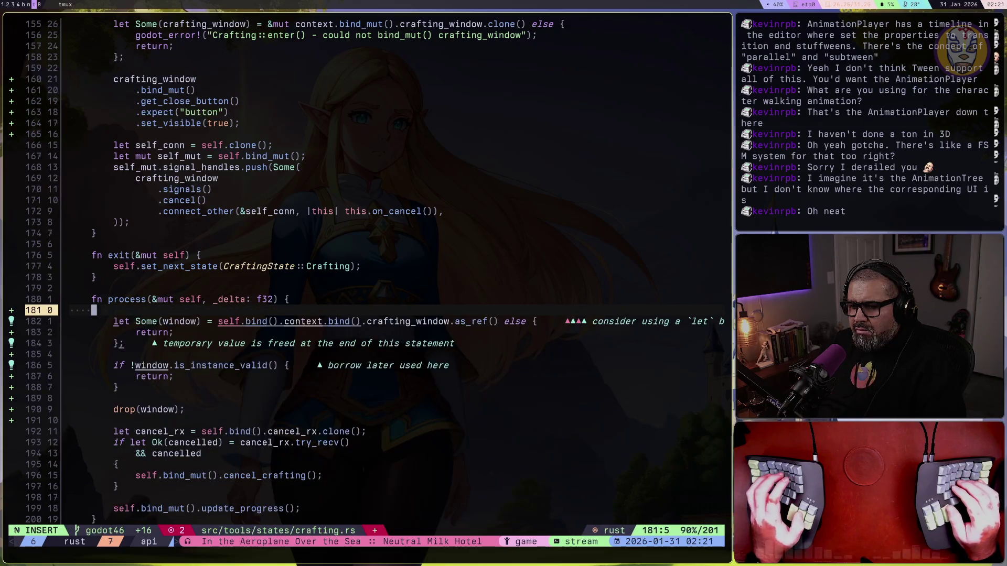
type("let context_")
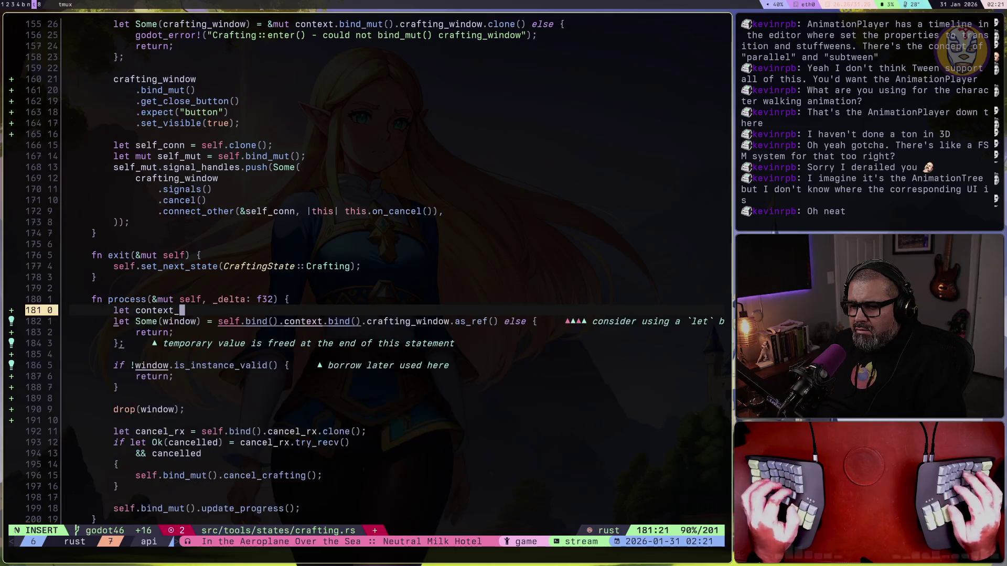
type("bind = self.bind().")
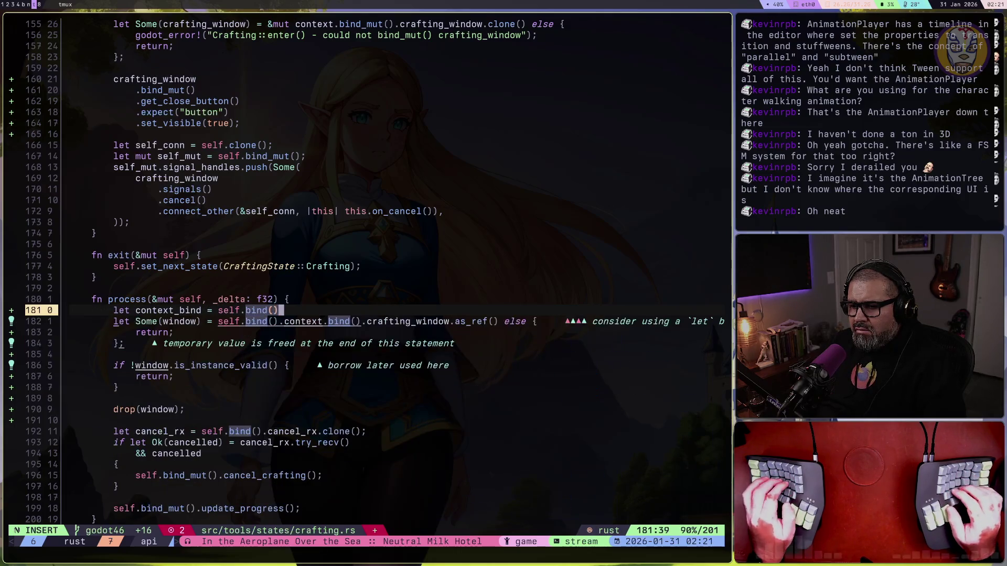
key("BackSpace")
key("Escape")
type("Olet self")
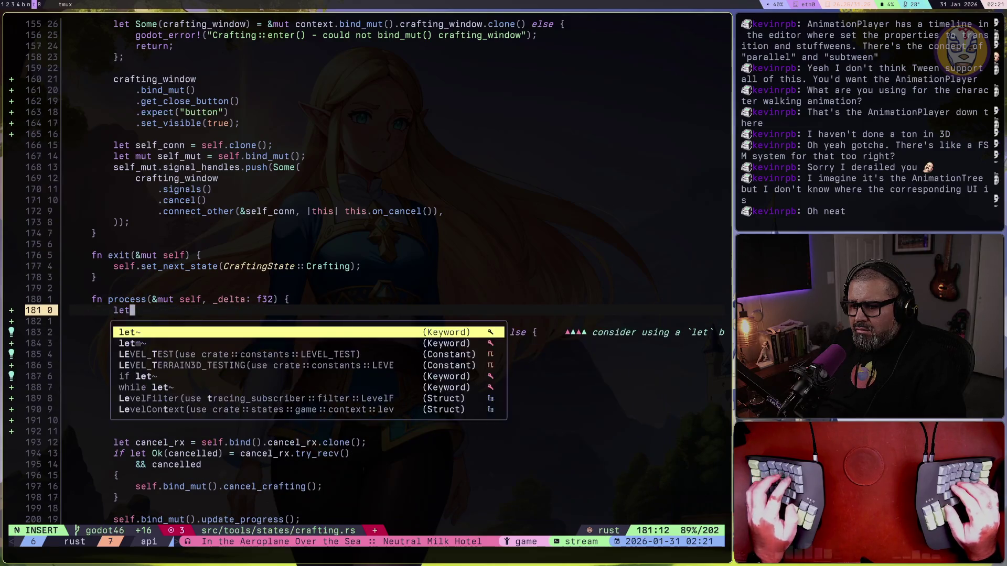
type("_bind = ")
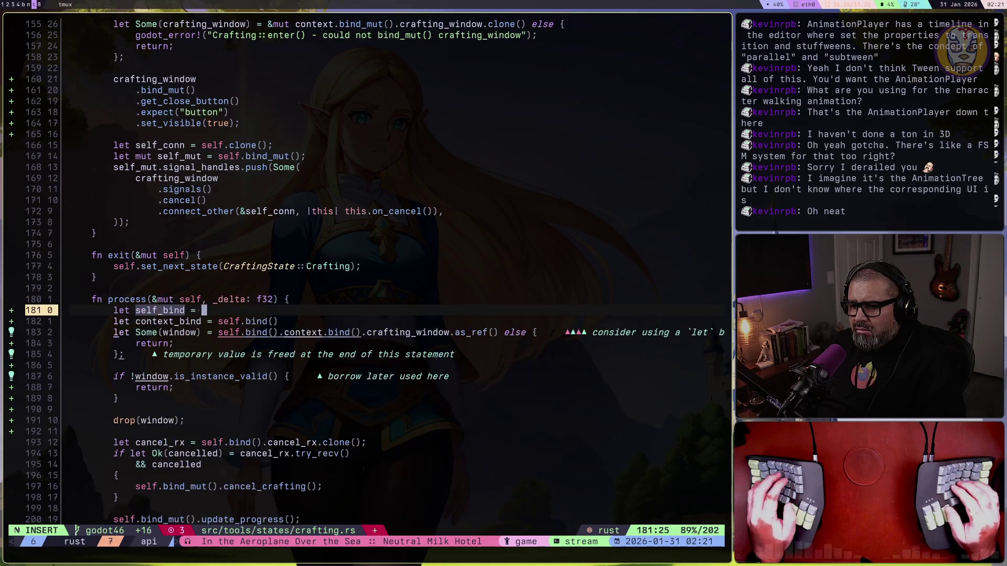
type("self.bind();")
key("Escape")
key("j")
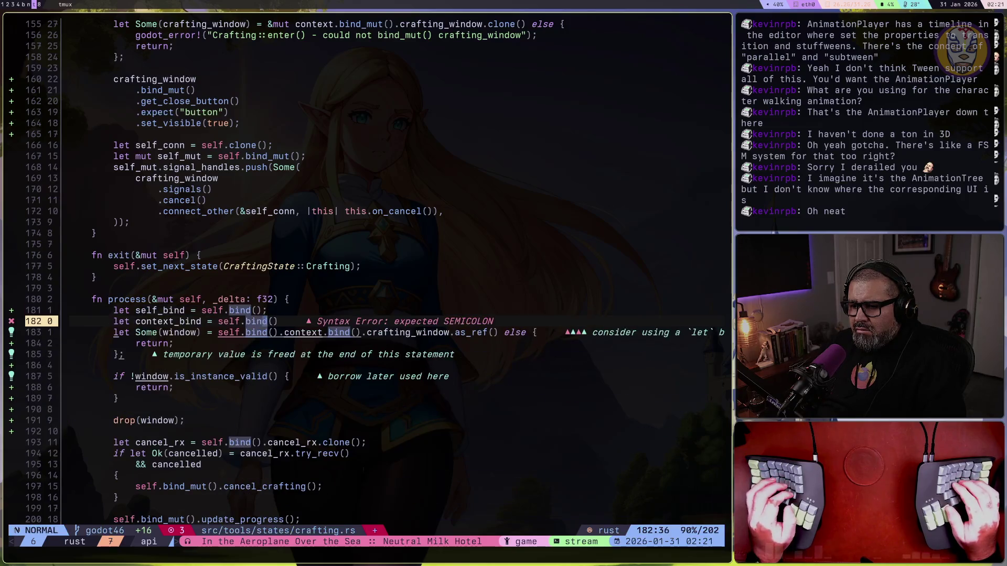
key("d")
key("i")
key("W")
type("lf_bind")
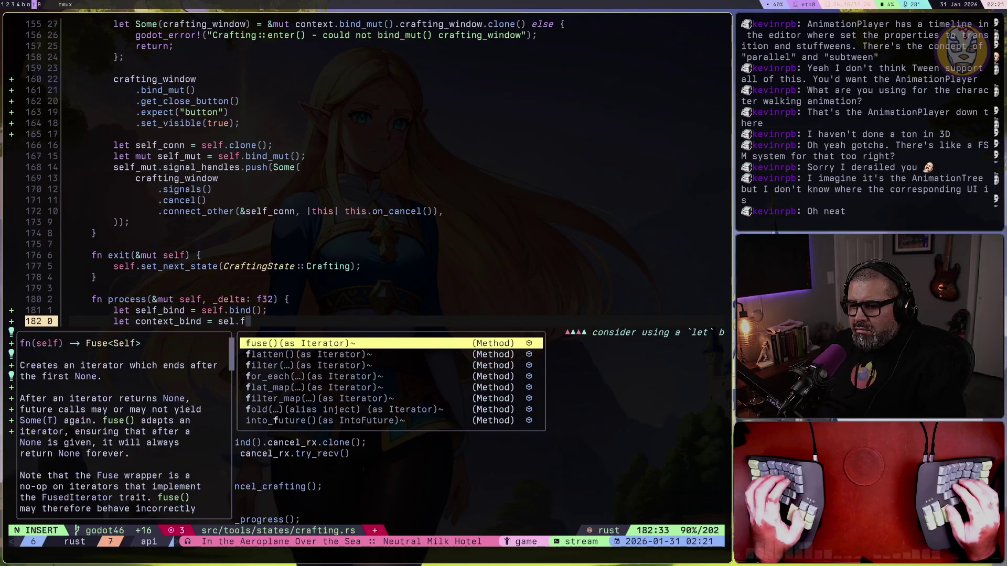
type(".context.bind();")
key("Escape")
key("j")
Replace the chained self.bind().context.bind() calls with context_bind
key("b")
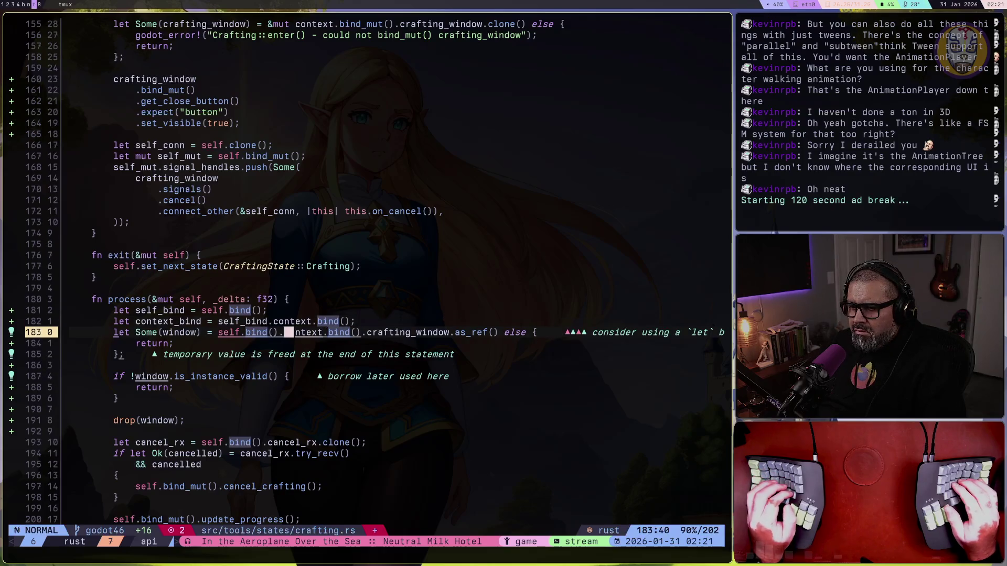
key("shift+f")
key("f")
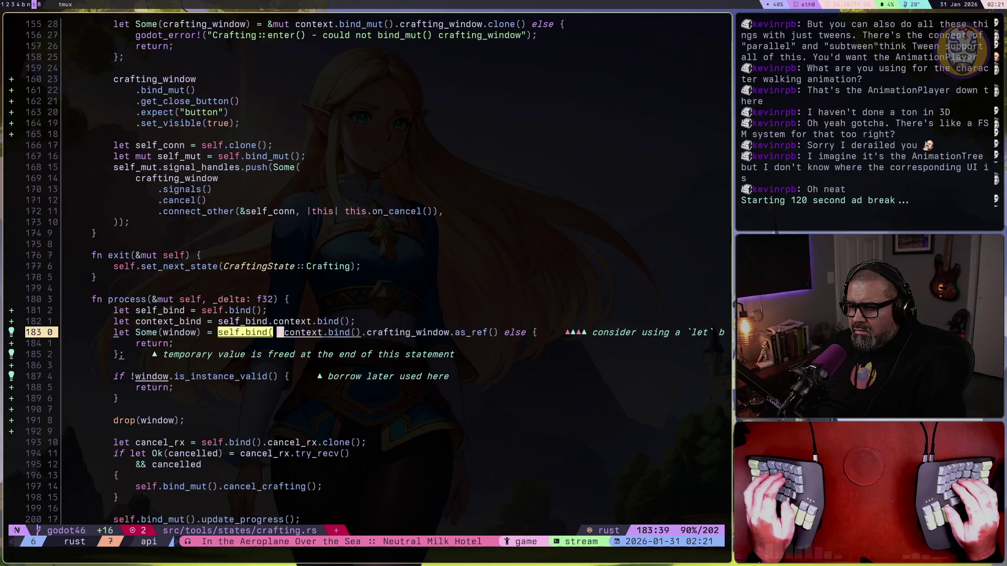
type("c")
type("conte")
type("xt_bind")
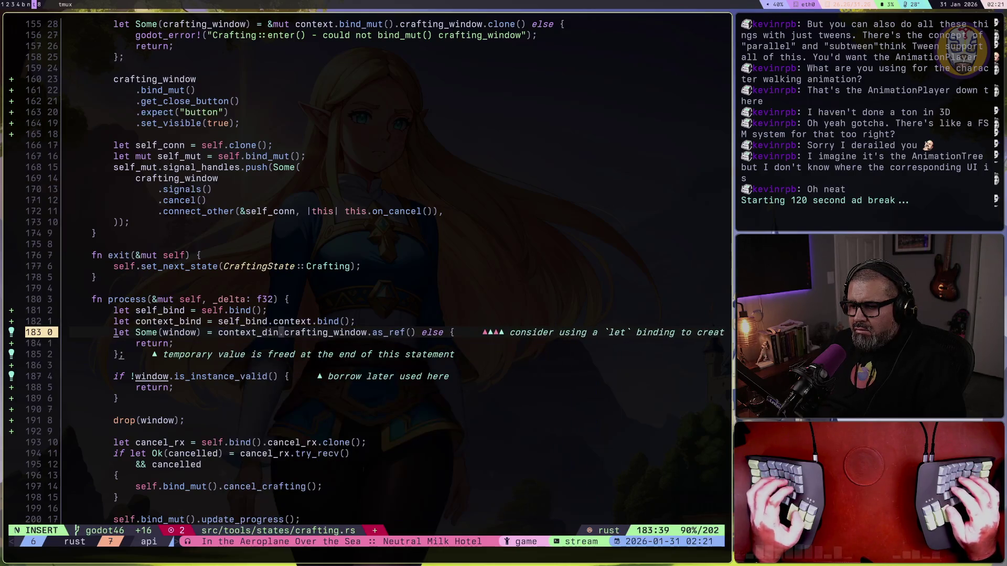
key("Escape")
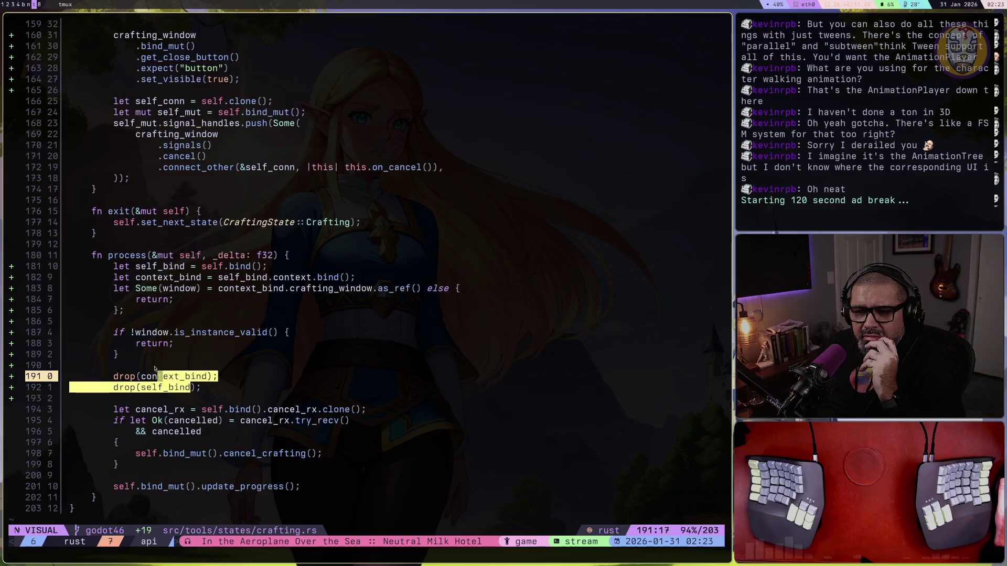
Review the new binding code down through both drop calls
left_click(155, 368)
mouse_move(233, 390)
left_mouse_down()
mouse_move(121, 289)
mouse_move(119, 267)
left_mouse_up()
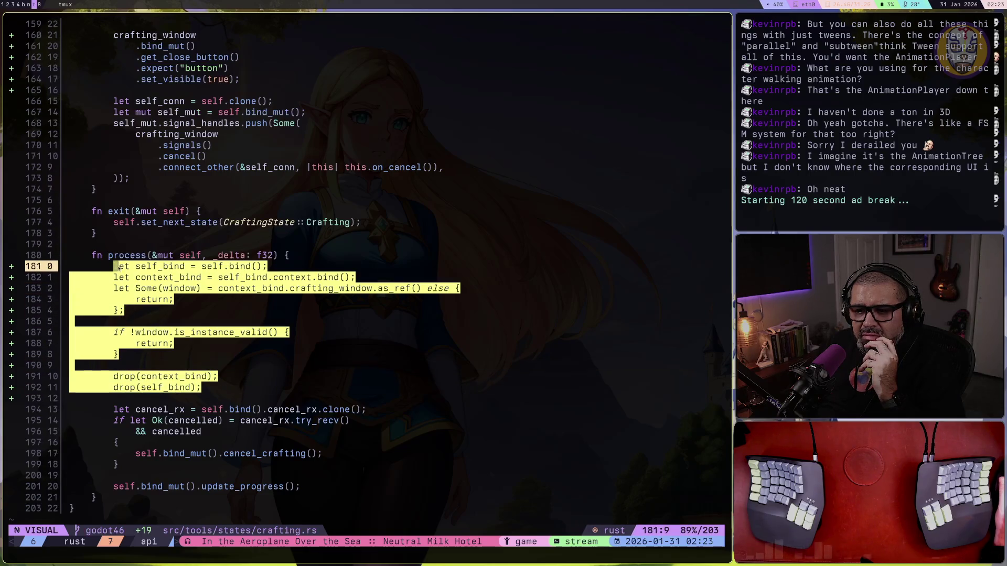
left_click(151, 306)
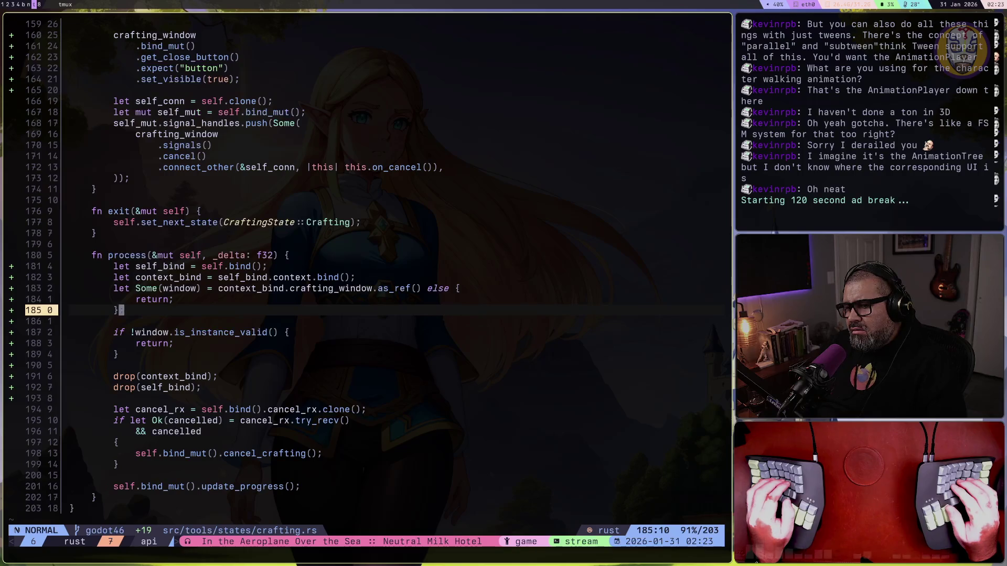
key("space")
key("e")
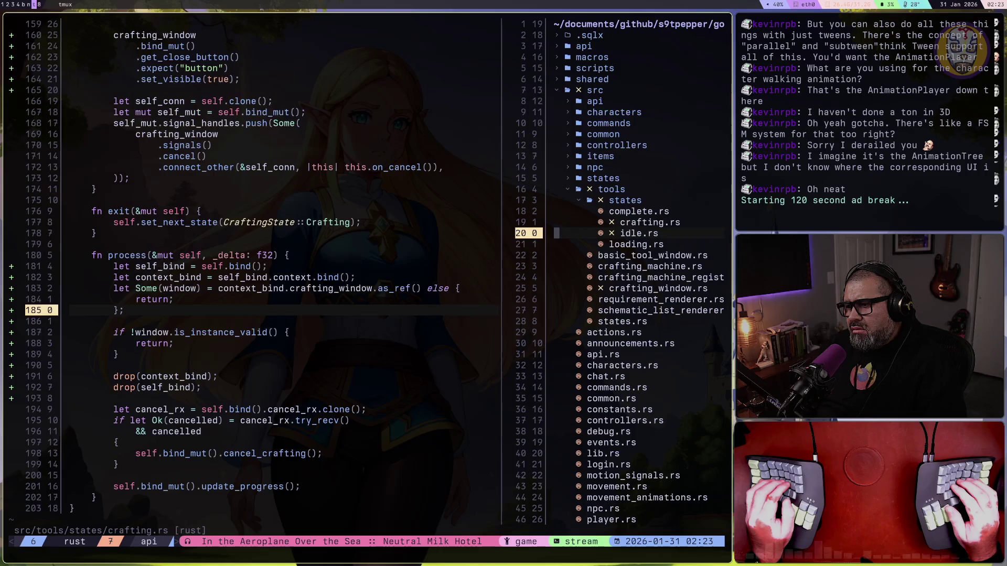
Create destroy.rs in the tools states folder
key("k")
key("k")
type("adestro")
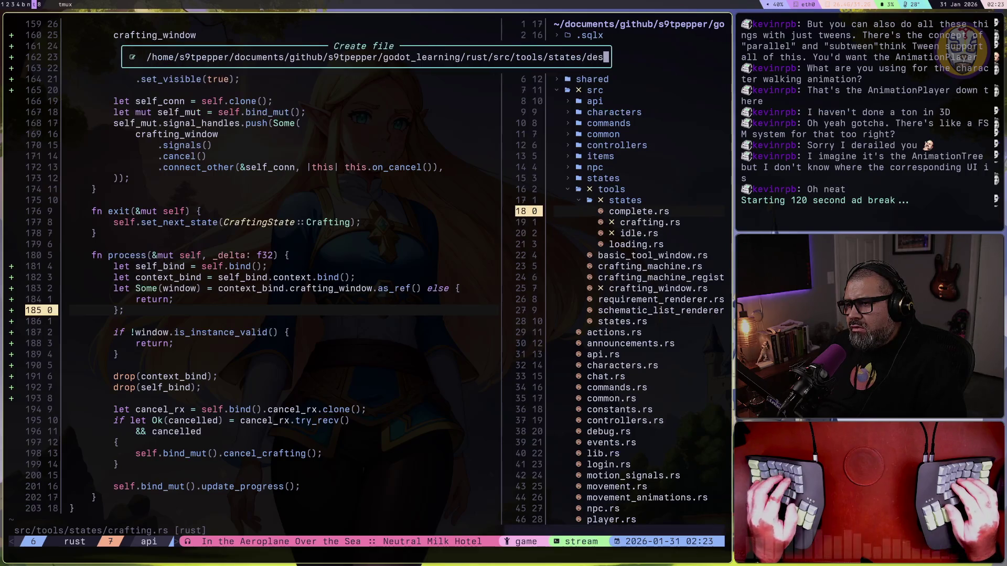
type(".rs")
key("Return")
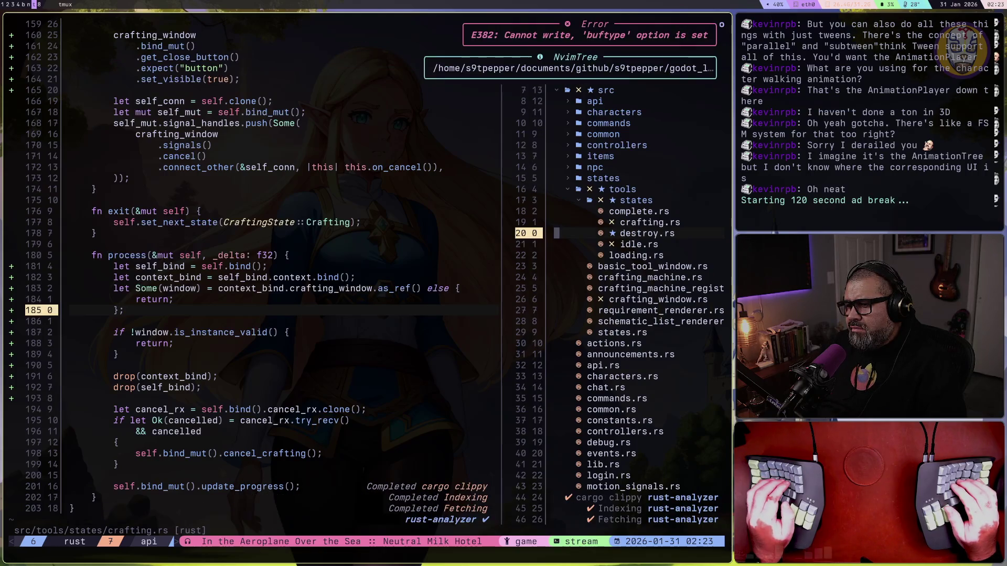
key("j")
key("Return")
type(":%y+")
key("Return")
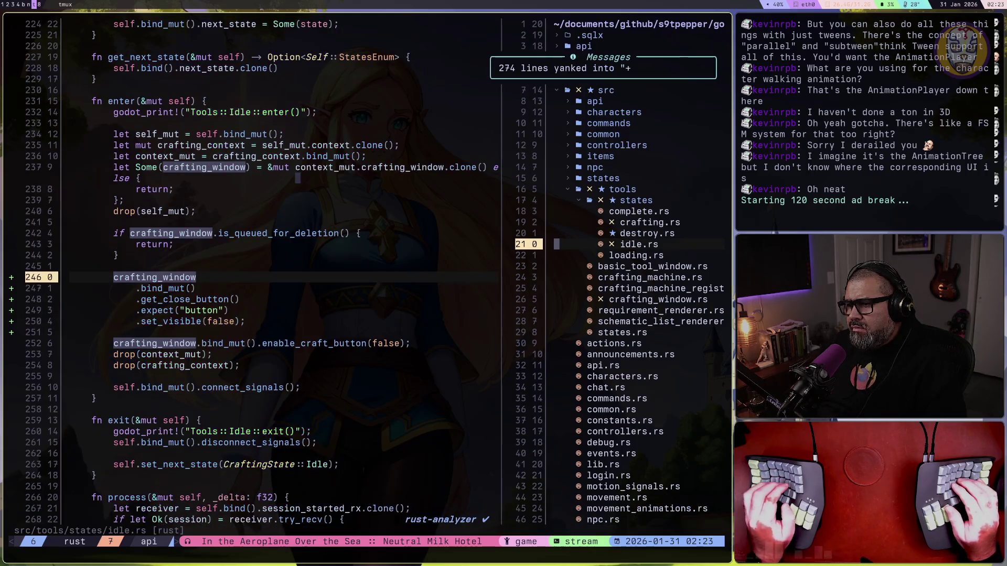
Copy all of loading.rs and paste it into destroy.rs
key("j")
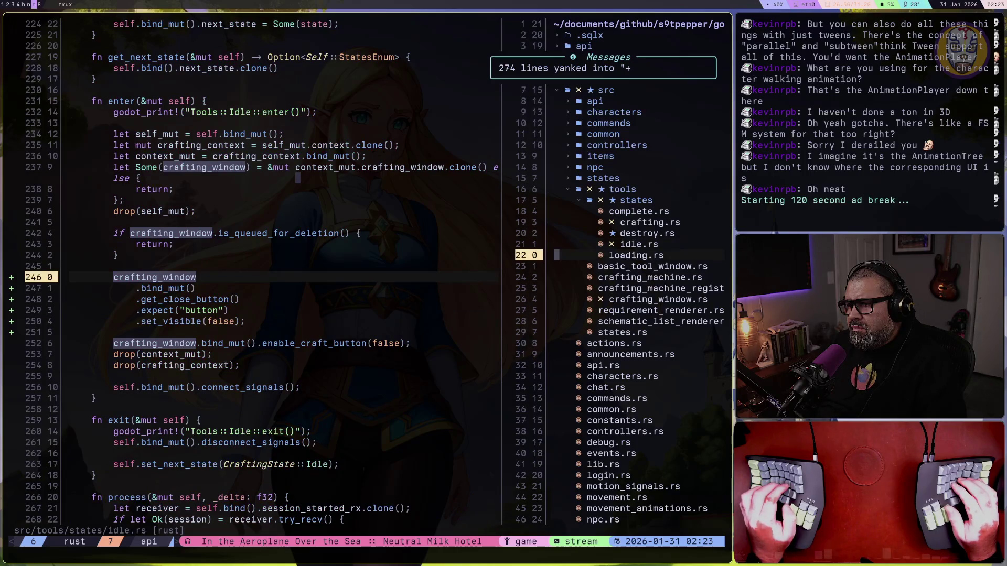
key("Return")
type(":%y+")
key("Return")
key("ctrl+w")
key("h")
key("k")
key("k")
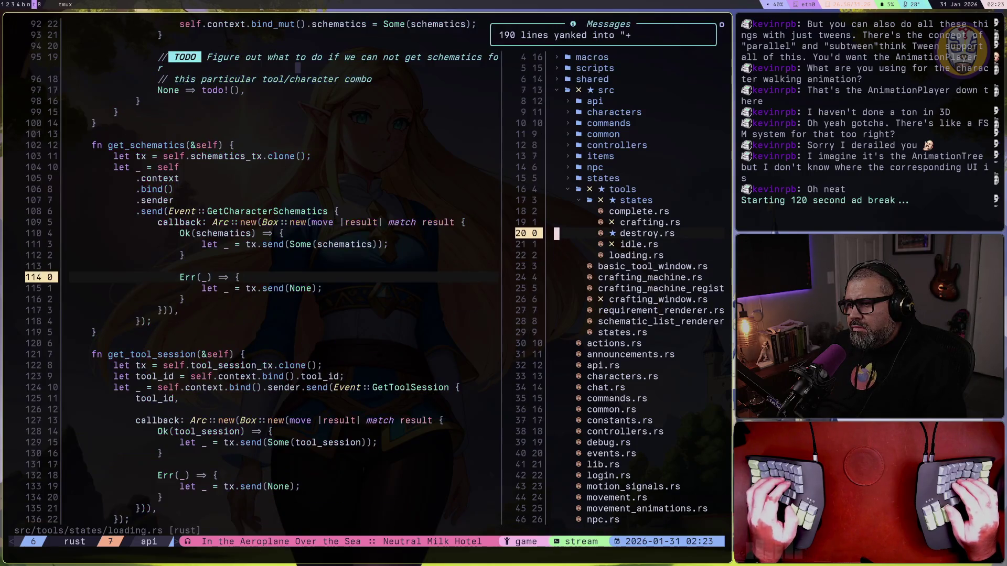
key("Return")
key("p")
key("k")
key("d")
key("d")
Declare pub mod destroy; in states.rs and save it
key("ctrl+n")
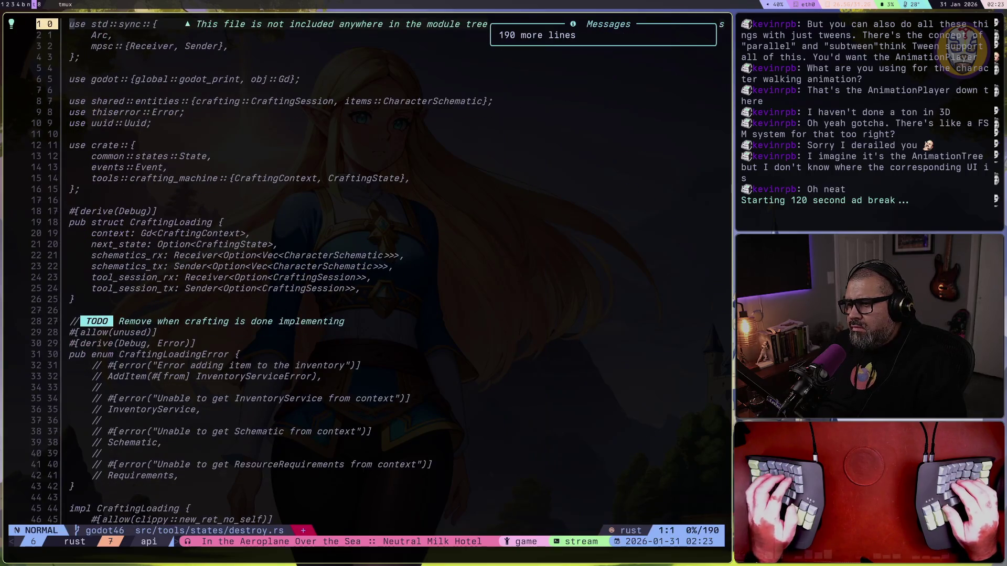
key("ctrl+n")
key("j")
key("j")
key("j")
key("j")
key("j")
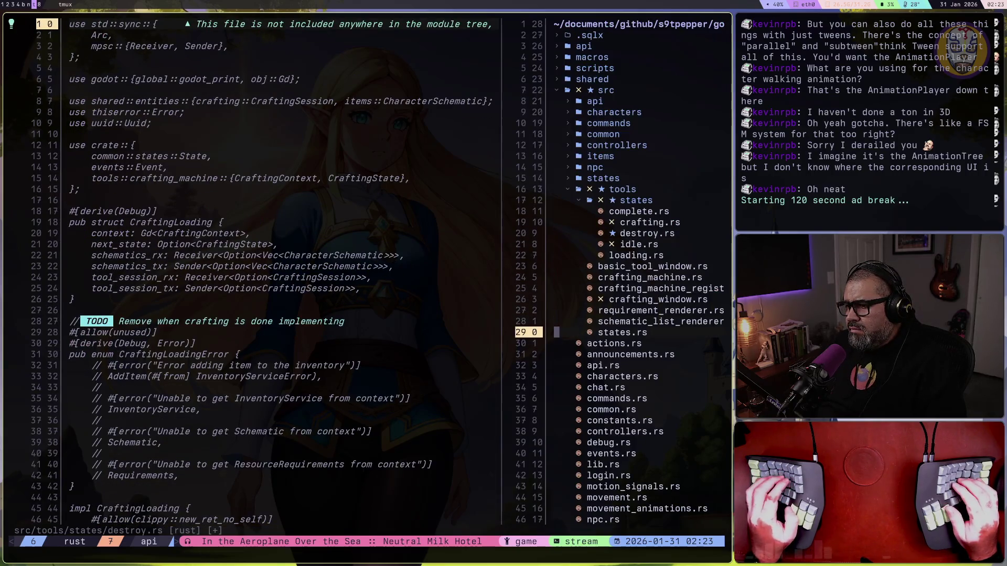
key("Return")
key("j")
key("j")
key("j")
type("opub")
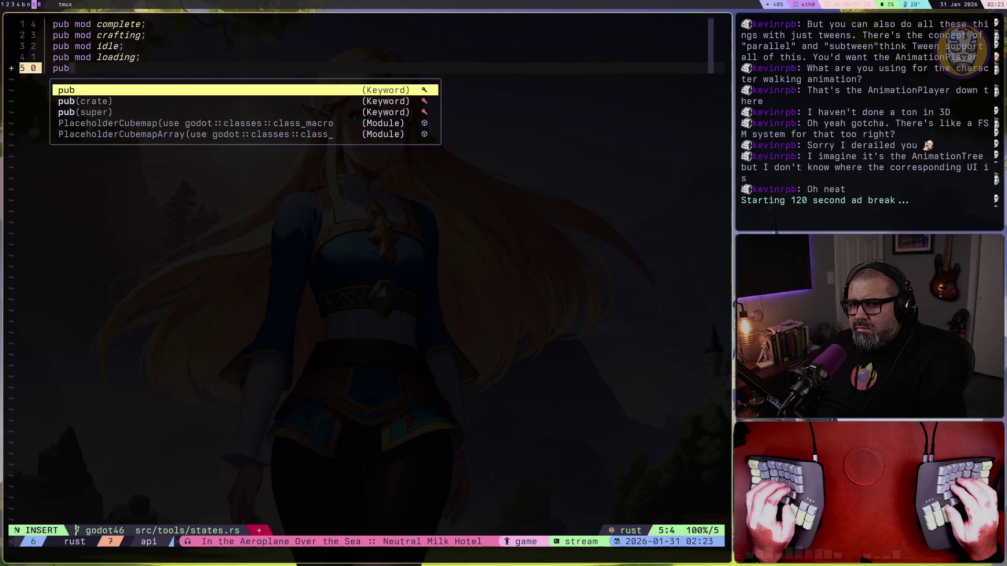
type("mod destroy;")
key("Escape")
key("ctrl+s")
Jump from the module declaration into destroy.rs and save it formatted
key("k")
key("g")
key("d")
key("j")
key("j")
key("j")
key("o")
key("Escape")
key("ctrl+s")
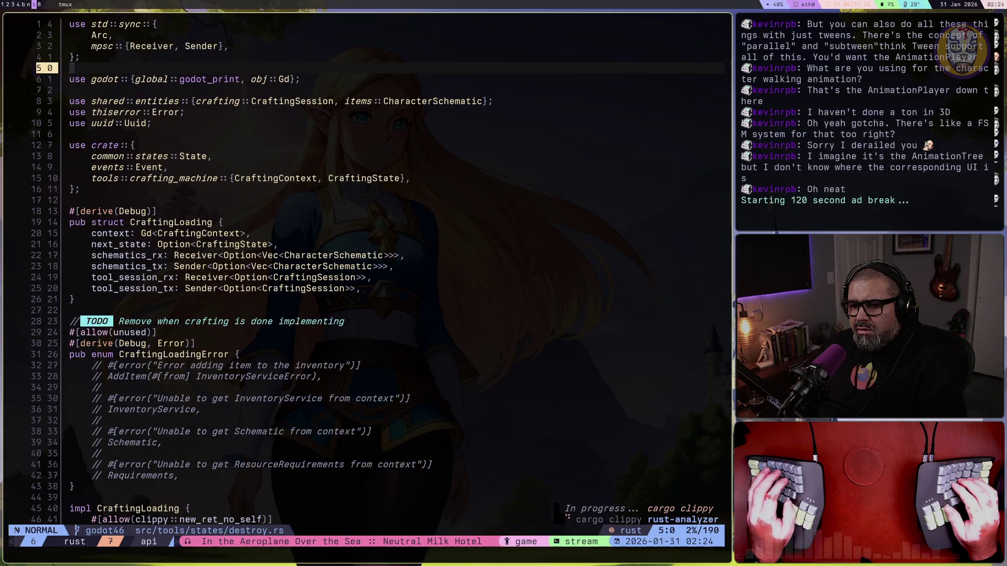
Delete the unused CraftingLoadingError enum and its leftover blank line
key("2")
key("3")
key("j")
key("V")
key("j")
key("j")
key("j")
key("j")
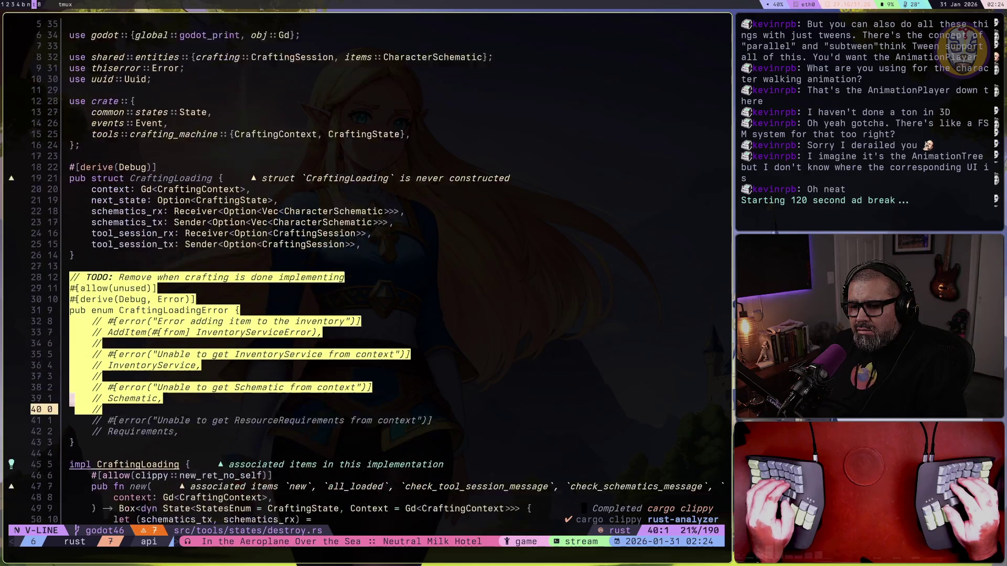
key("d")
key("d")
key("d")
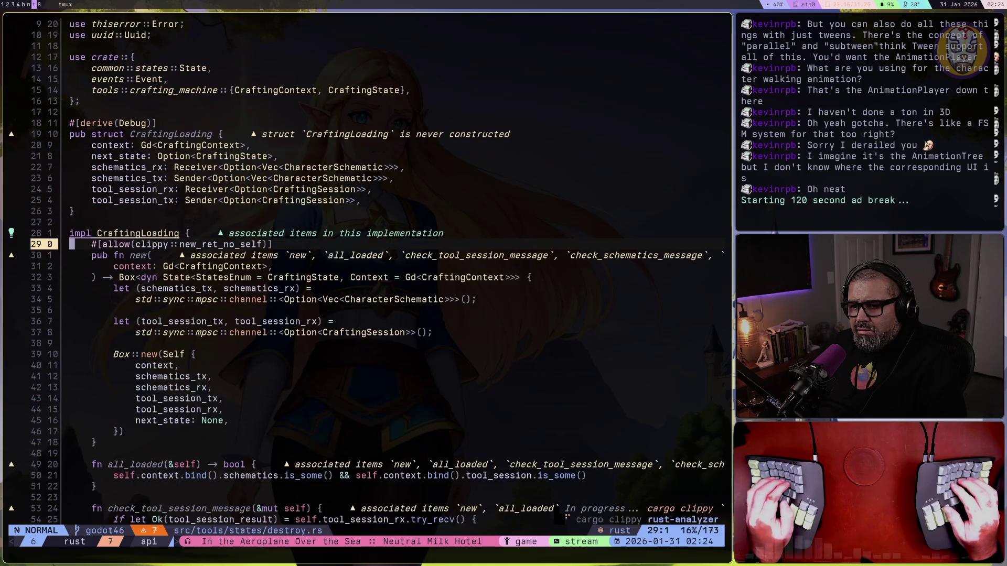
key("5")
Rename the CraftingLoading struct and its impl to CraftingDestroy with the LSP rename
key("k")
key("4")
key("k")
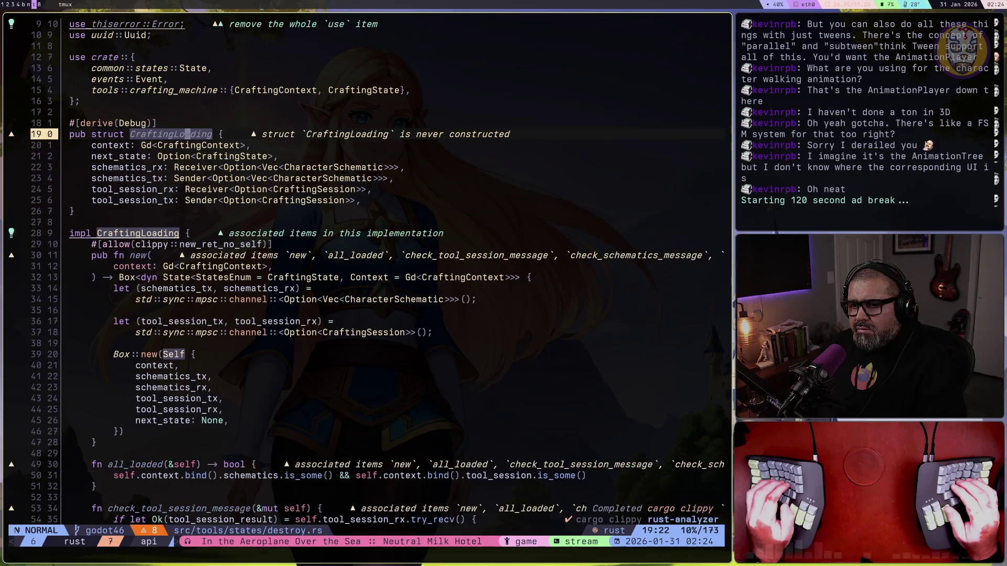
key("space")
key("c")
key("r")
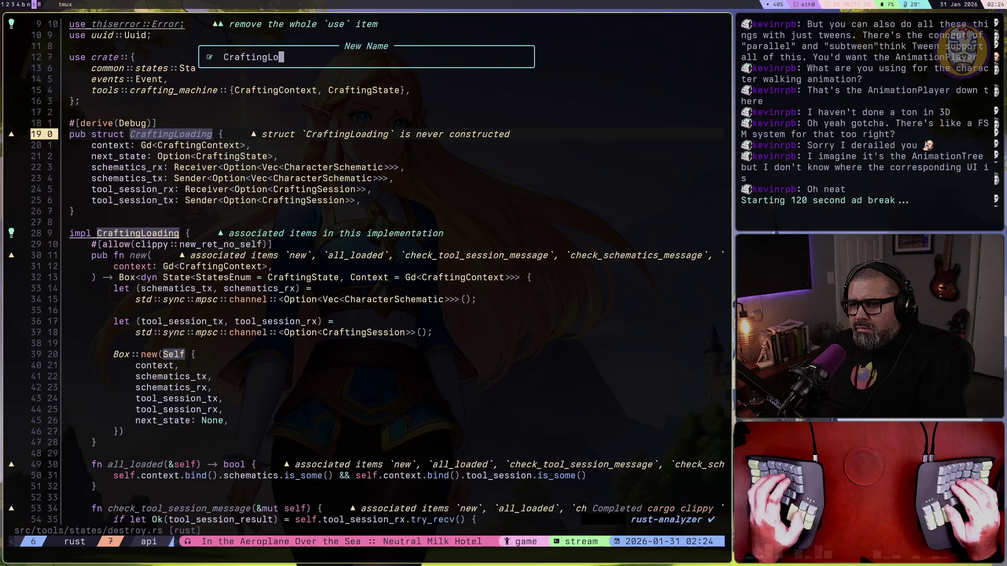
type("Destroy")
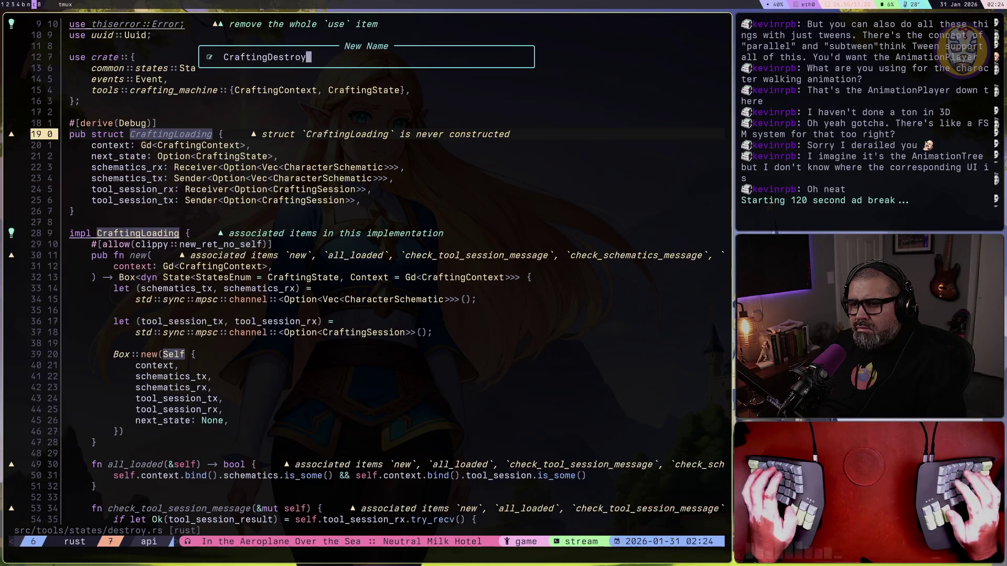
key("Return")
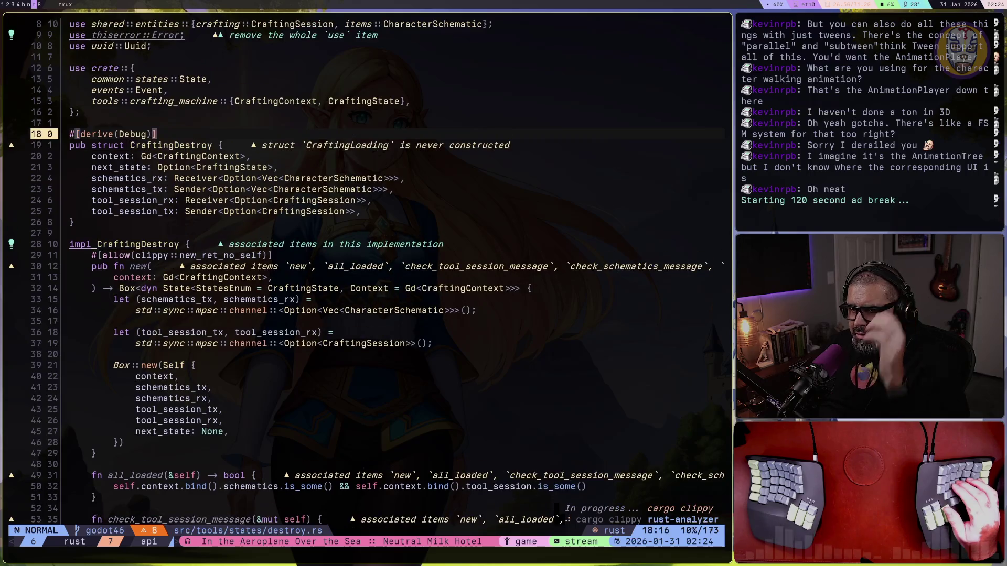
Remove the unused 'use thiserror::Error;' import and save destroy.rs
key("[")
key("d")
key("d")
key("d")
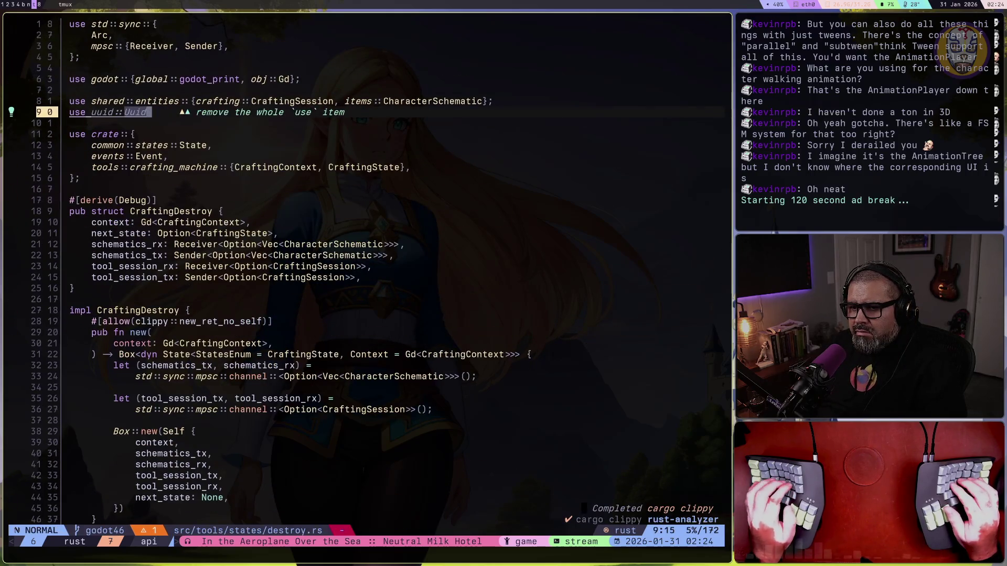
key("}")
key("}")
key("}")
key("ctrl+s")
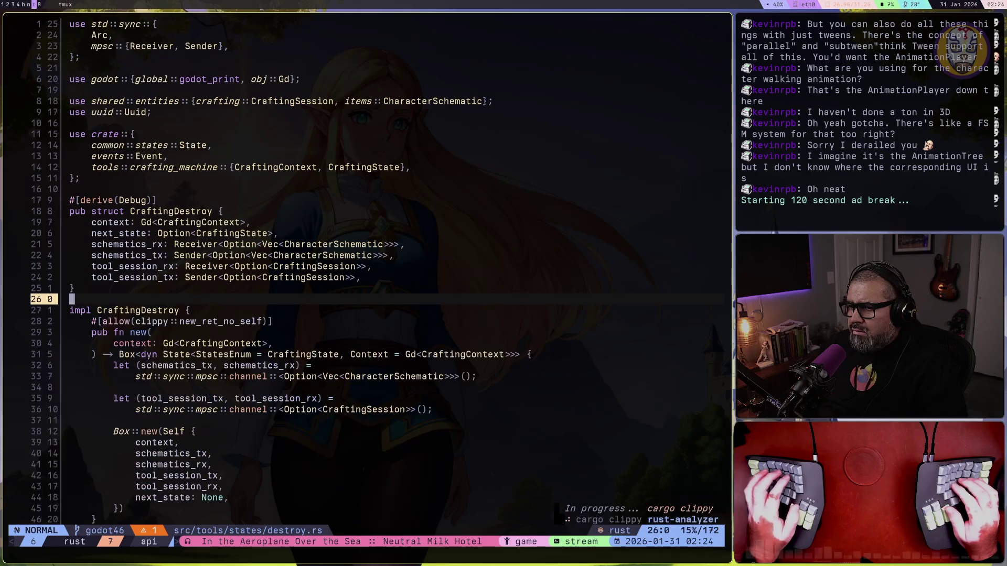
Begin adding a 'machine: Gd<CraftingMachine>' parameter after context in new()
key("j")
key("j")
key("j")
key("]")
key("}")
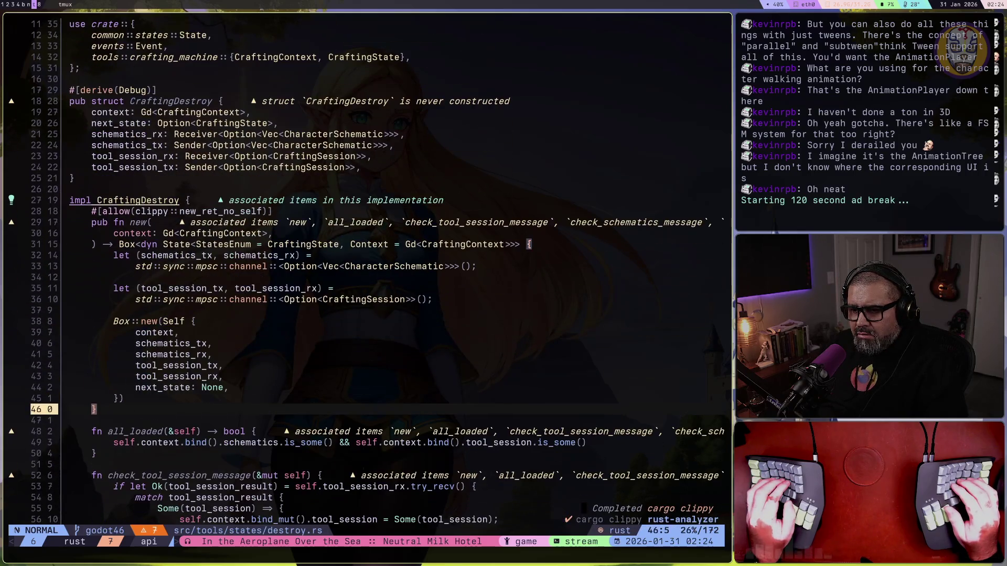
key("7")
key("k")
key("g")
key("d")
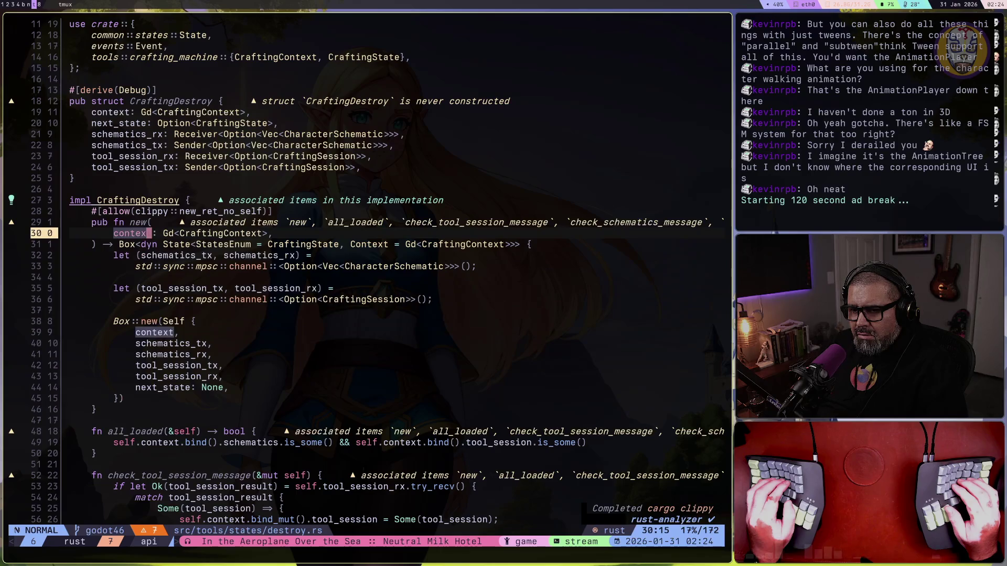
key("c")
key("c")
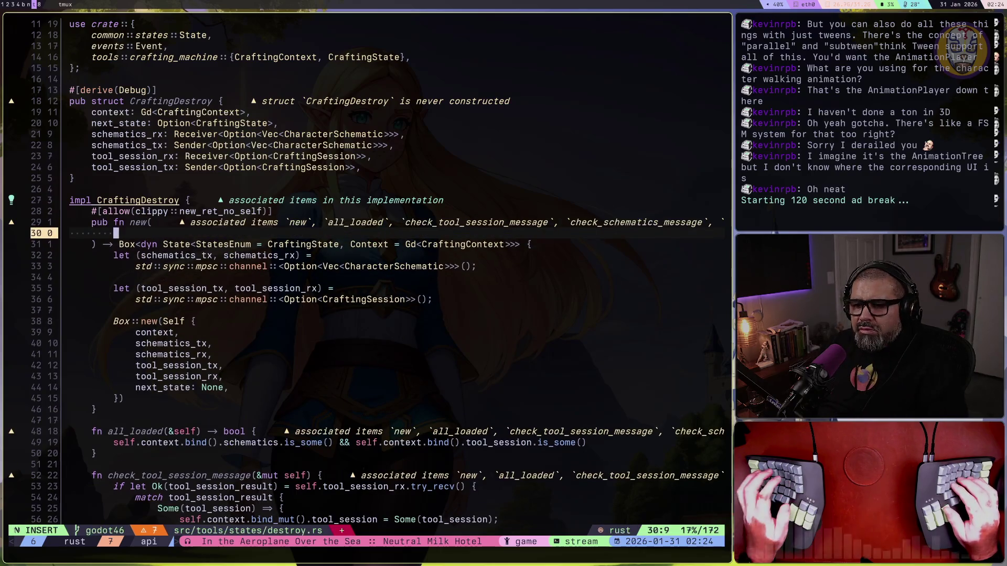
key("BackSpace")
key("BackSpace")
key("BackSpace")
key("Escape")
key("u")
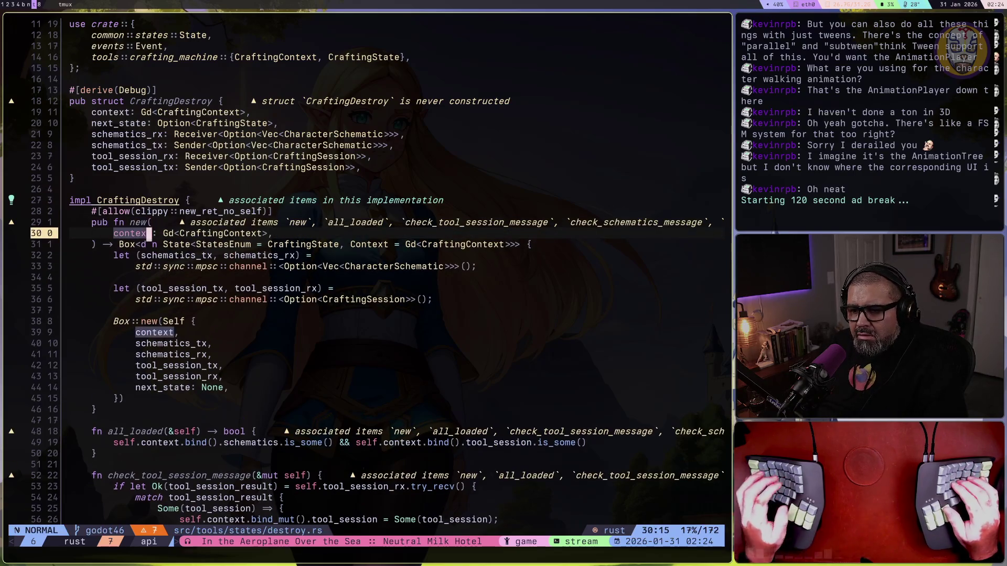
type("o")
type("mach")
type("ine: ")
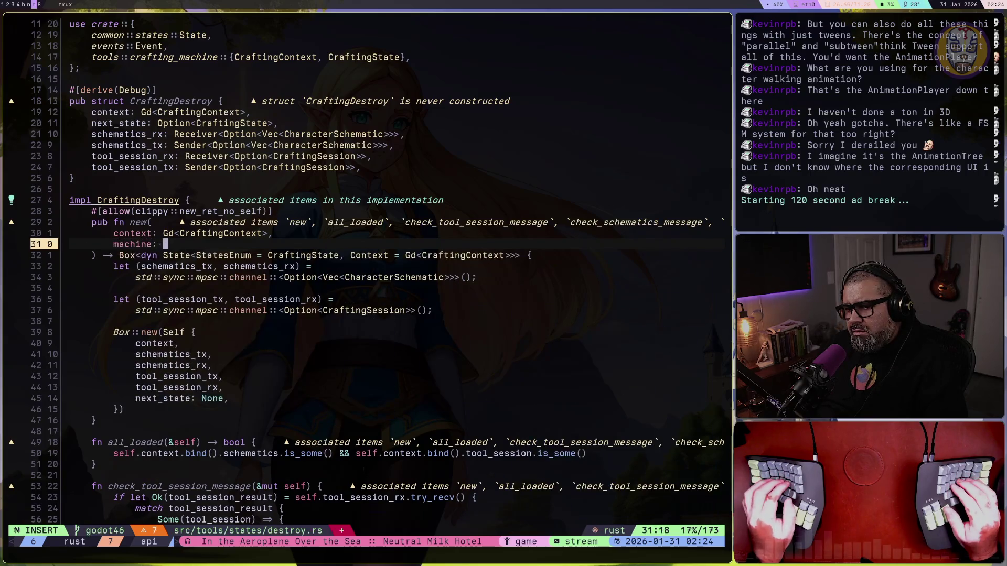
type("Gd<")
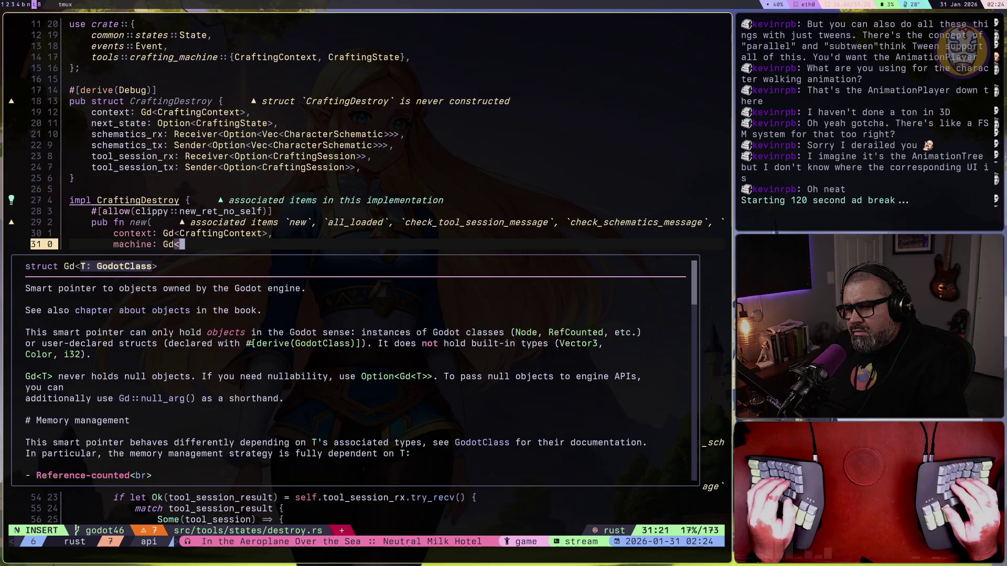
type("CraftingM")
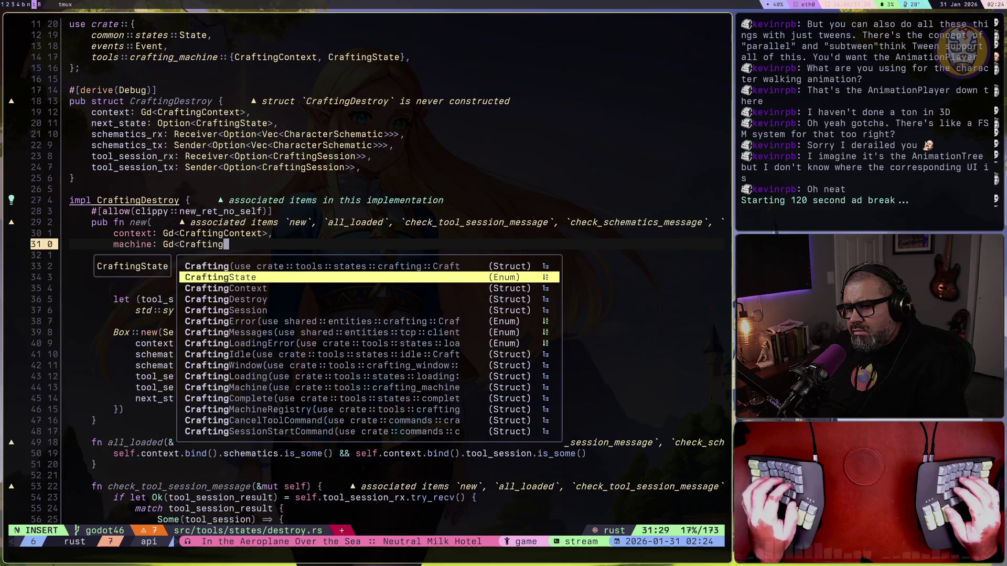
Complete the new() parameter as 'machine: Gd<CraftingMachine>', importing CraftingMachine
key("Tab")
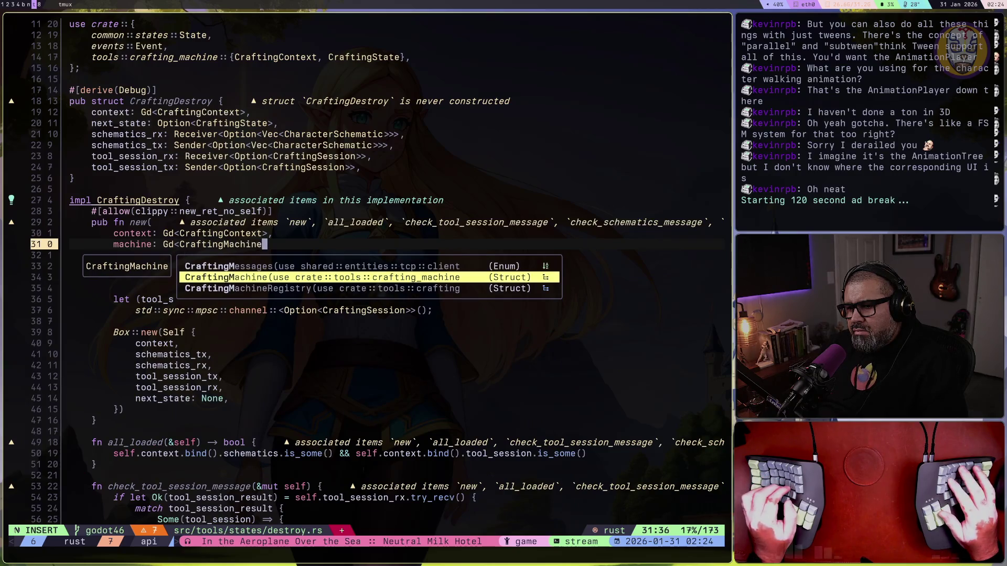
key("Return")
type(">")
key("Escape")
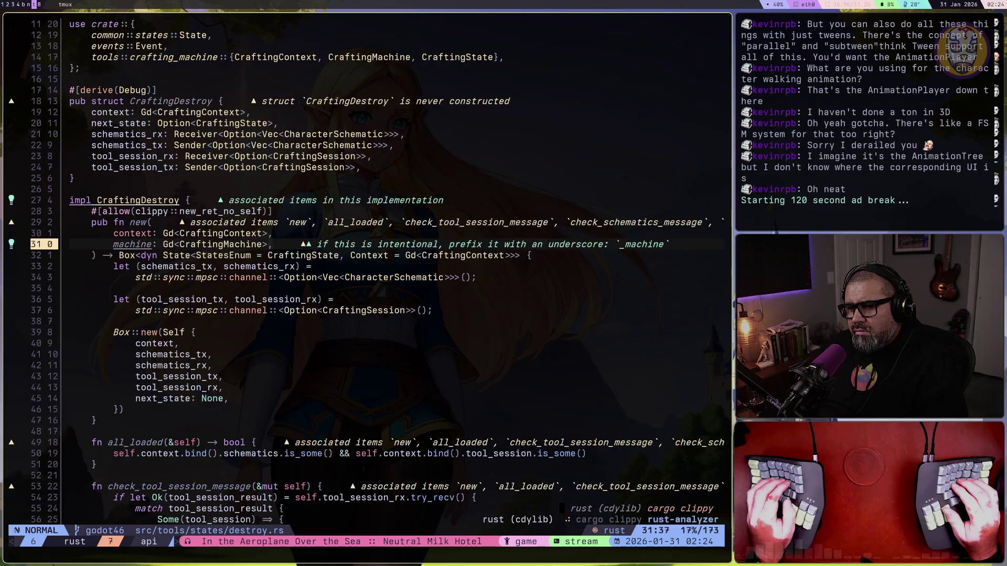
Replace the struct's four channel fields with a 'machine: Gd<CraftingMachine>' field
key("j")
key("j")
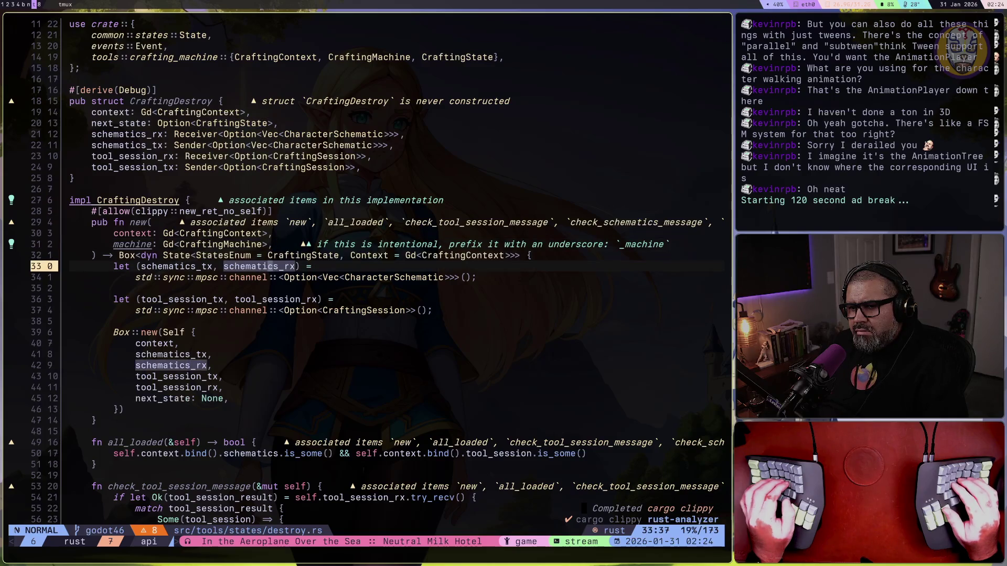
key("k")
key("8")
key("k")
key("V")
key("k")
key("k")
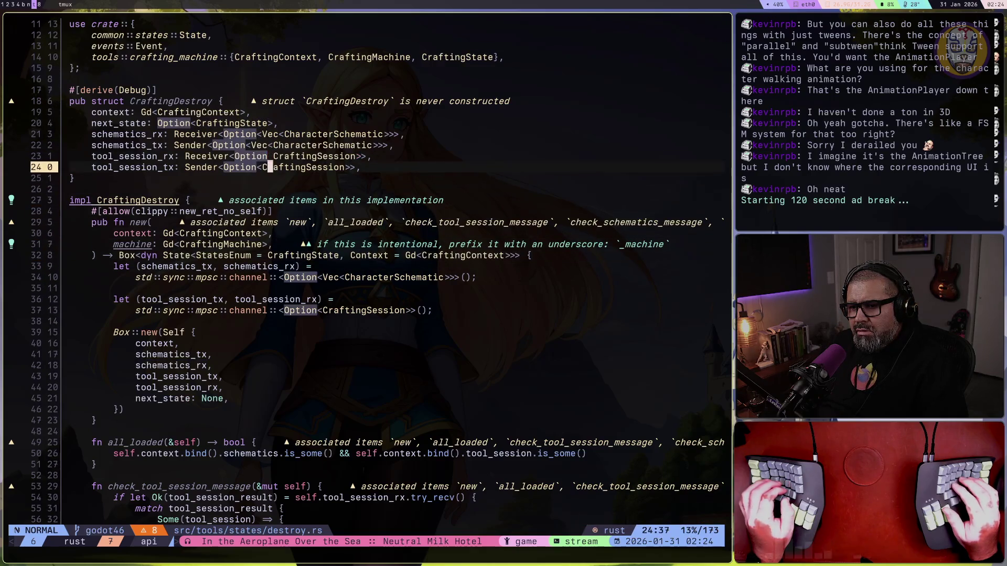
key("k")
key("d")
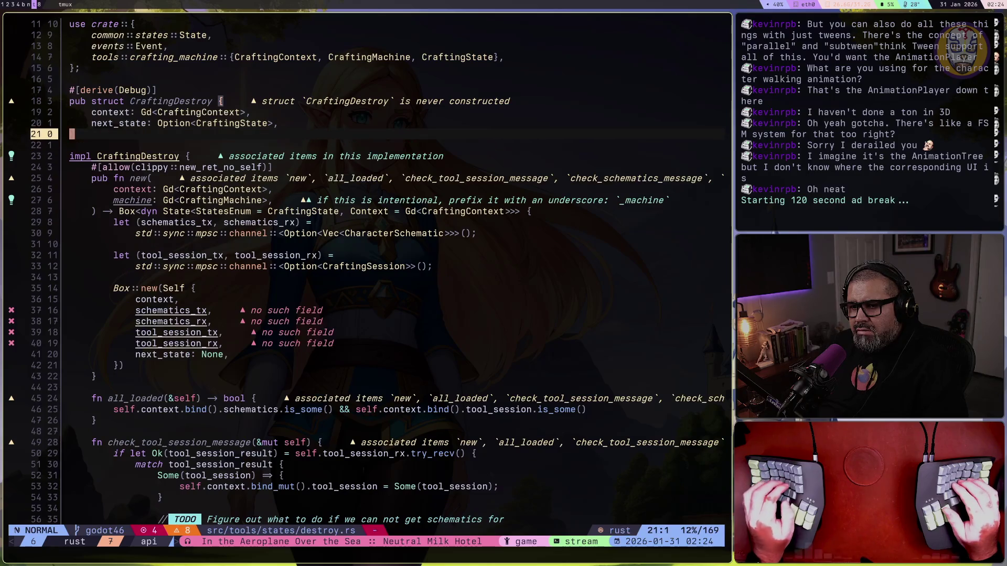
key("u")
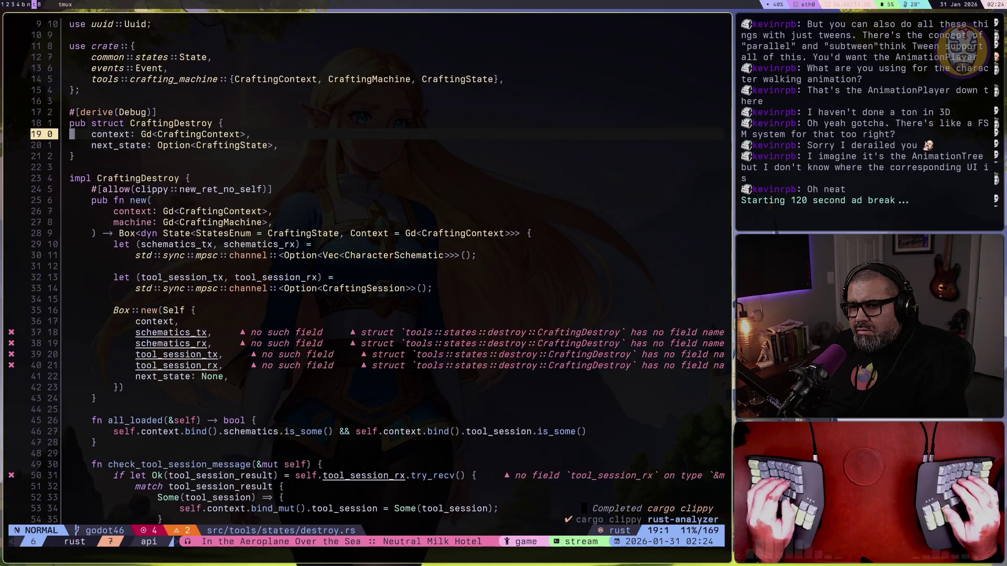
key("o")
type("machine: G")
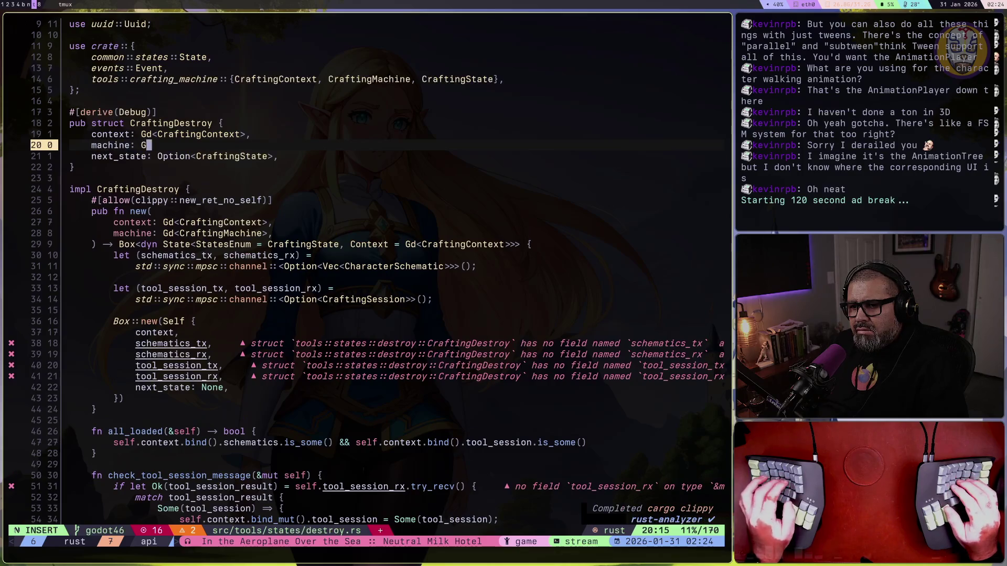
type("d<Craftin")
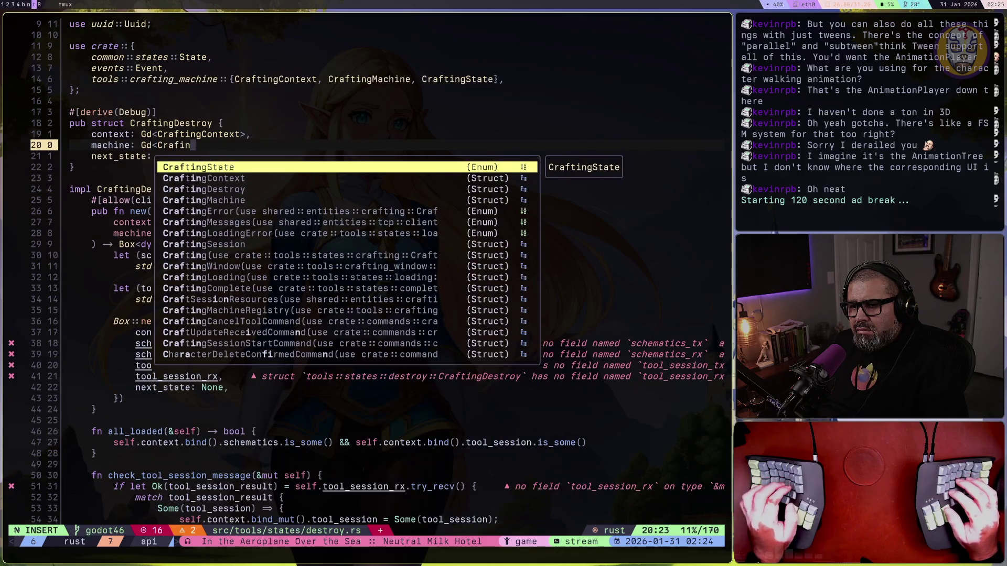
type("g")
type("Machine")
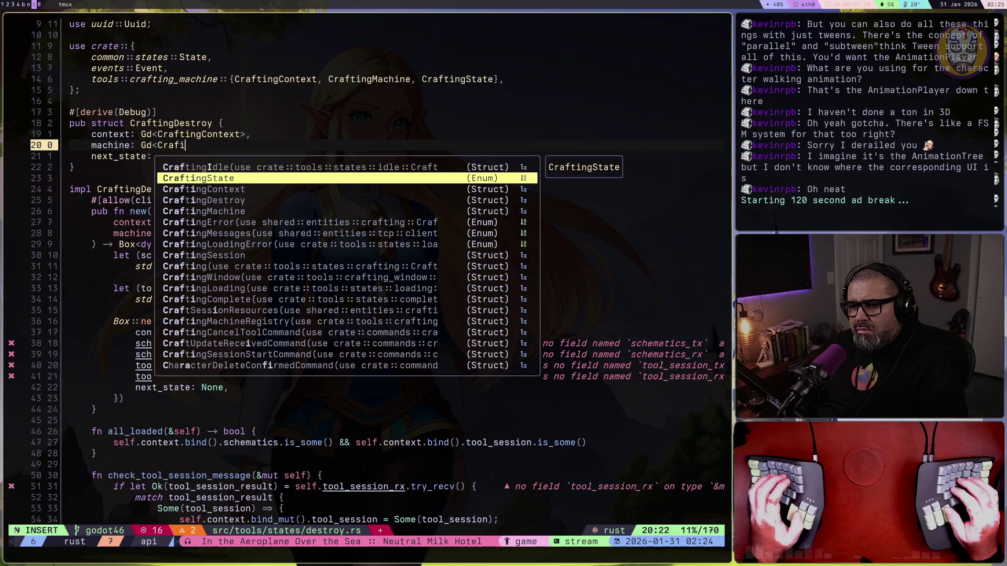
type(">,")
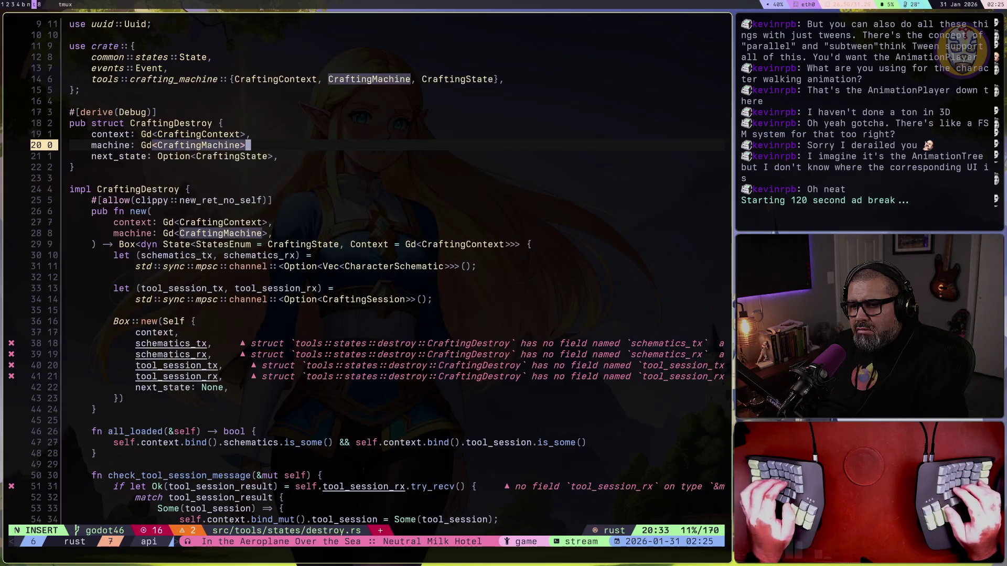
key("Escape")
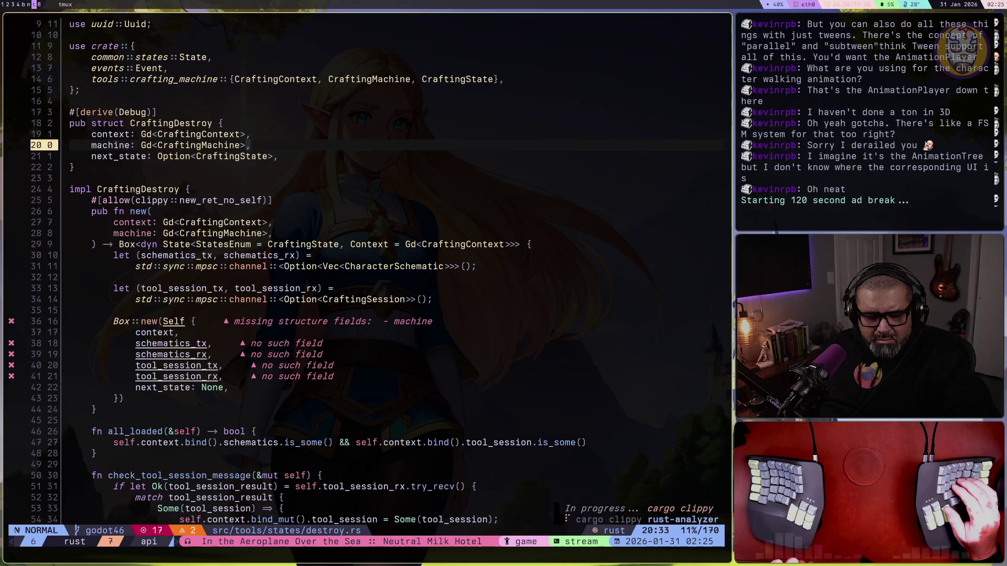
Swap the channel fields in the Self construction for machine
key("j")
key("j")
key("j")
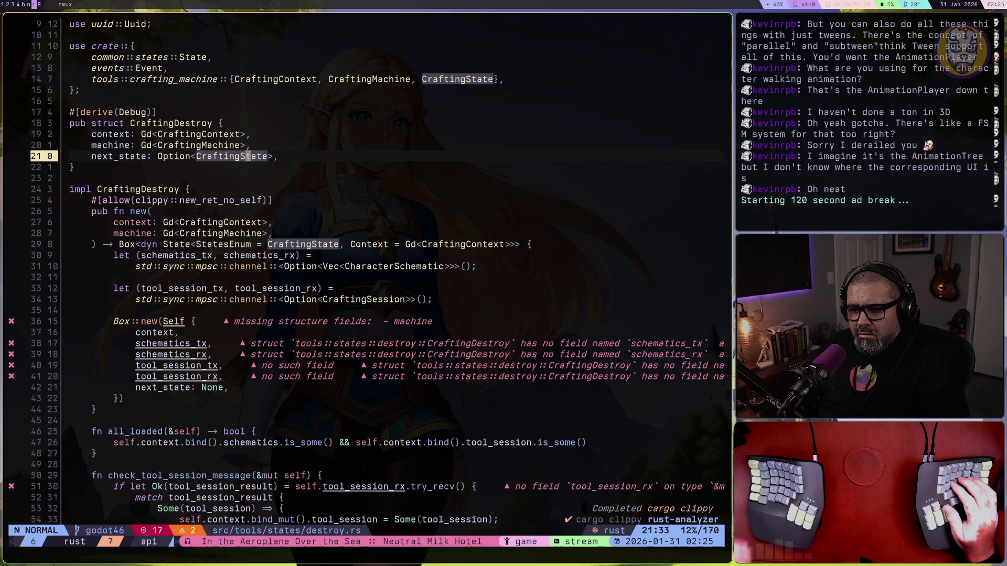
key("k")
key("k")
key("V")
key("j")
key("j")
key("j")
type("dOma")
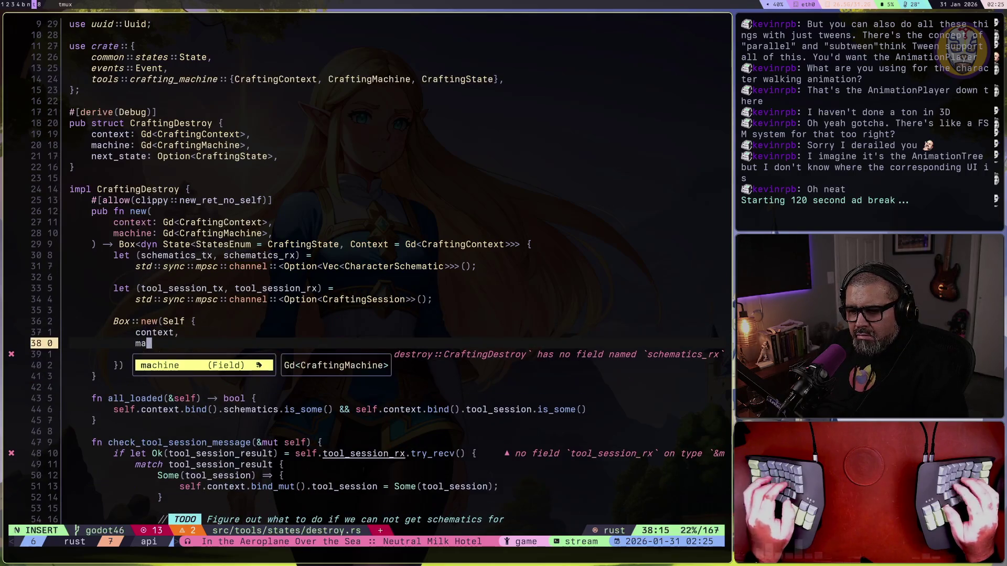
type(",")
key("Escape")
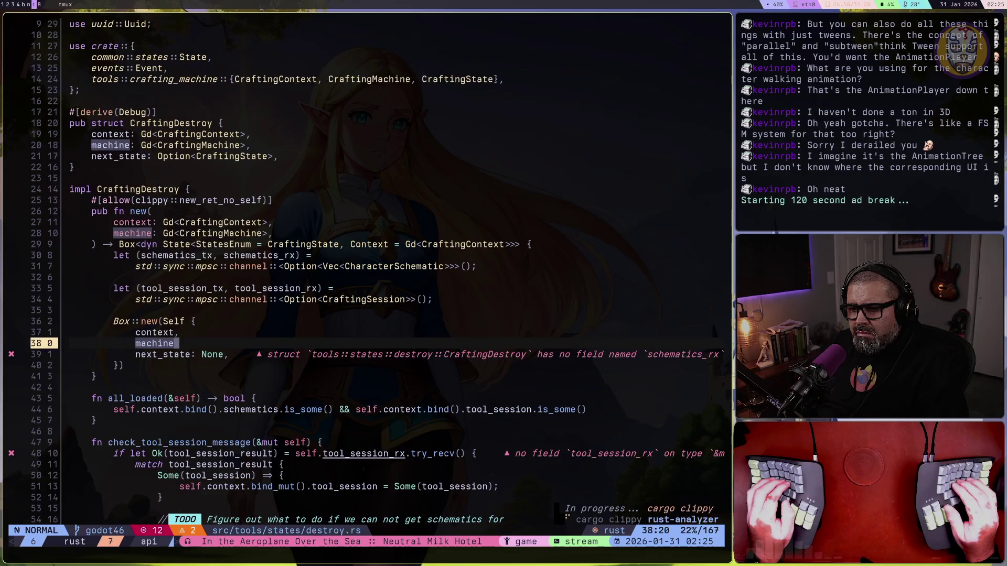
Delete the schematics and tool_session channel setup lines and the leftover blank line
key("k")
key("k")
key("k")
key("V")
key("k")
key("k")
key("k")
key("d")
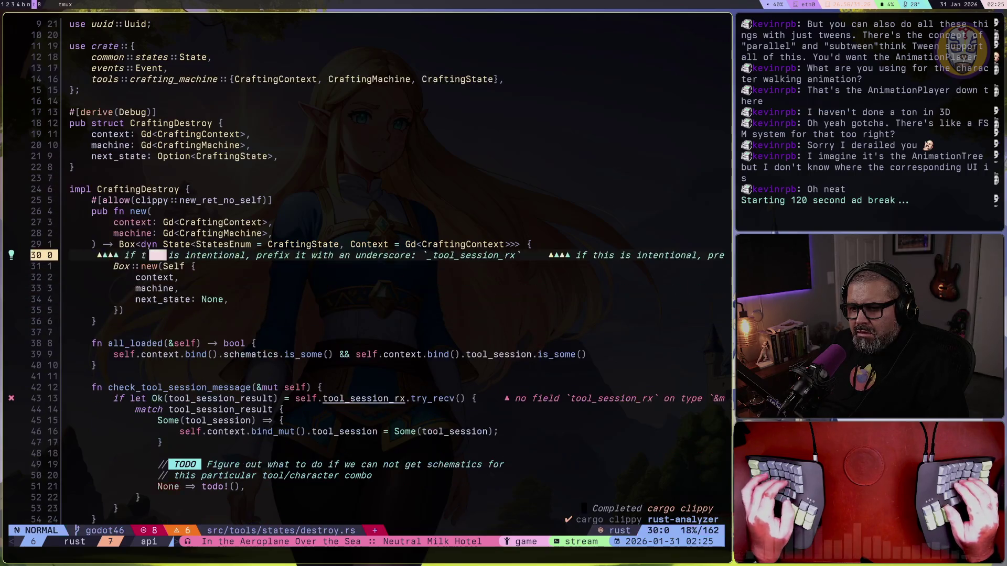
key("d")
key("d")
key("j")
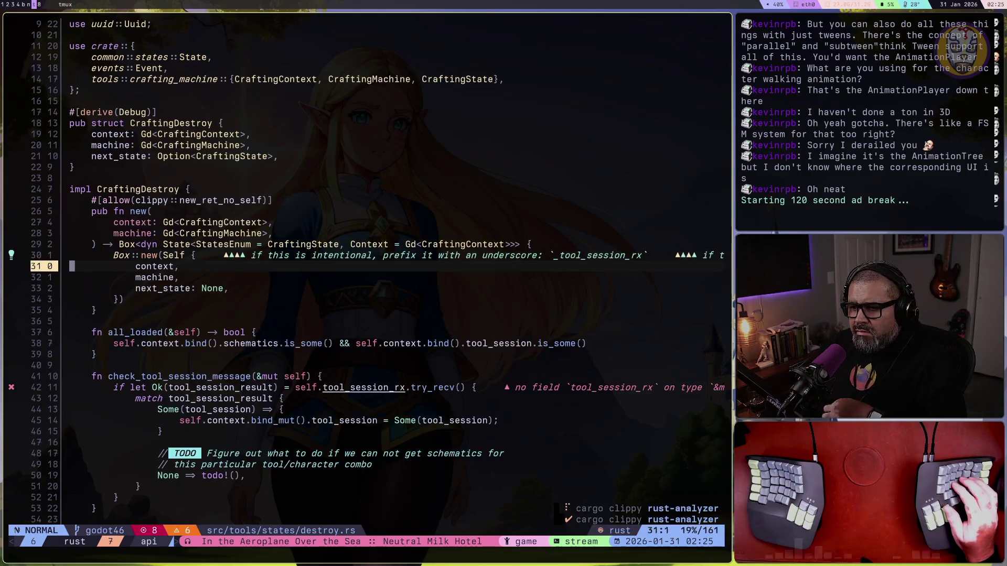
Delete the helper methods from all_loaded through get_tool_session, keeping the impl's closing brace
key("j")
key("j")
key("j")
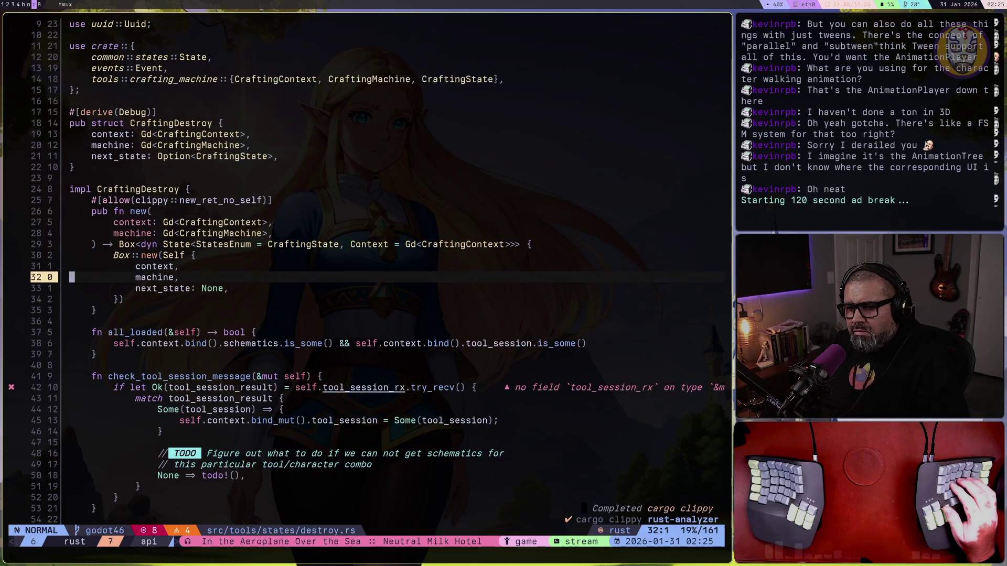
key("j")
key("j")
key("j")
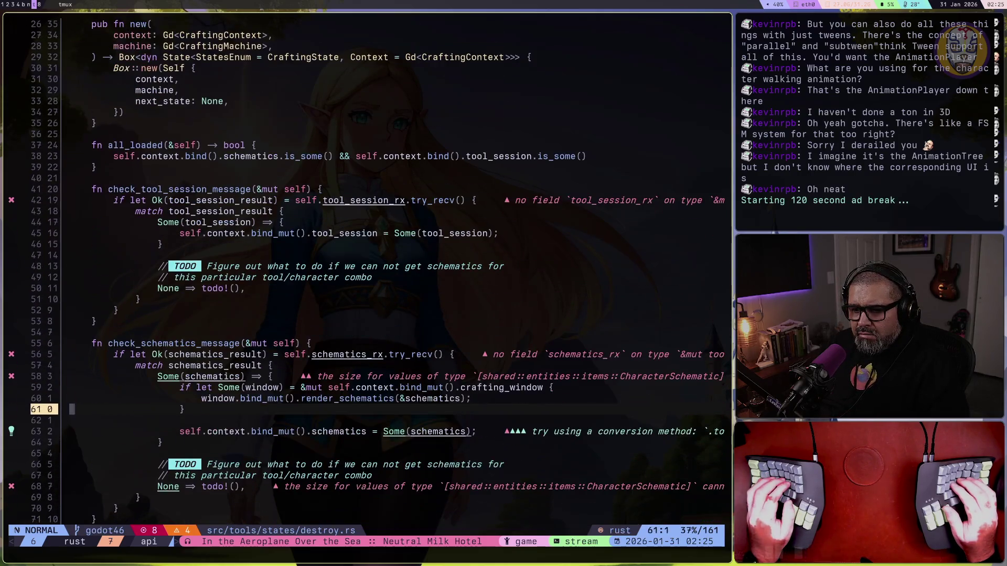
key("j")
key("j")
key("j")
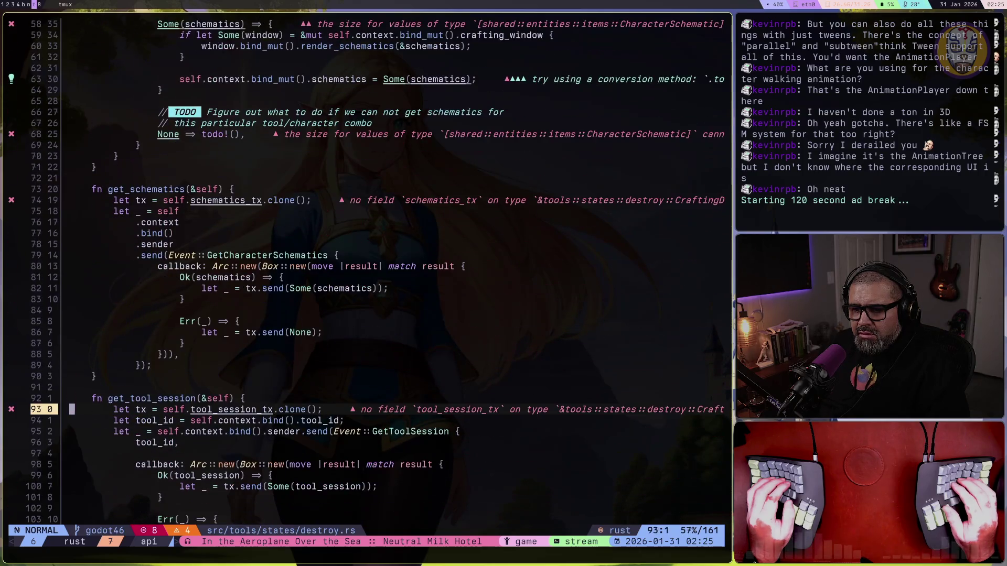
key("shift+v")
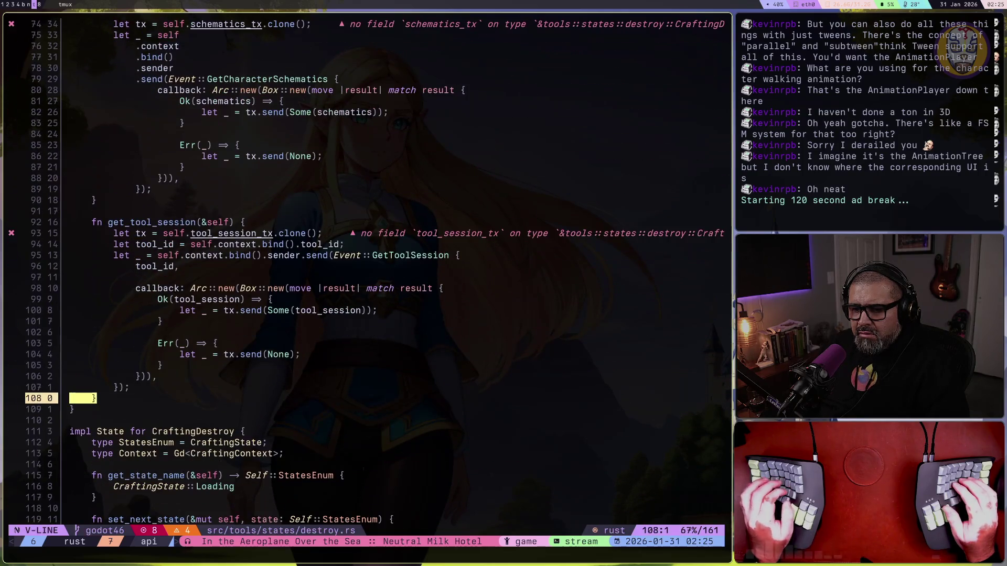
key("k")
key("k")
key("k")
key("k")
key("k")
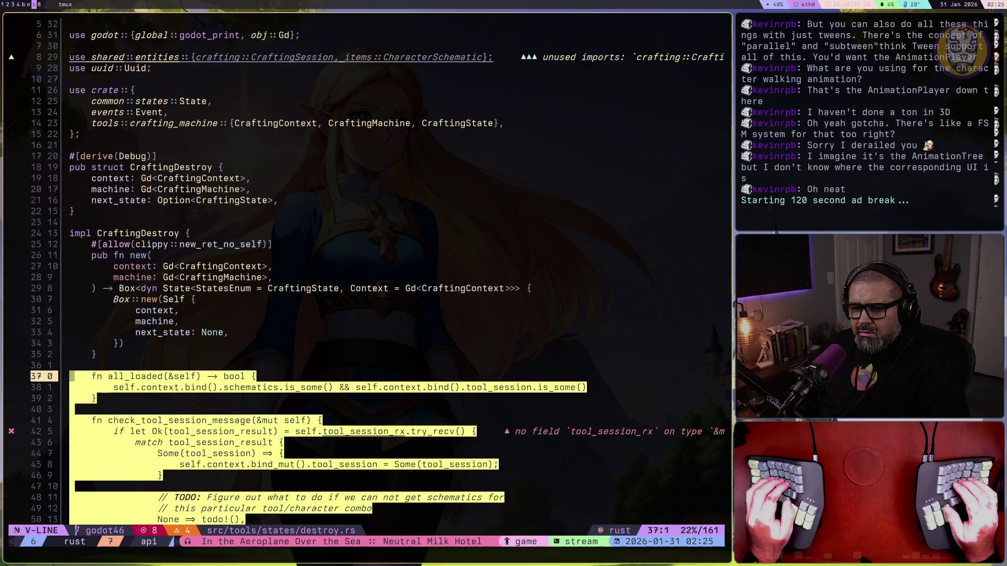
type("dki}")
key("Escape")
key("j")
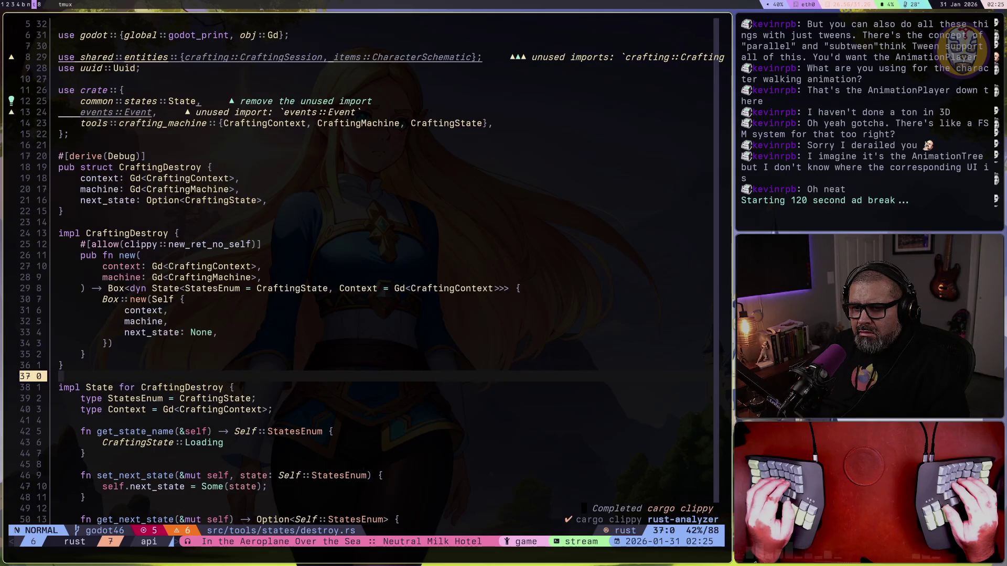
Remove the unused events::Event, shared::entities and std::sync imports
key("[")
key("d")
key("d")
key("d")
key("k")
key("k")
key("k")
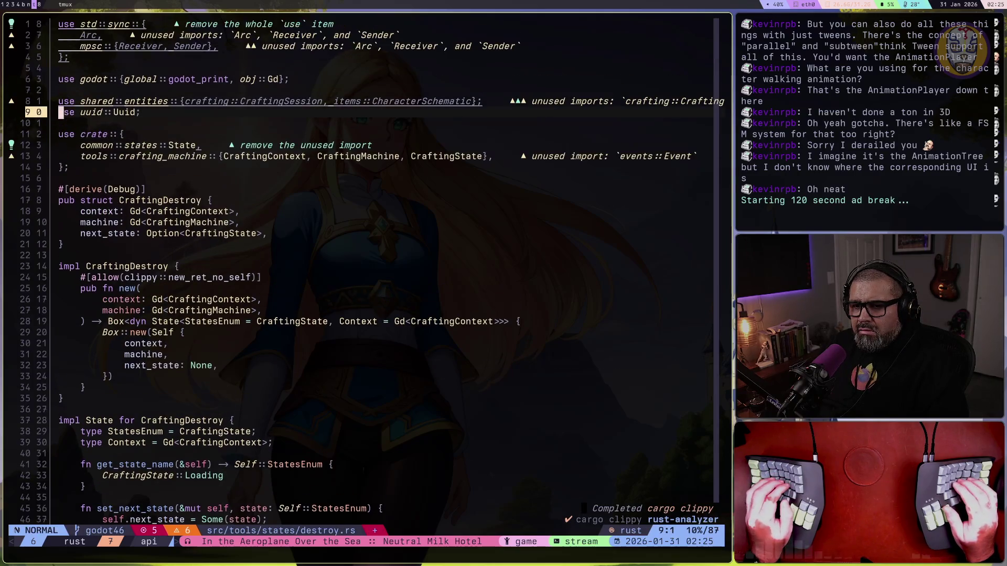
key("d")
key("d")
key("k")
key("k")
key("k")
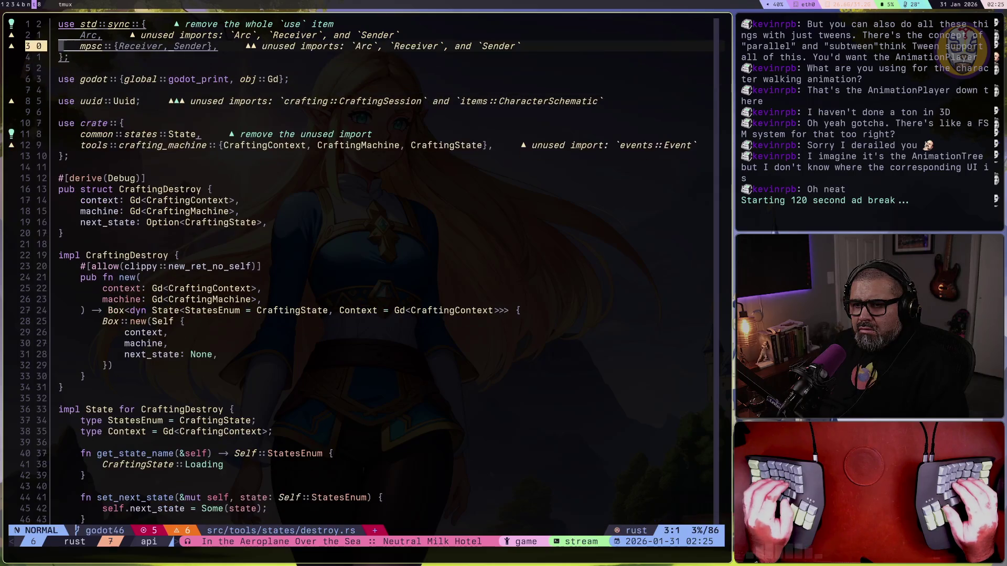
key("k")
key("k")
key("V")
key("j")
key("j")
key("j")
key("d")
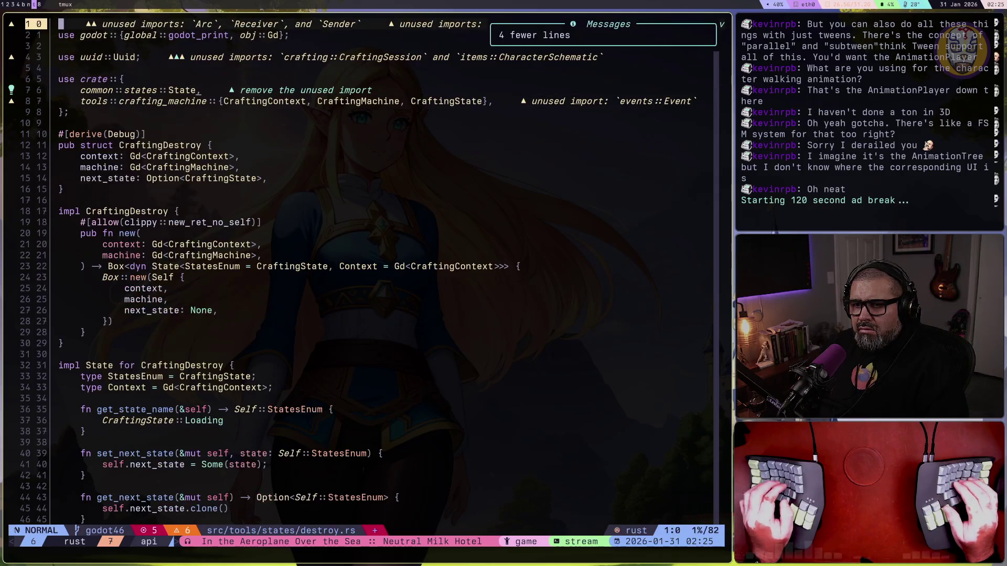
key("d")
key("d")
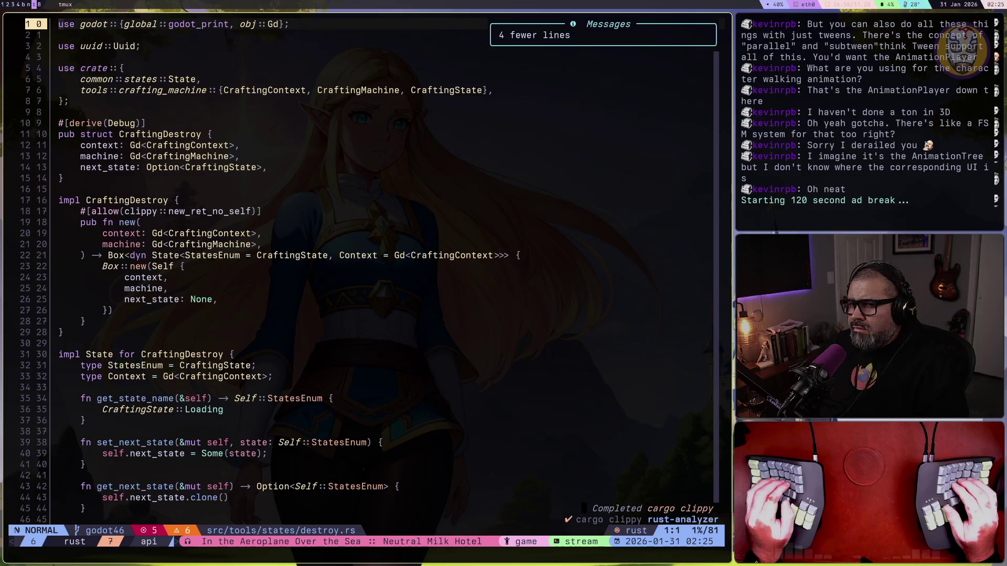
key("ctrl+d")
key("ctrl+d")
Delete the get_schematics and get_tool_session calls and the TODO comment from enter()
key("k")
key("k")
key("k")
key("V")
key("j")
key("d")
key("k")
key("k")
key("V")
key("k")
key("d")
Collapse enter() into an empty {} body and save the file
key("k")
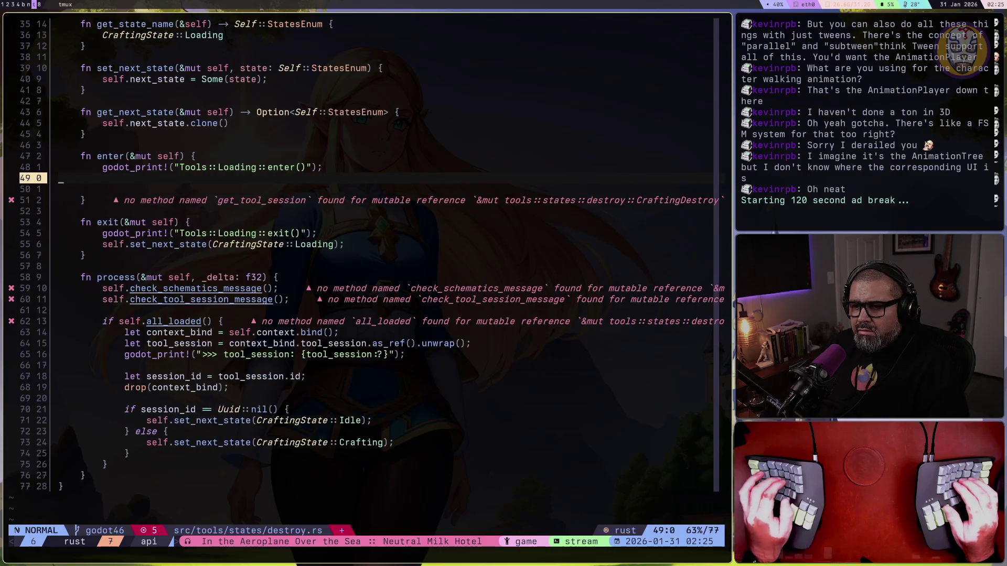
key("d")
key("d")
key("d")
key("d")
key("k")
key("d")
key("d")
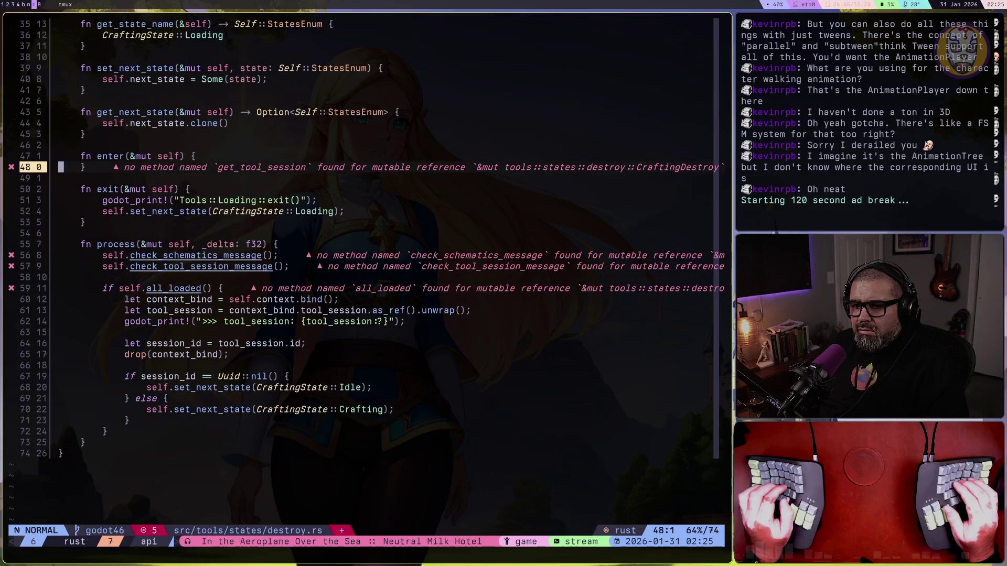
key("k")
key("J")
key("ctrl+s")
key("j")
key("j")
key("j")
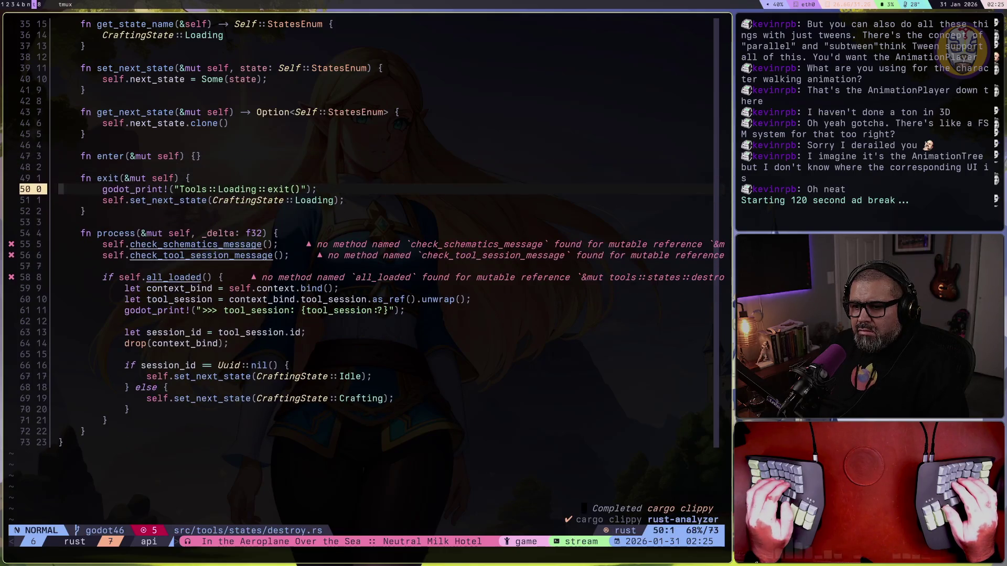
Change exit()'s target state from Loading to CraftingState::Destroy and save
key("j")
key("c")
key("i")
key("w")
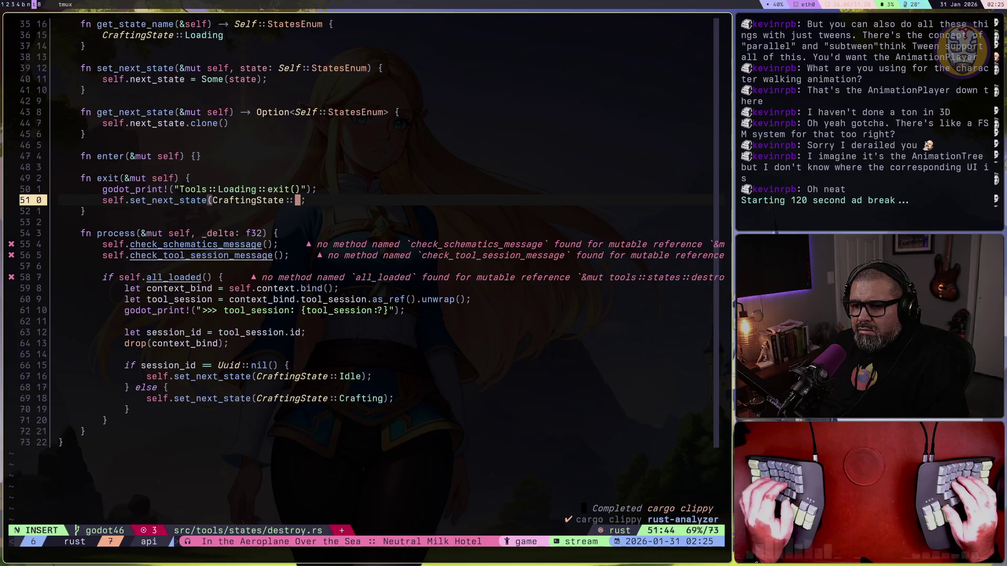
key("Escape")
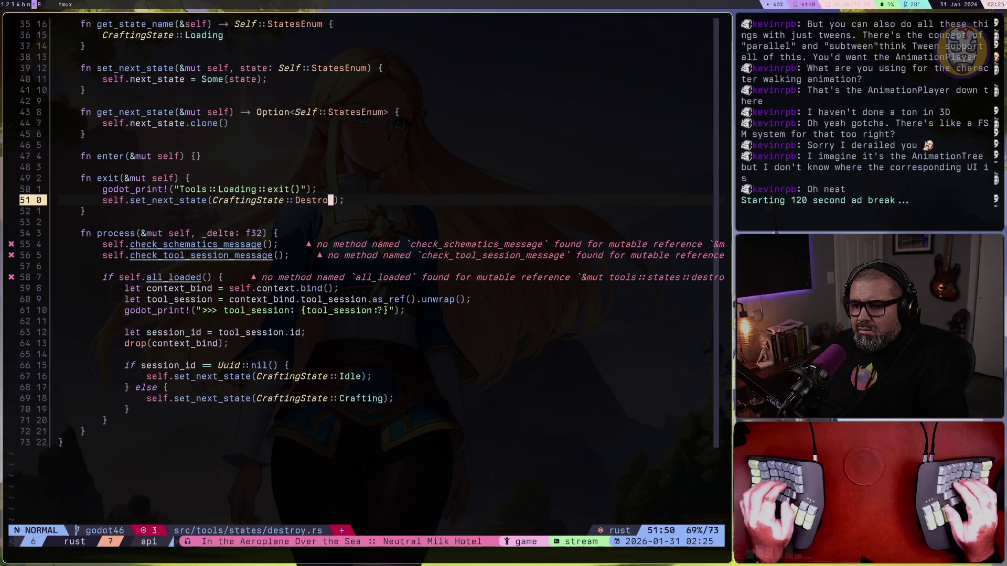
key("ctrl+s")
Add a Destroy variant after Complete in CraftingState, save crafting_machine.rs, and return to destroy.rs
key("b")
key("b")
key("b")
key("g")
key("d")
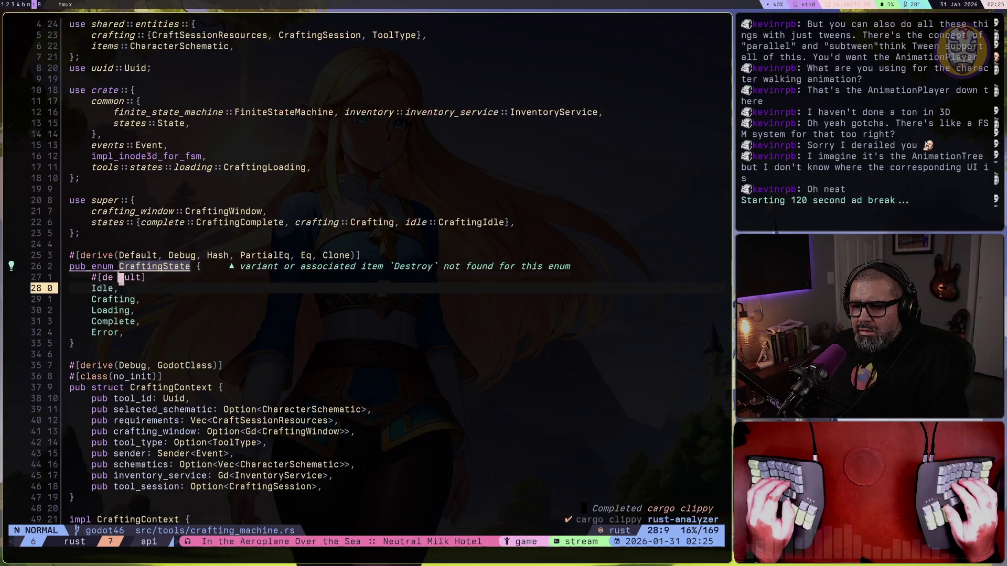
key("j")
key("j")
key("j")
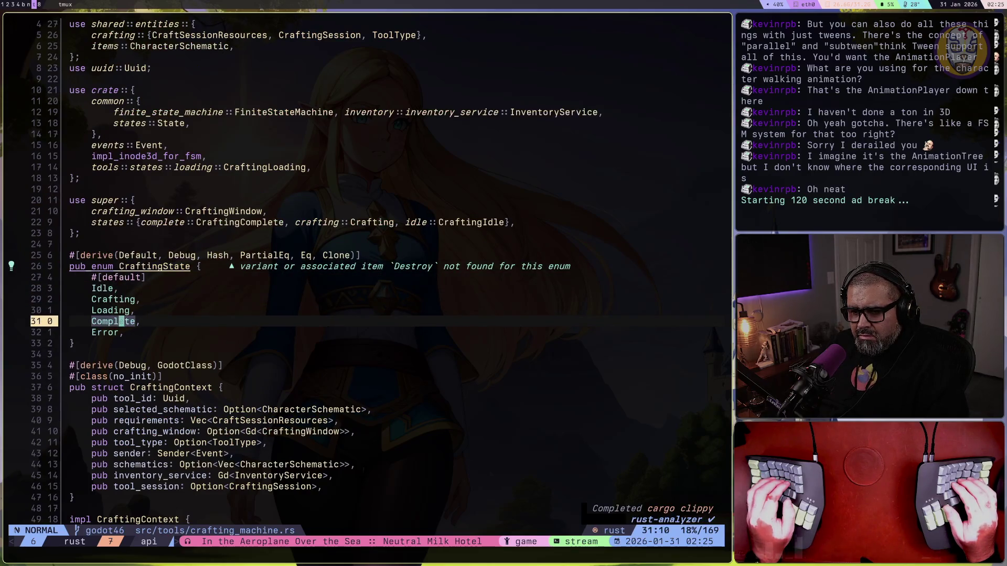
key("o")
type("Destroy")
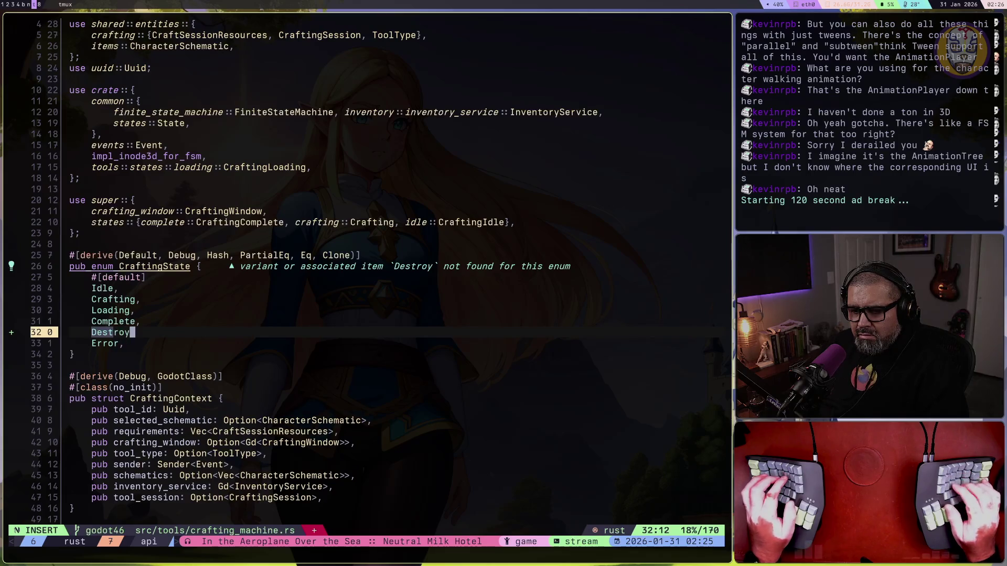
key("Escape")
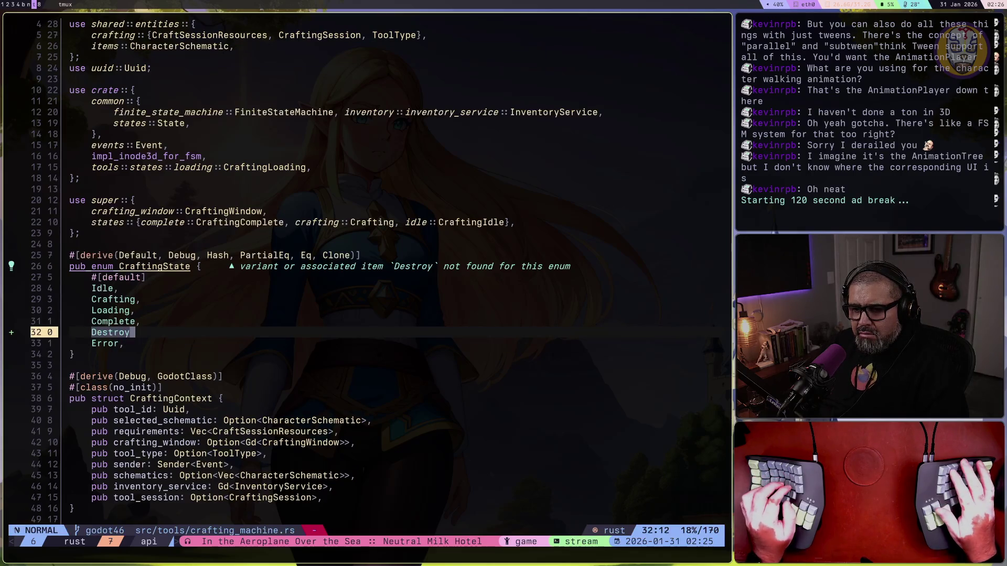
type(":w")
key("Return")
key("ctrl+o")
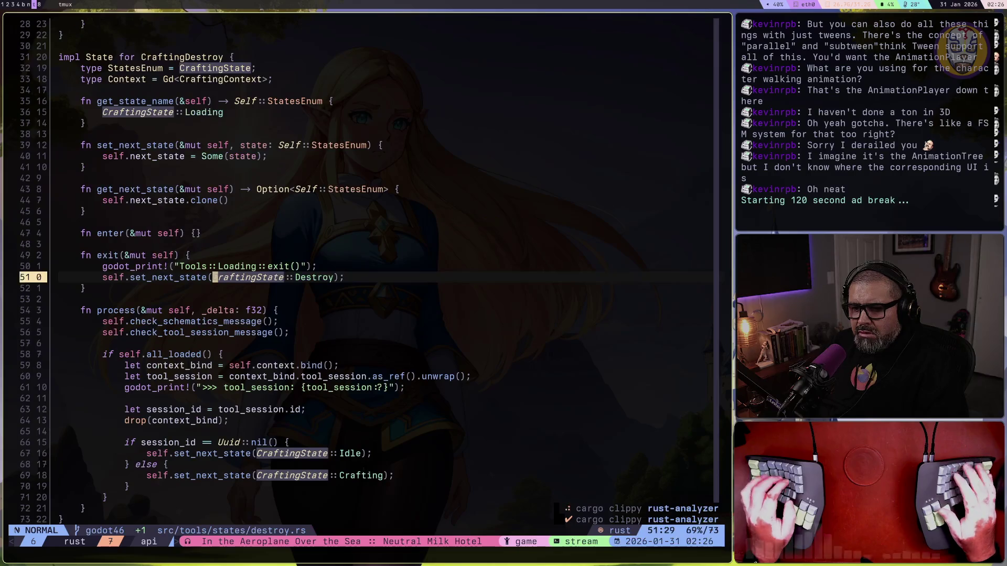
Make get_state_name() return CraftingState::Destroy instead of Loading
key("j")
key("j")
key("j")
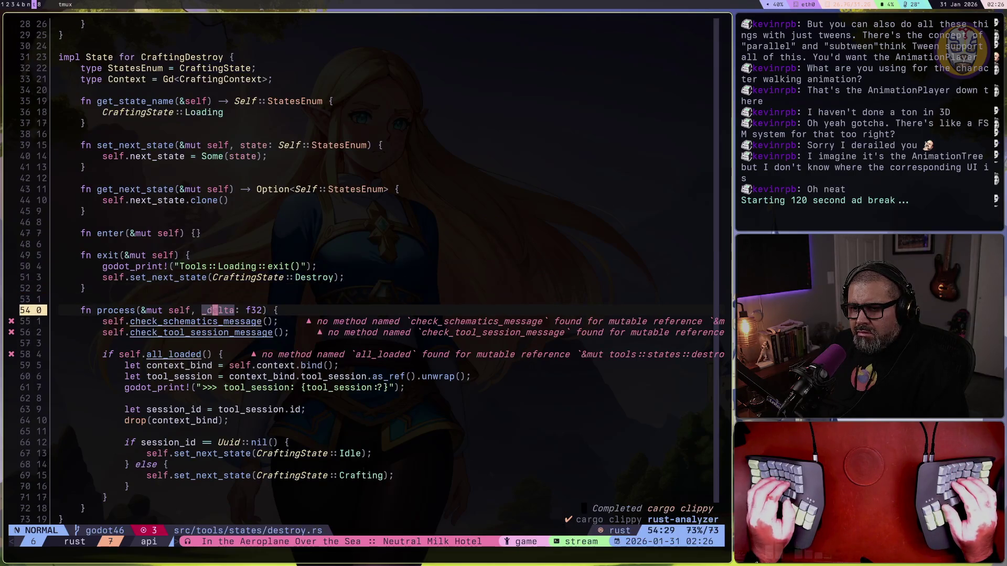
key("k")
key("k")
key("k")
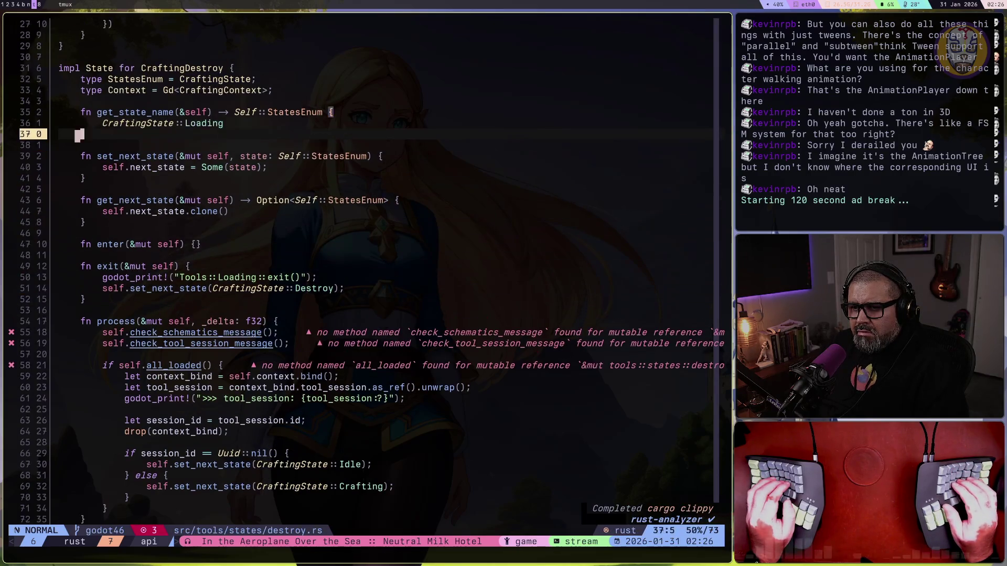
type("ciwDestroy")
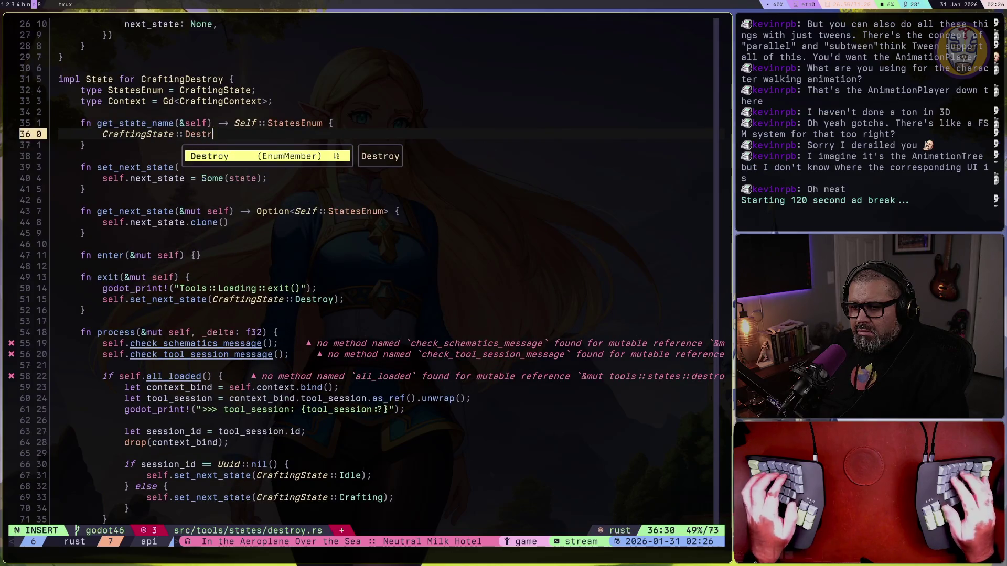
key("Escape")
Delete the process() method's if-block body and then the empty method itself
key("j")
key("j")
key("j")
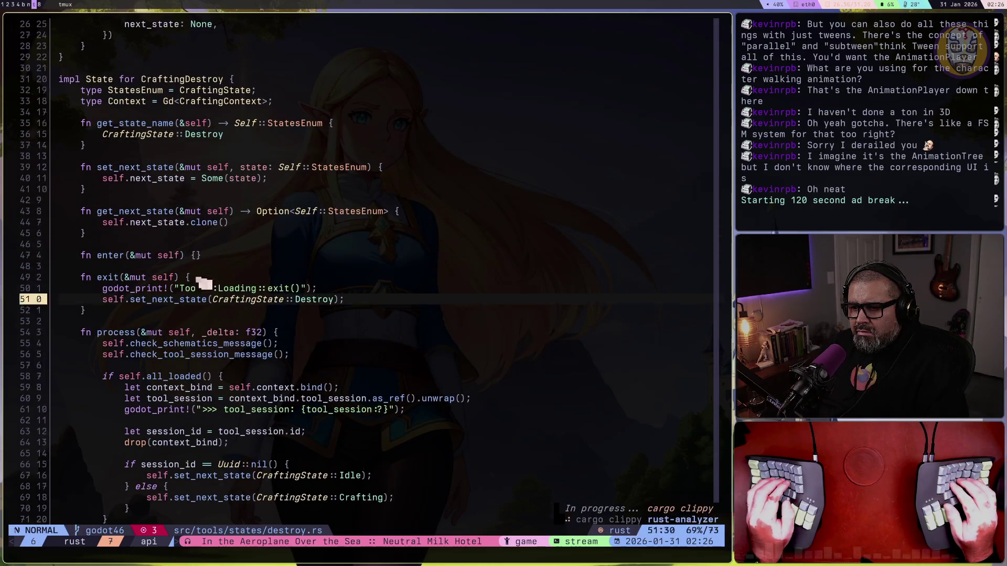
key("j")
key("j")
key("j")
key("j")
key("k")
key("V")
key("k")
key("k")
key("k")
key("k")
key("k")
key("k")
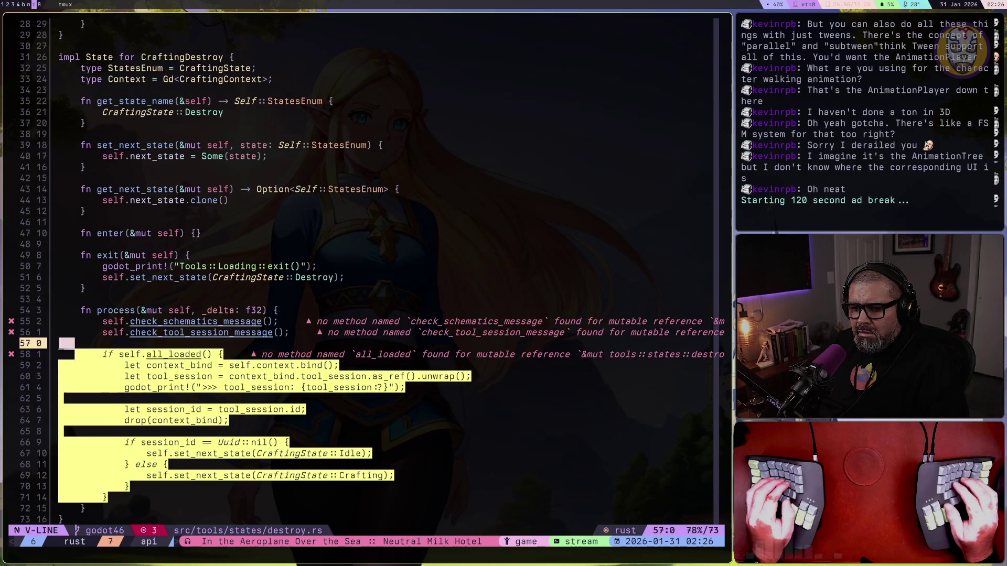
key("d")
key("V")
key("k")
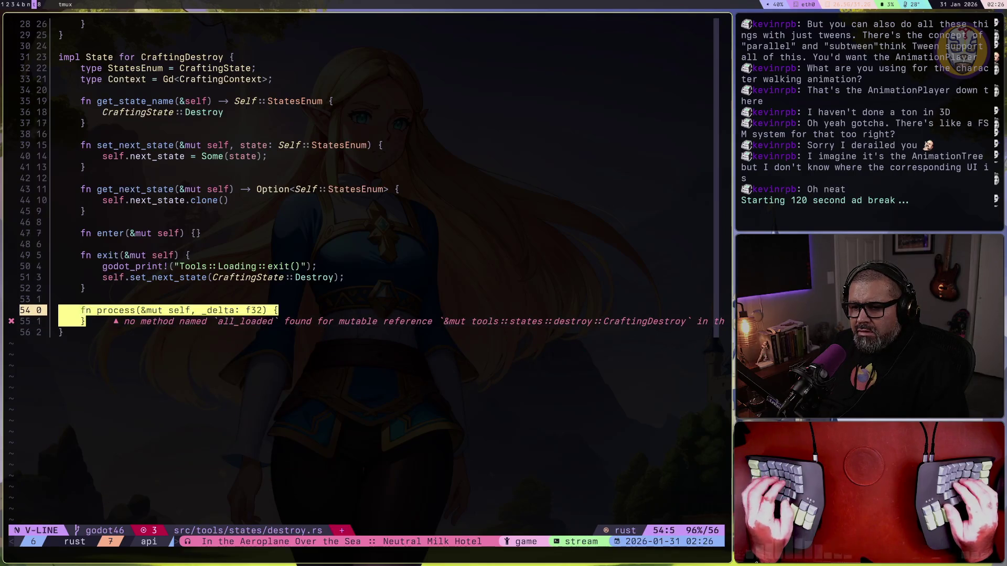
key("d")
key("k")
key("d")
key("d")
key("k")
key("k")
key("k")
key("k")
key("k")
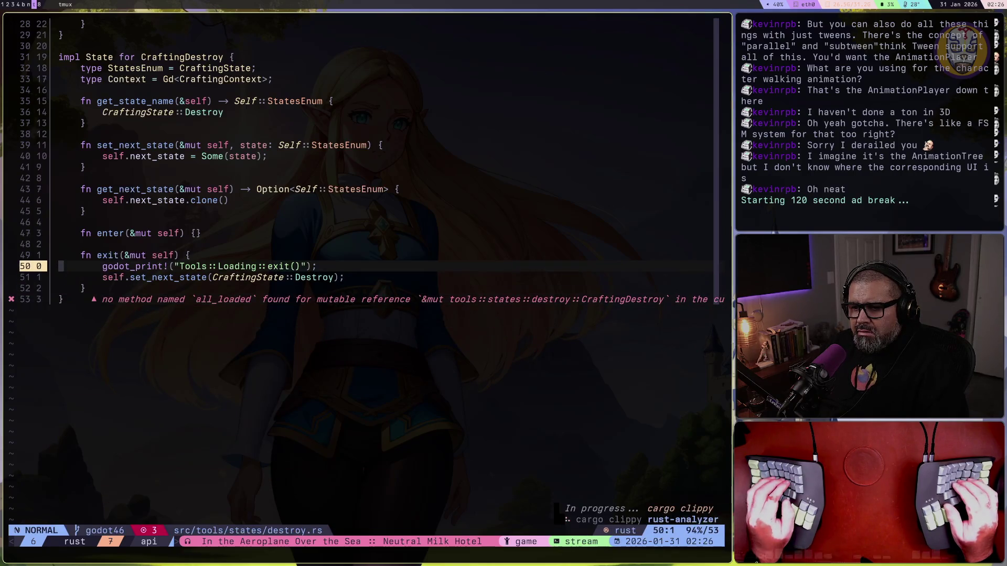